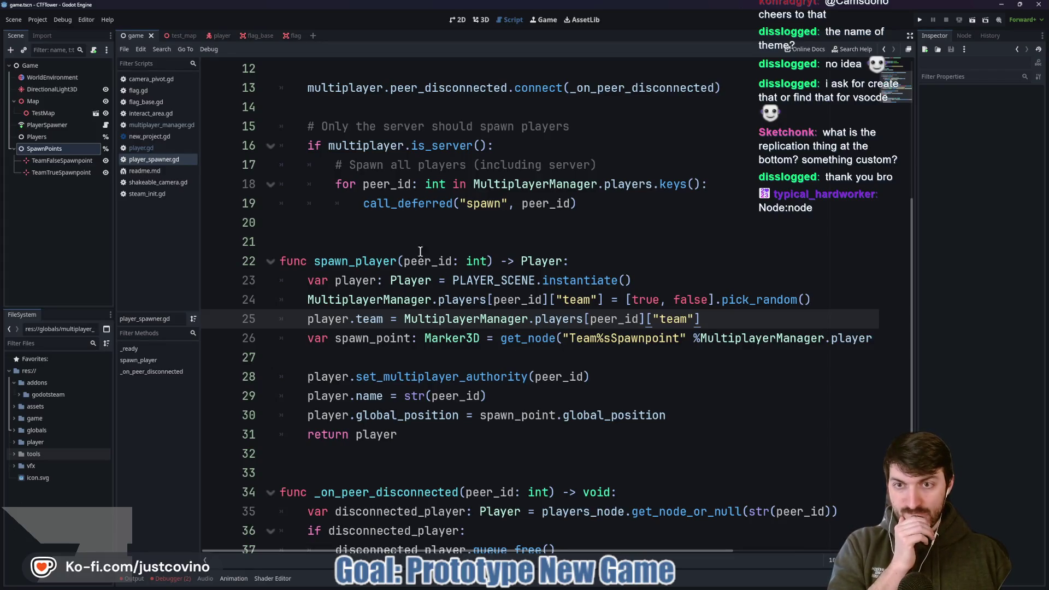
- Look over player_spawner.gd, then select the Game root node and run the project with F5
scroll(483, 295, "down", 1)
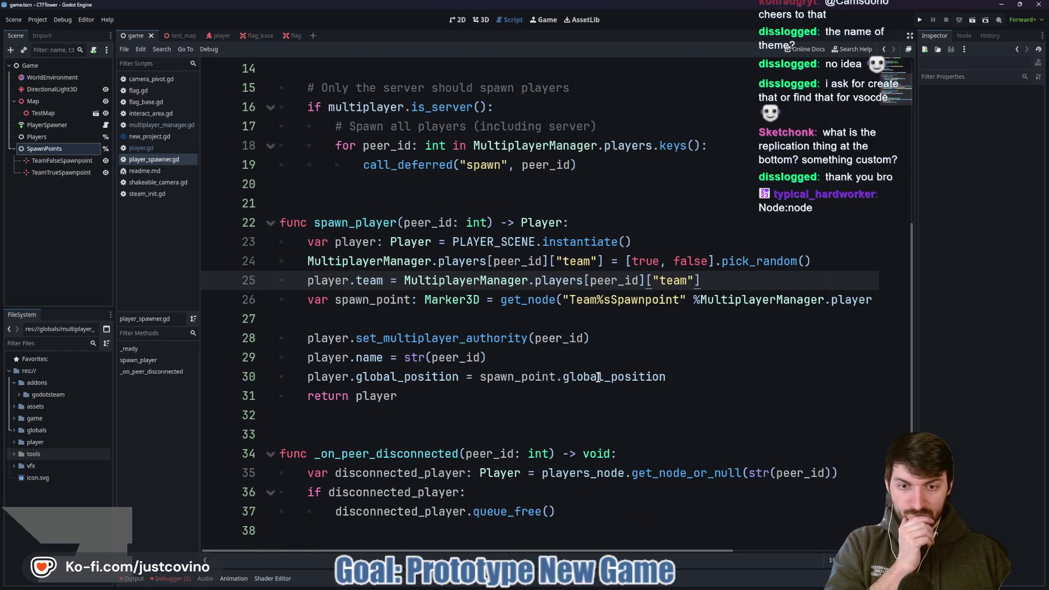
left_click(429, 322)
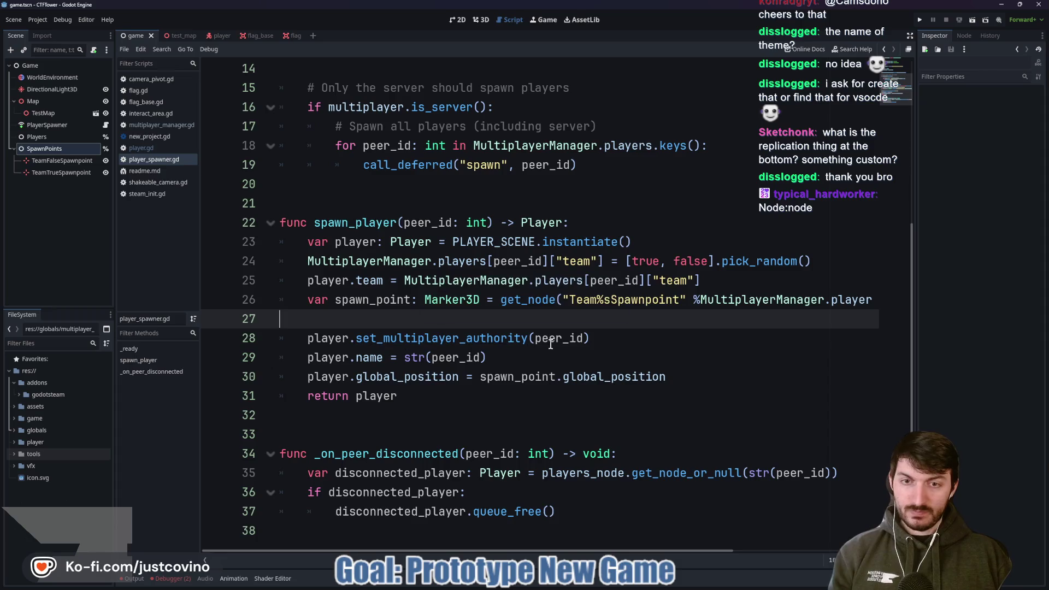
scroll(513, 325, "up", 4)
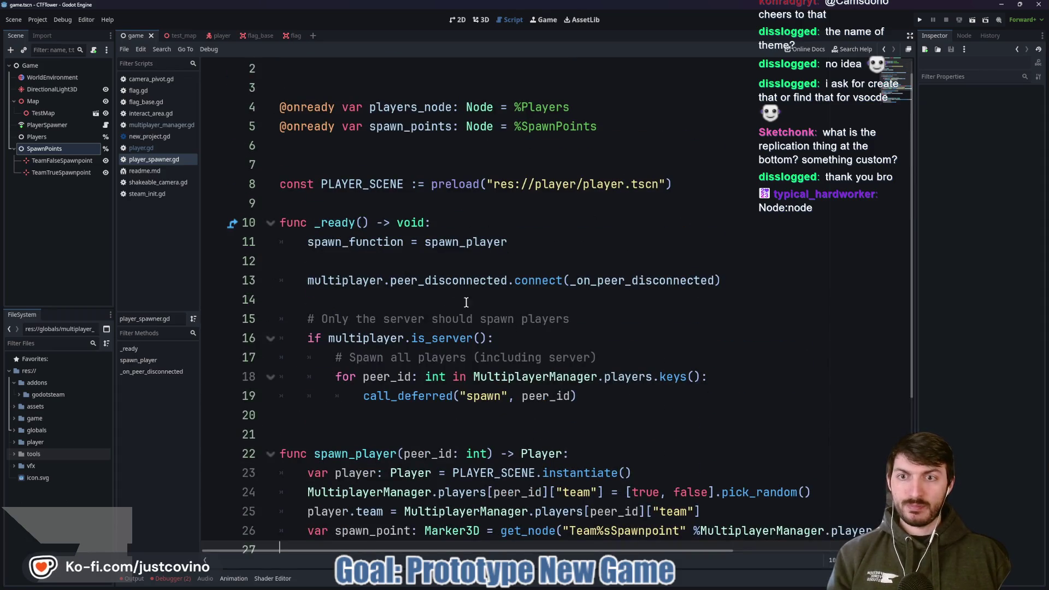
left_click(376, 204)
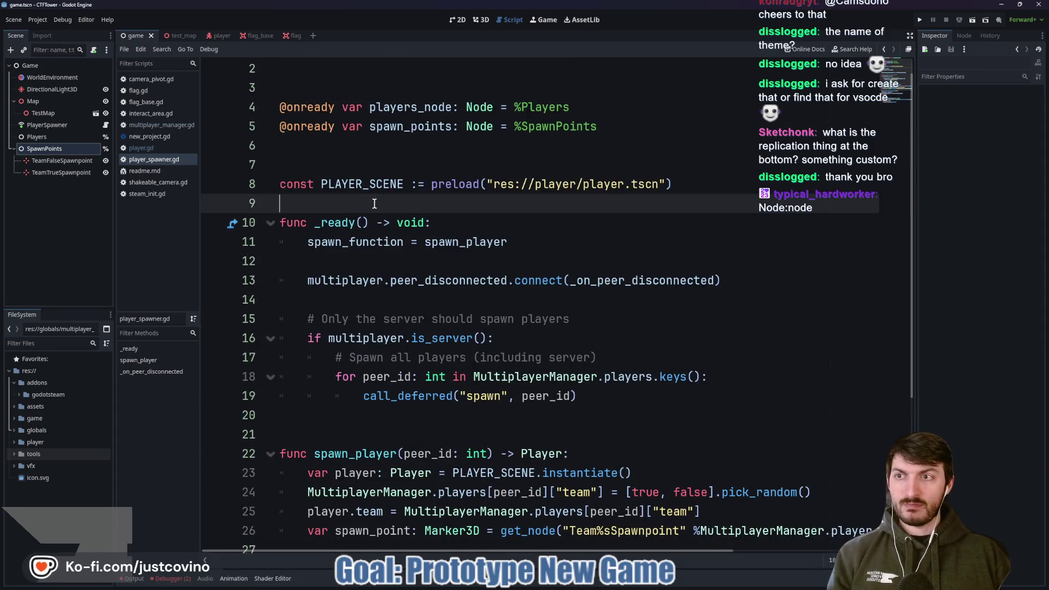
left_click(53, 66)
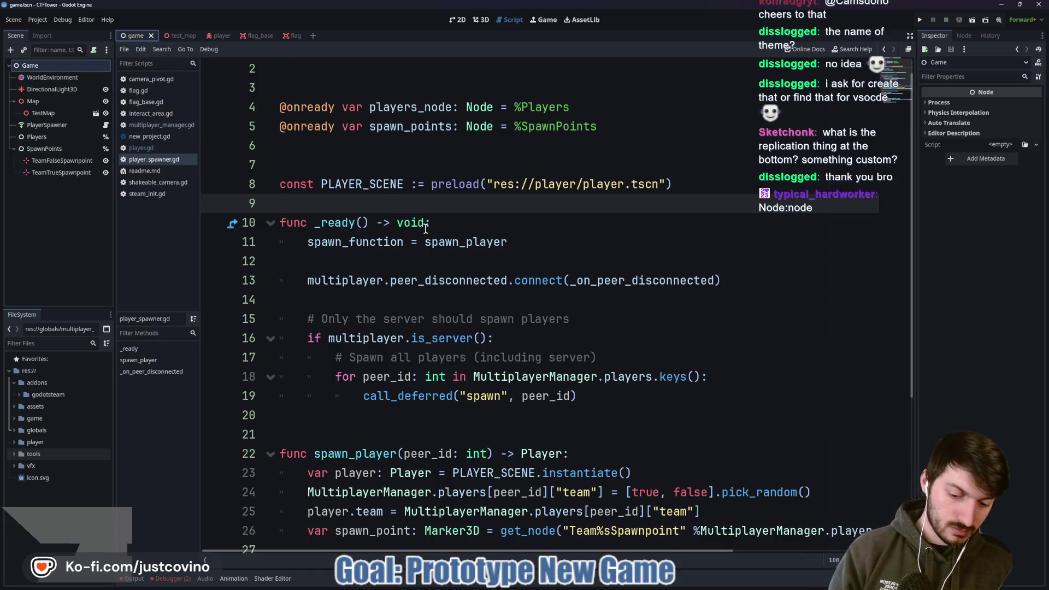
key("F5")
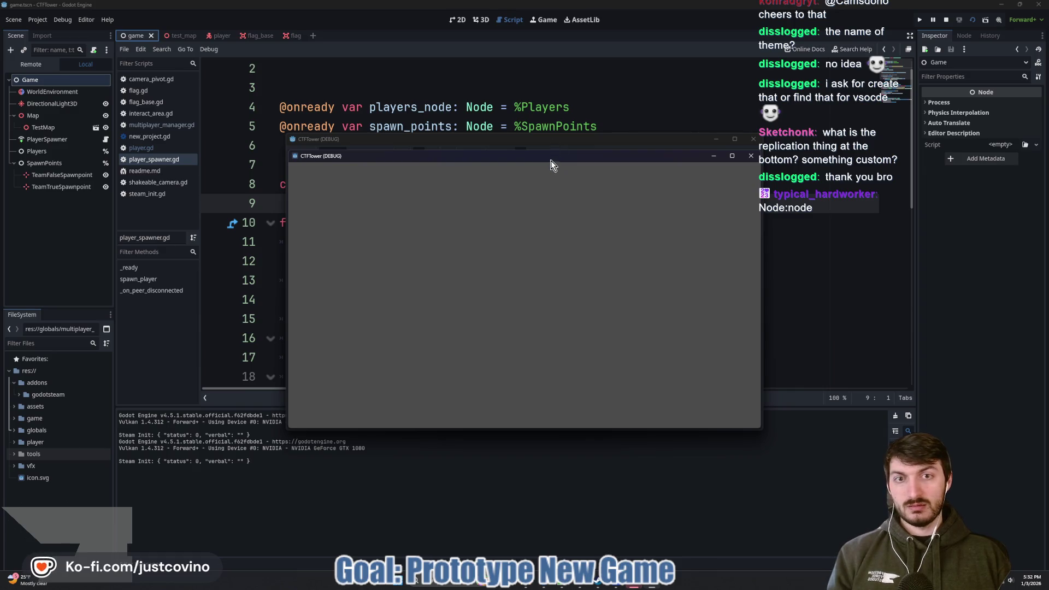
- Separate the two CTFTower (DEBUG) windows and close both, stopping the debug session
mouse_move(533, 140)
left_mouse_down()
mouse_move(619, 205)
mouse_move(716, 198)
mouse_move(751, 169)
left_mouse_up()
left_click_drag(478, 159, 331, 153)
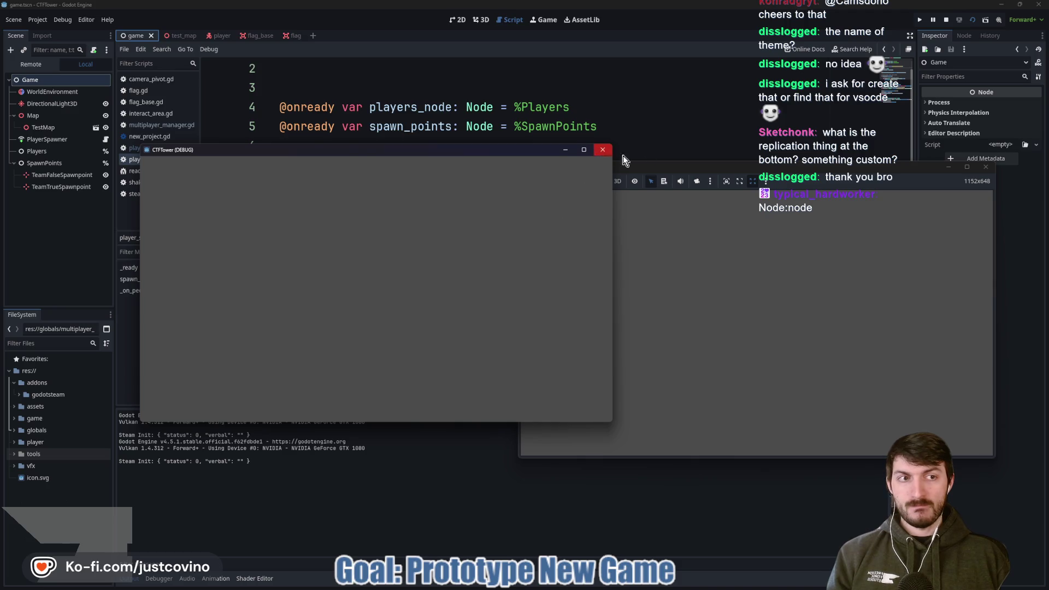
left_click(604, 150)
left_click(986, 166)
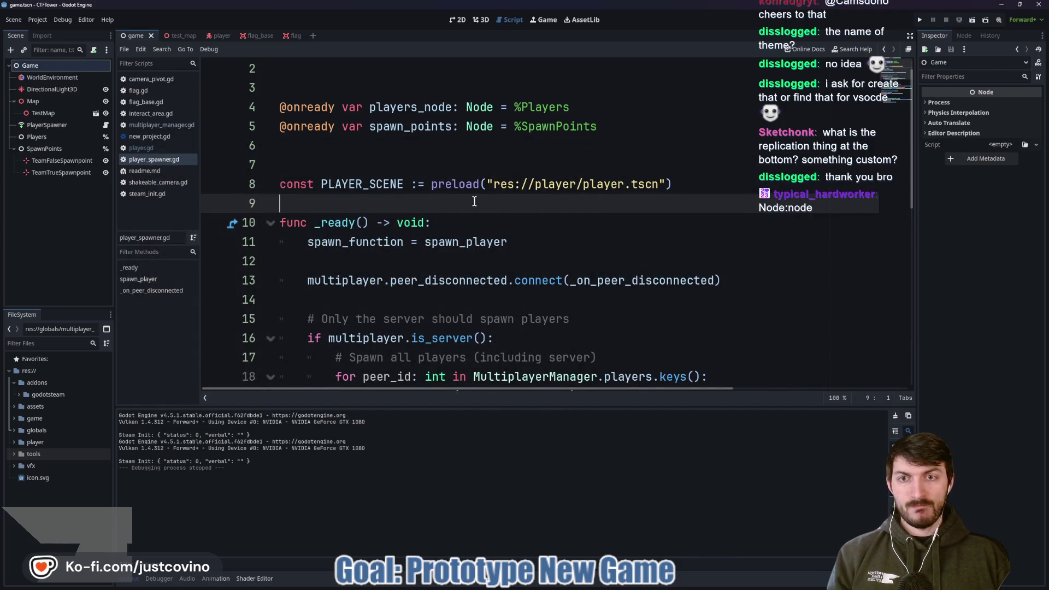
- Review the PLAYER_SCENE constant and the PlayerSpawner node's spawn settings
double_click(389, 185)
scroll(465, 242, "down", 1)
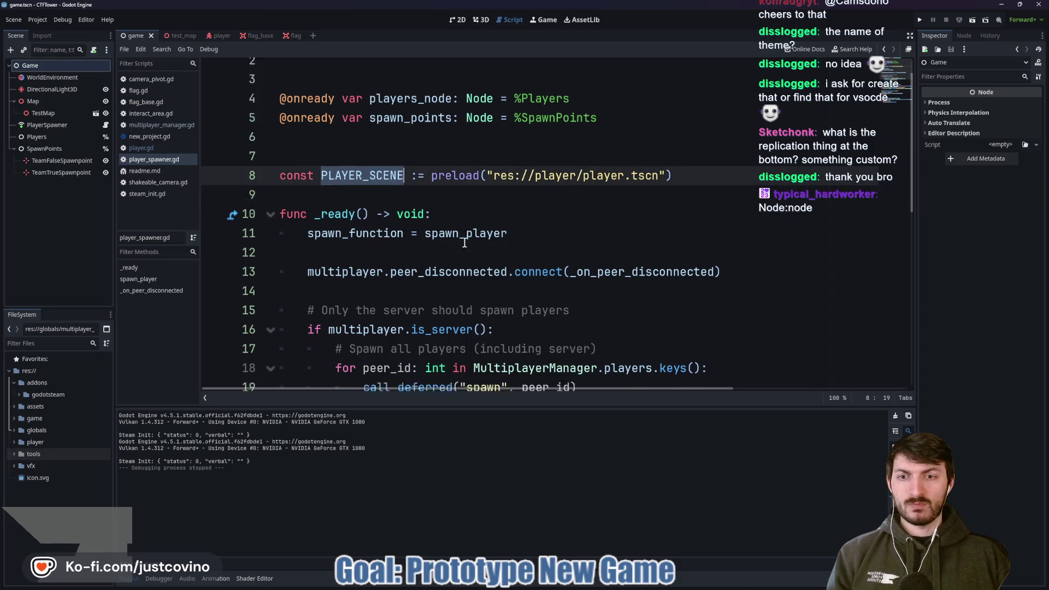
scroll(464, 243, "down", 5)
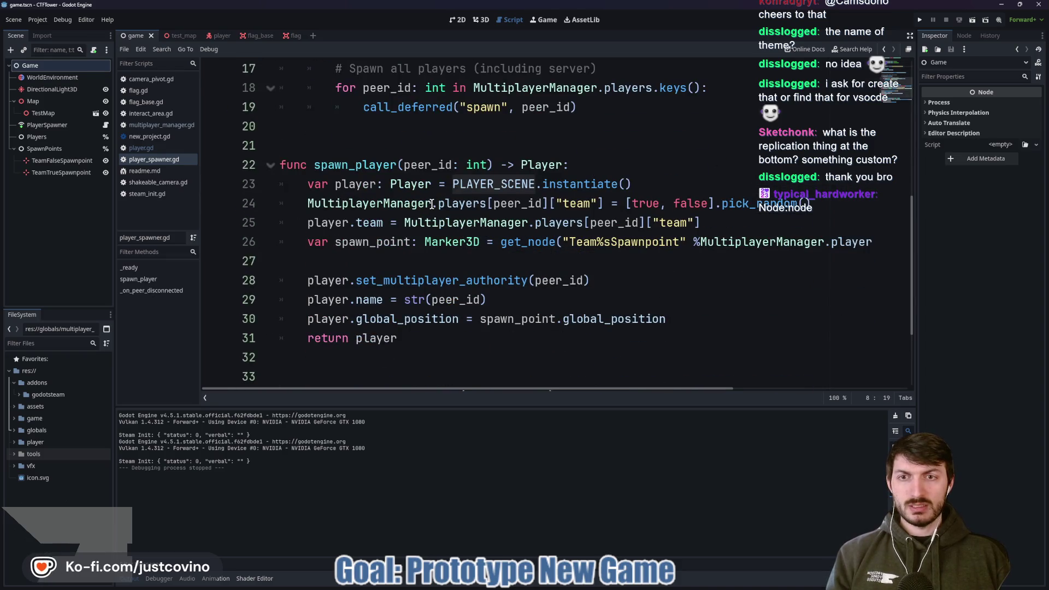
scroll(373, 196, "up", 4)
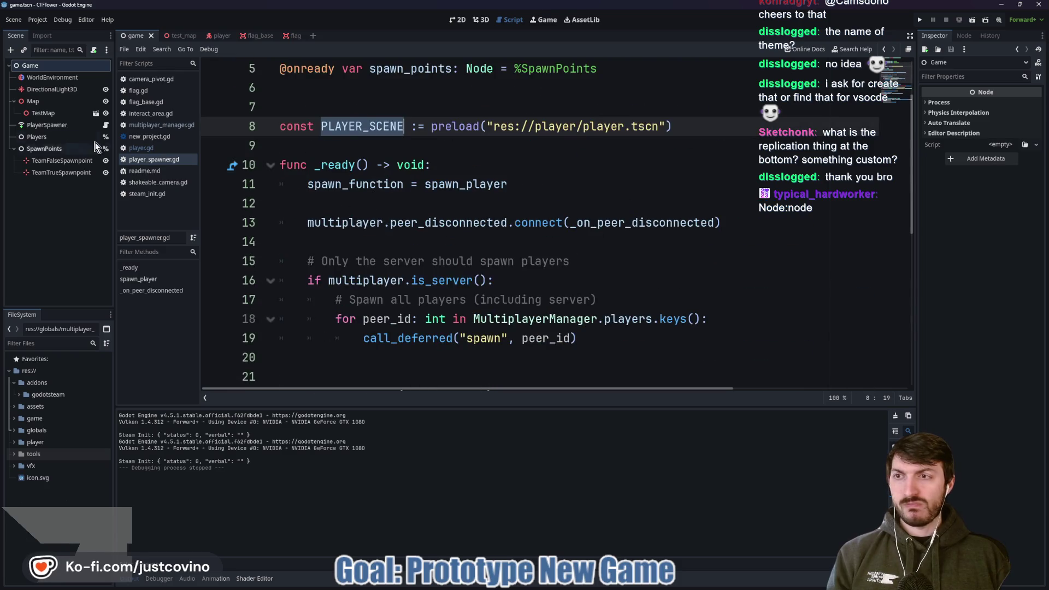
left_click(39, 126)
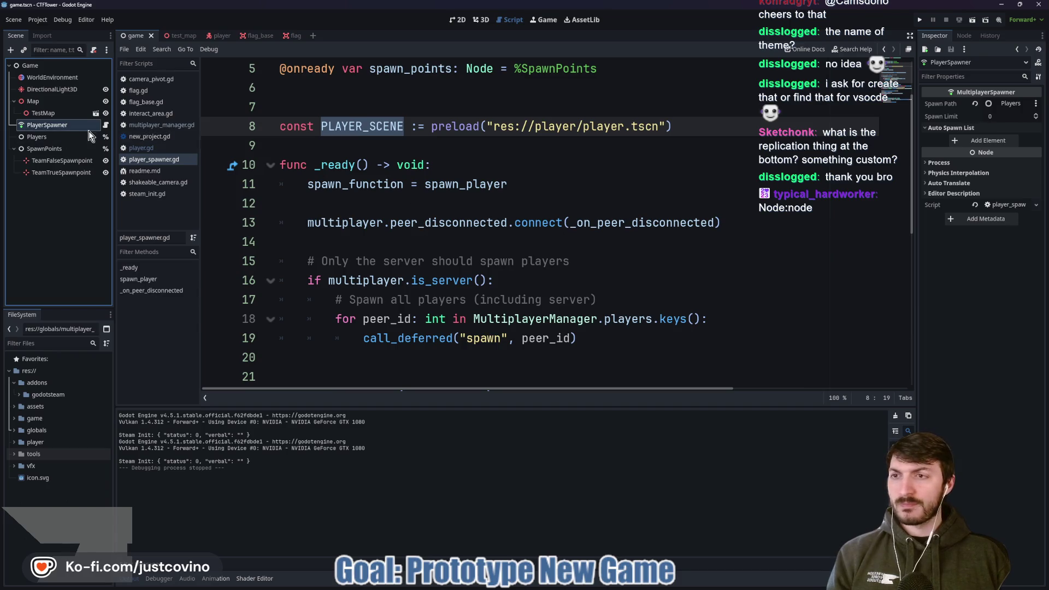
- Show the scene in the 3D view and, with Players selected, open the child-scene picker
left_click(36, 136)
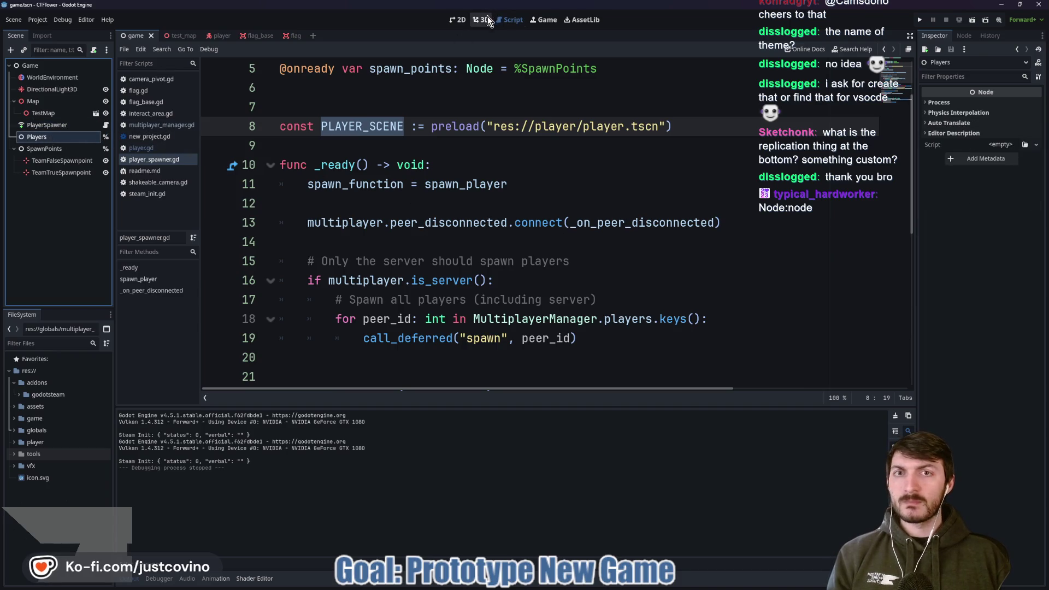
left_click(484, 19)
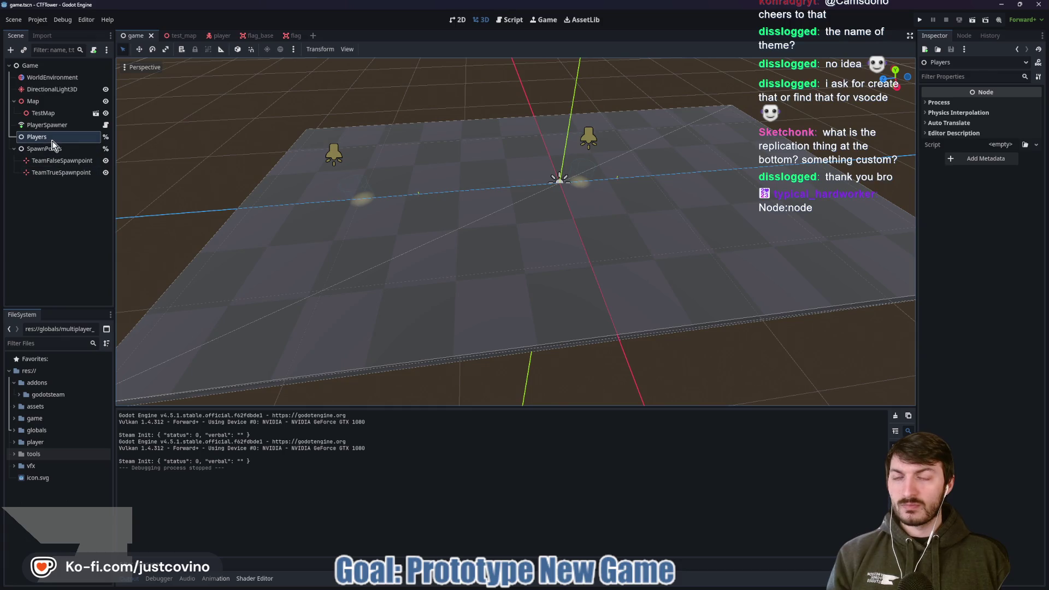
left_click(59, 113)
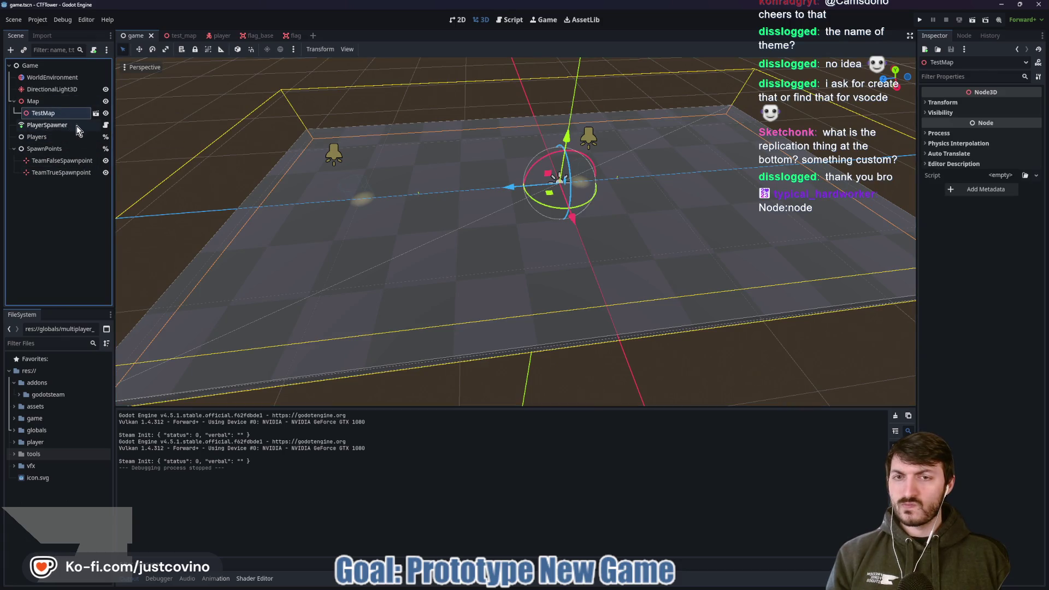
left_click(58, 152)
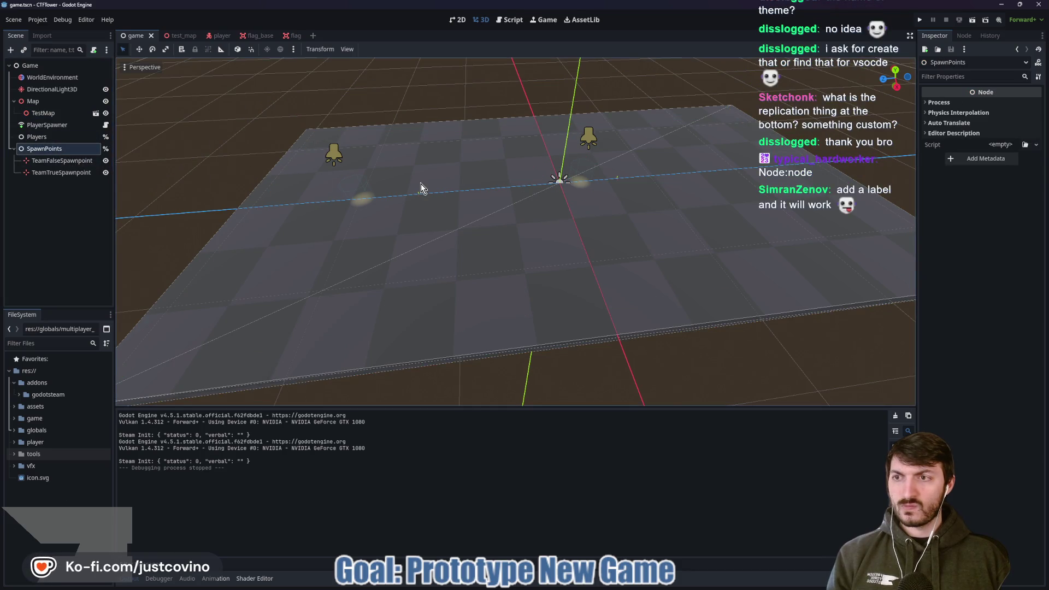
left_click(47, 137)
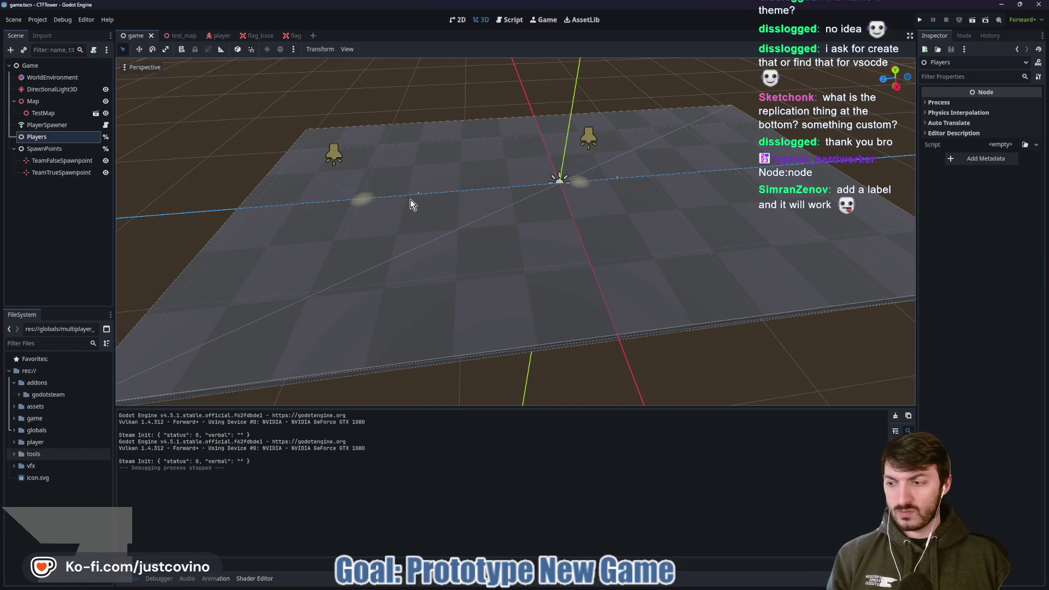
key("ctrl+shift+a")
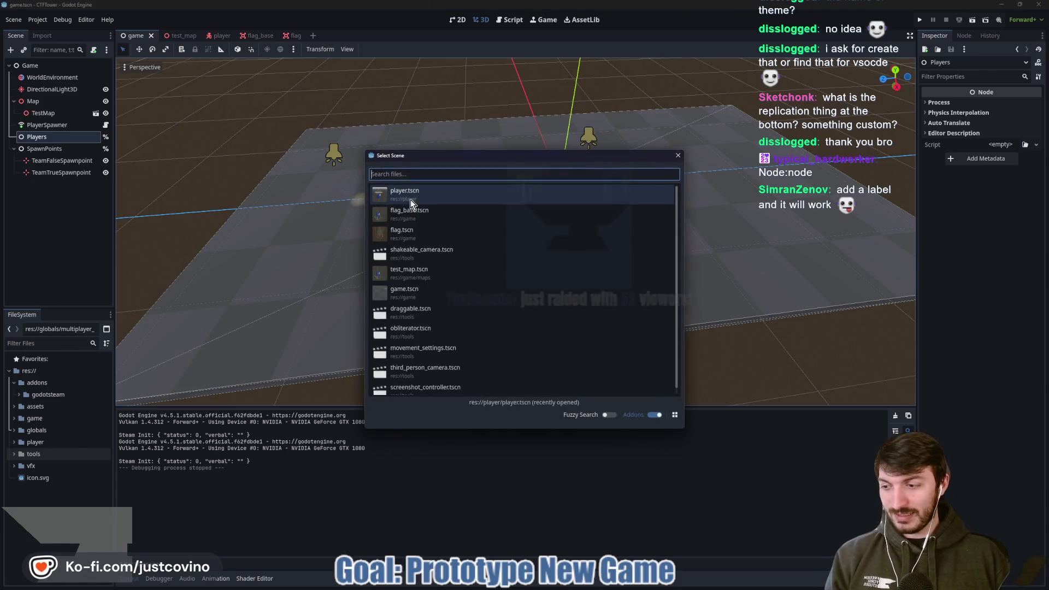
- Search 'player', instance player.tscn under Players, and move the new Player within the map
type("player")
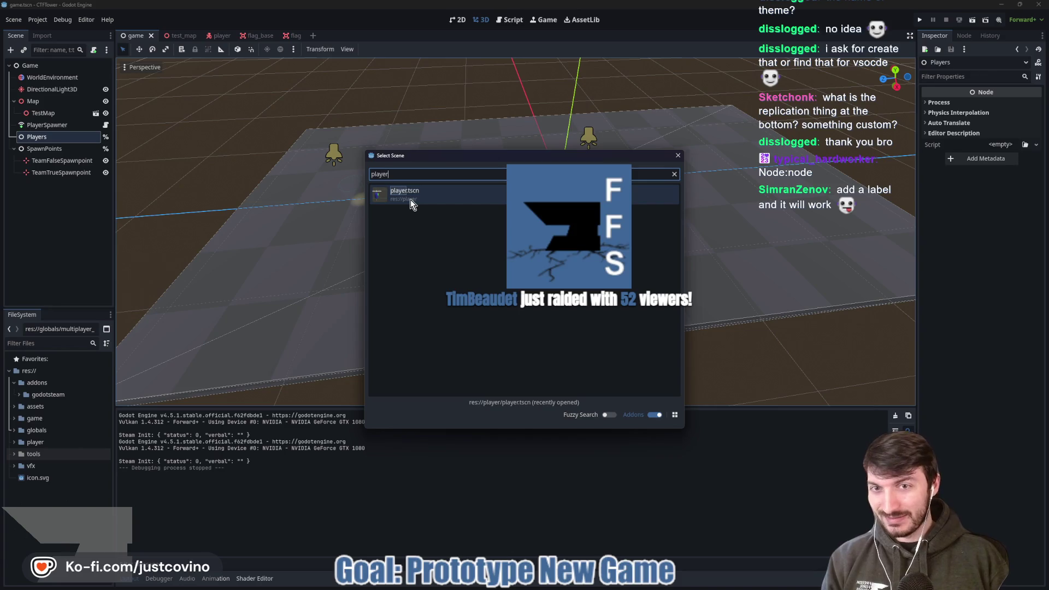
double_click(448, 204)
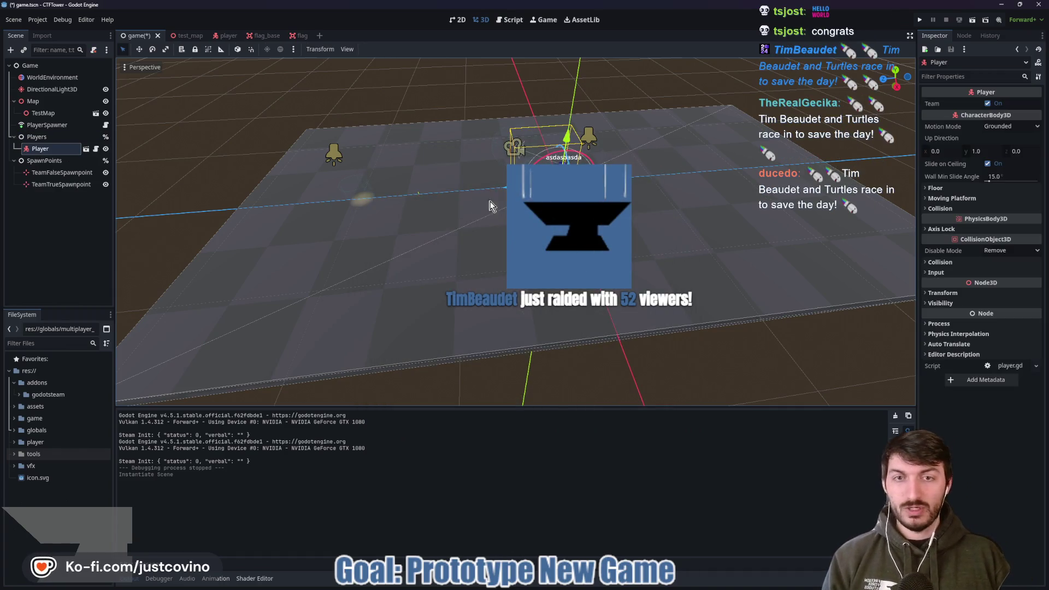
left_click_drag(567, 148, 363, 216)
key("alt+Tab")
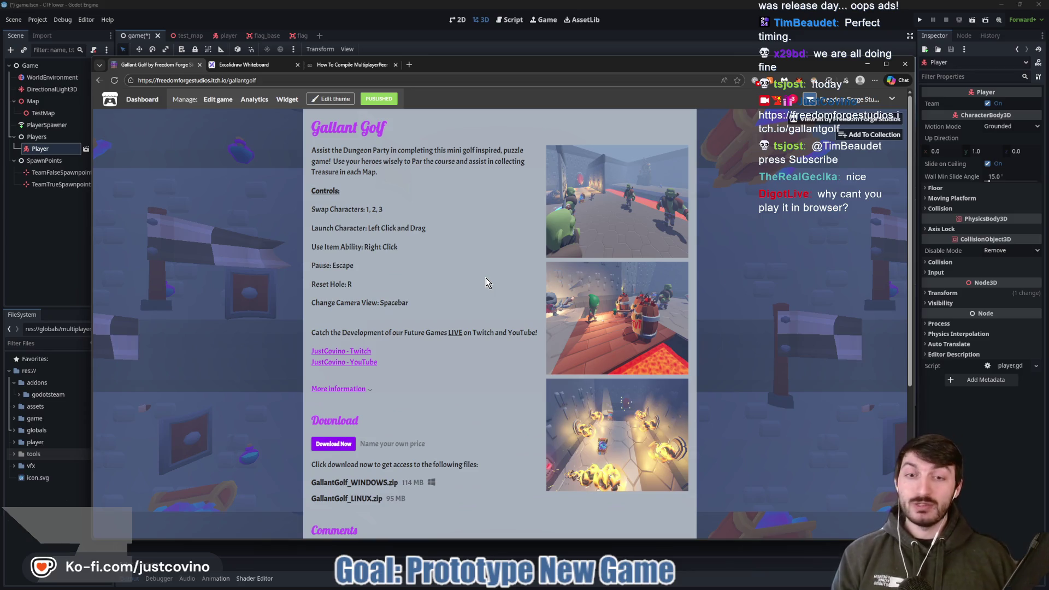
- Page through the Gallant Golf screenshots at full size, then close the viewer
left_click(599, 226)
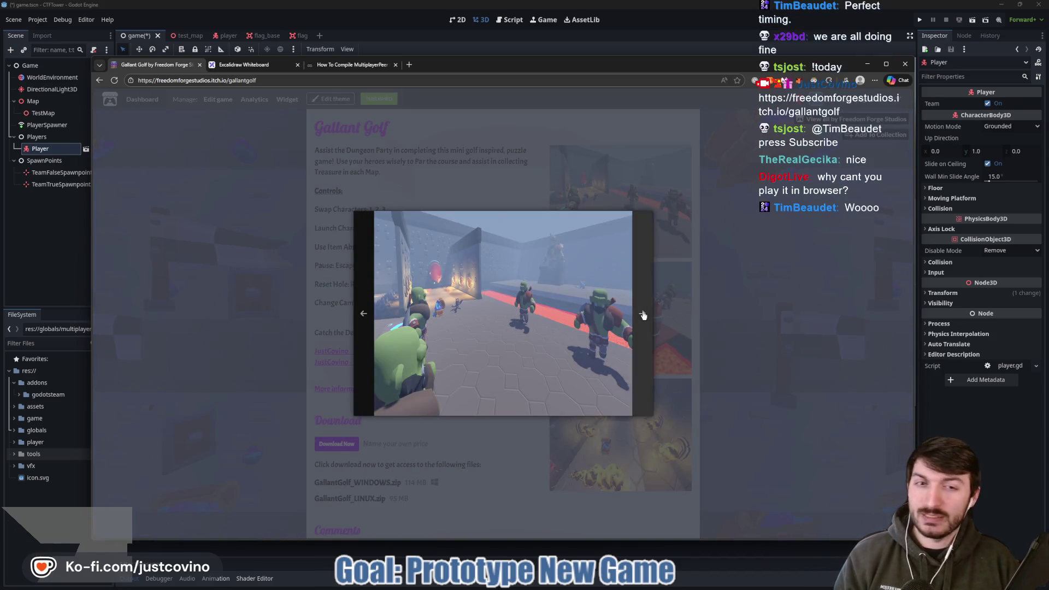
left_click(643, 315)
left_click(643, 315)
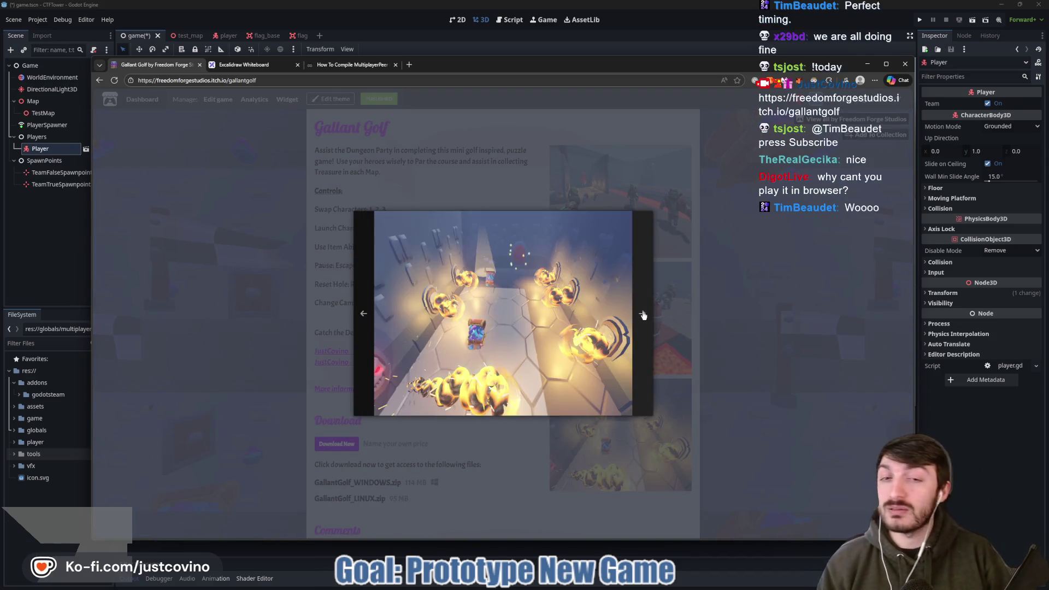
left_click(643, 315)
left_click(675, 314)
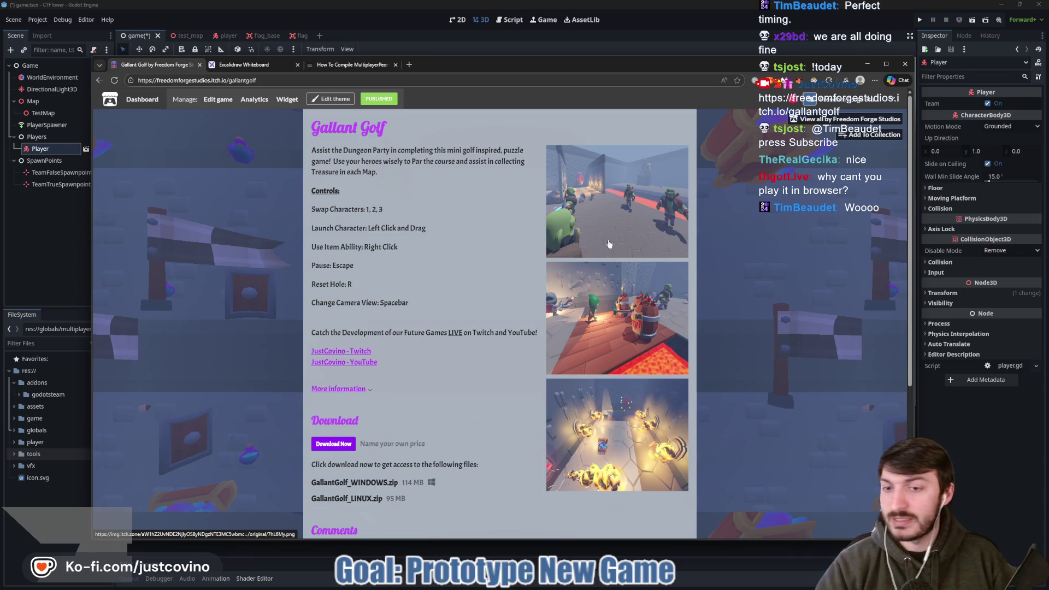
scroll(626, 239, "down", 3)
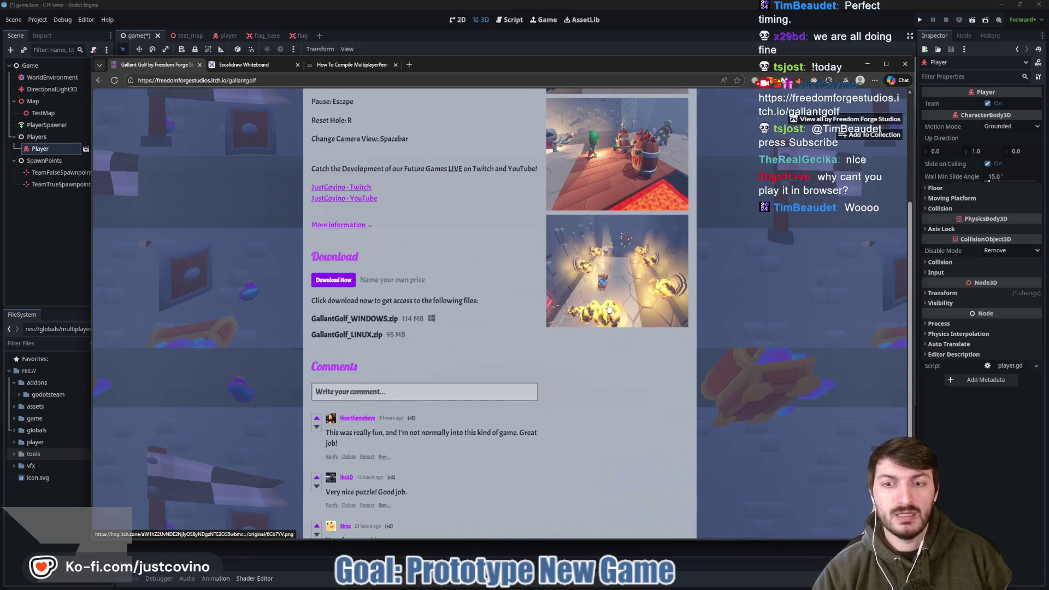
scroll(628, 273, "up", 3)
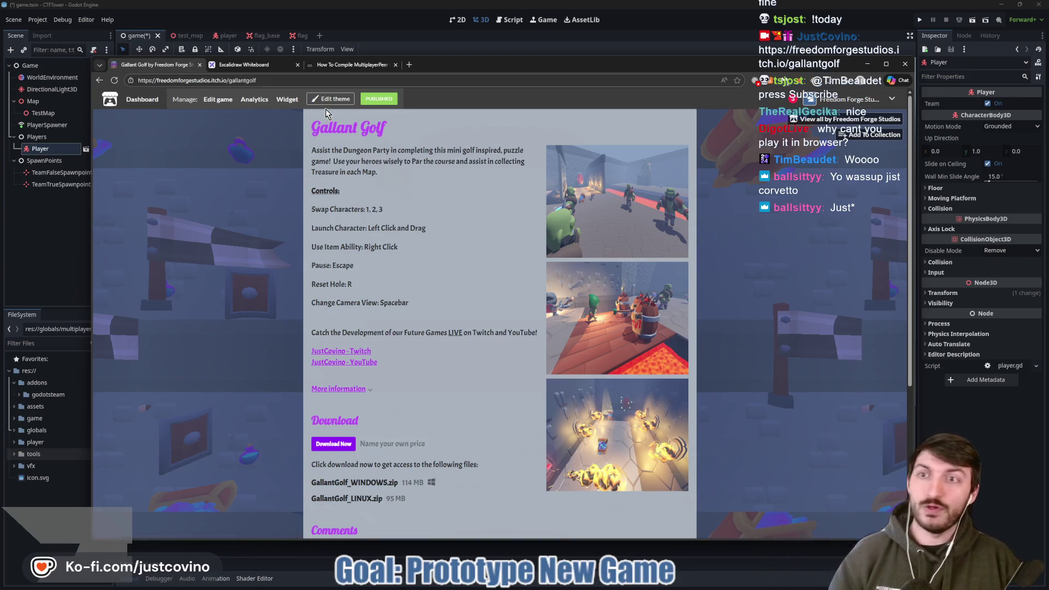
- Select the Gallant Golf page address and bring up the playtest notes in Notepad++
key("ctrl+l")
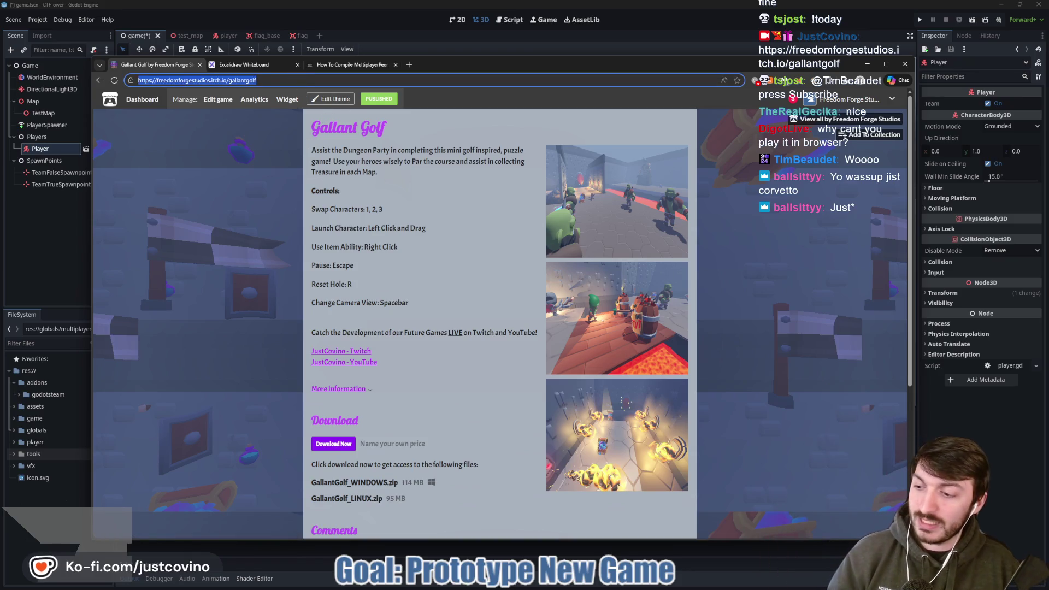
key("alt+Tab")
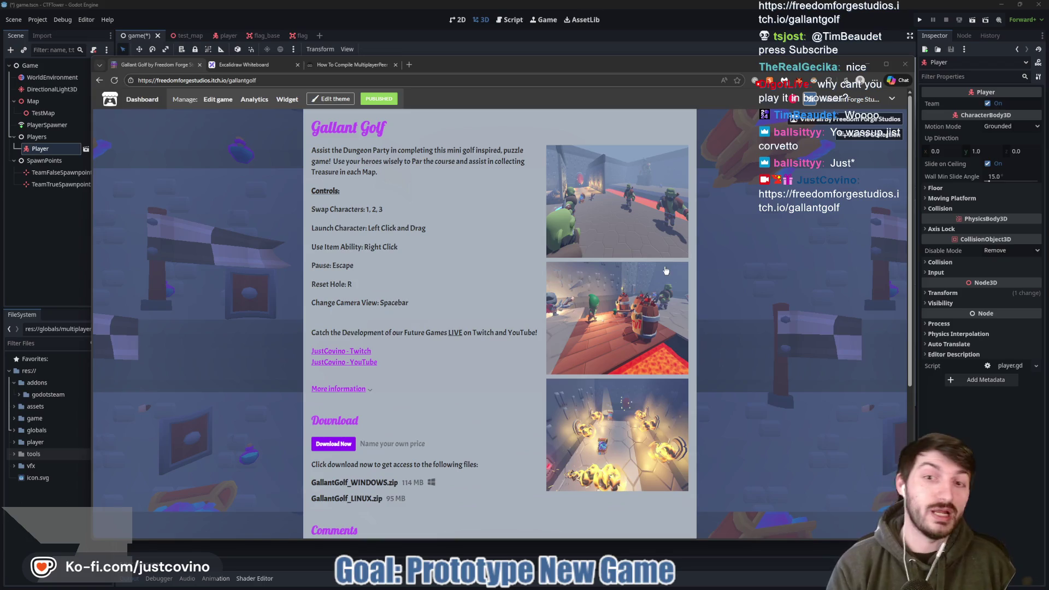
mouse_move(650, 588)
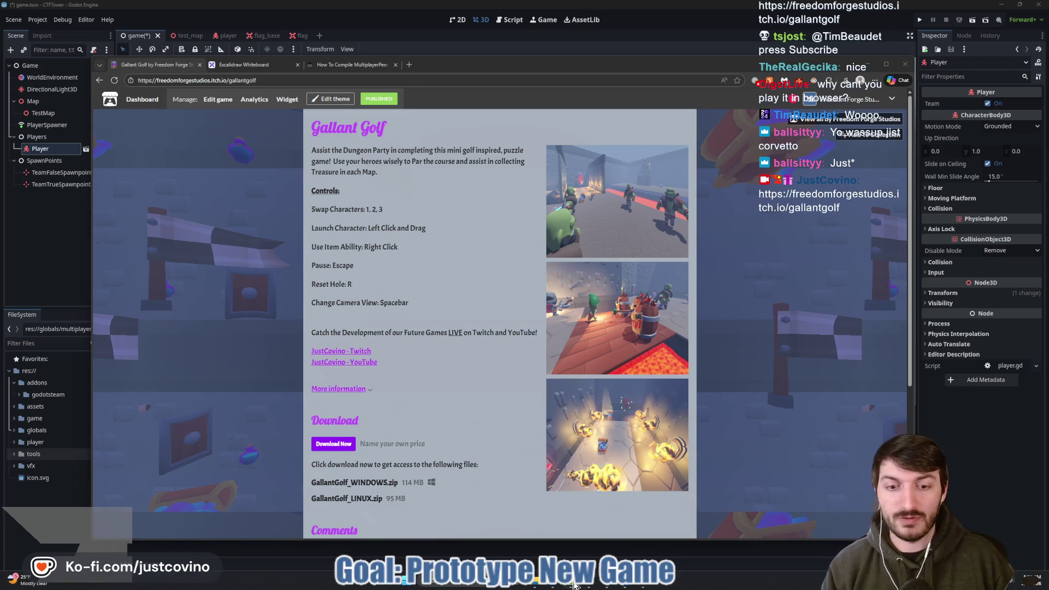
left_click(582, 585)
scroll(246, 123, "down", 6)
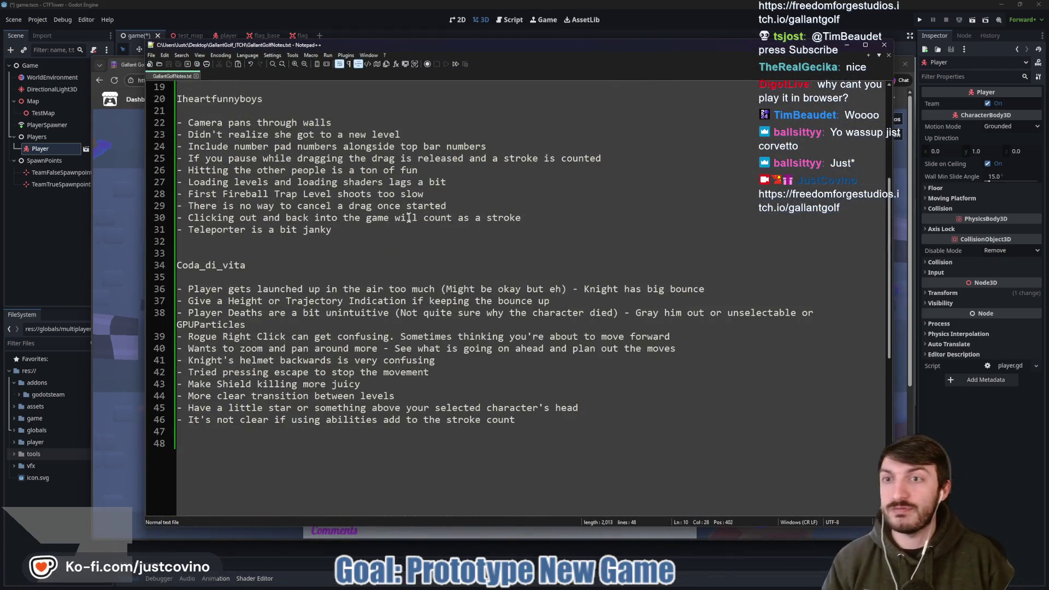
- Scroll through the playtester feedback in GallantGolfNotes.txt, then return to the itch.io page
scroll(328, 163, "up", 5)
scroll(402, 215, "down", 4)
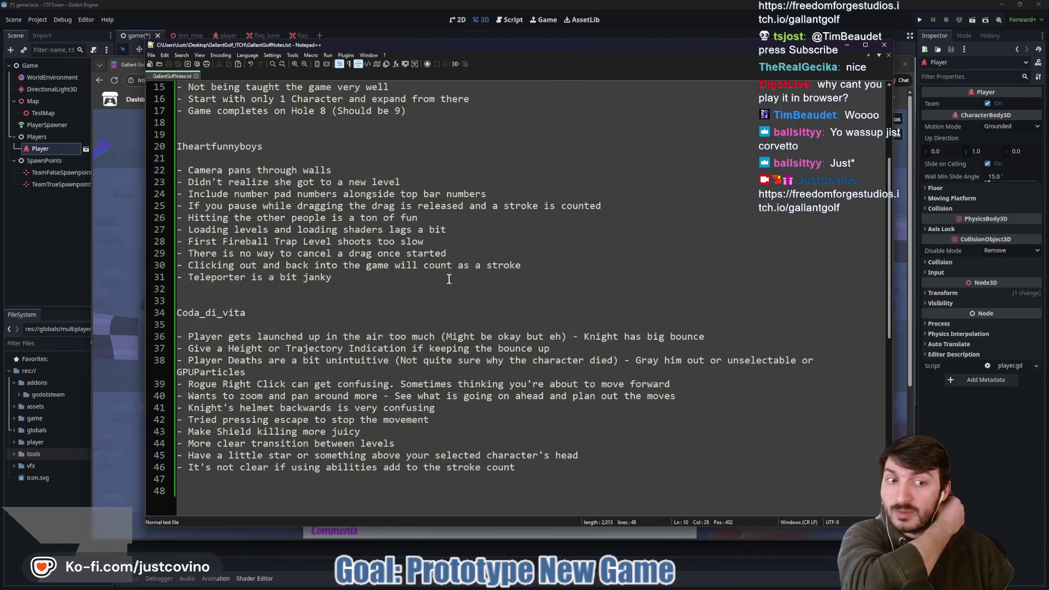
scroll(416, 241, "up", 5)
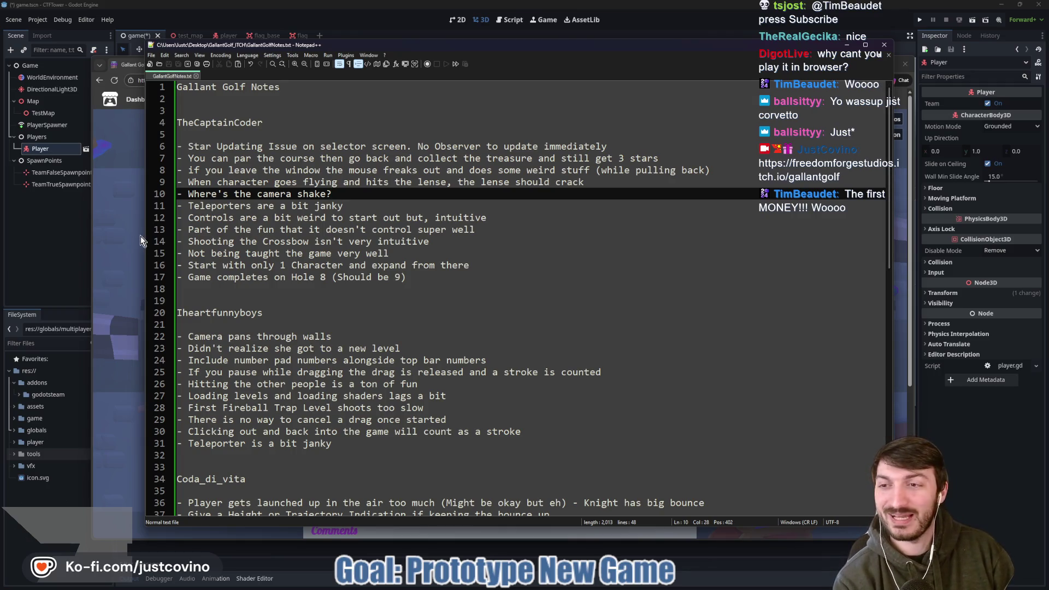
left_click(112, 230)
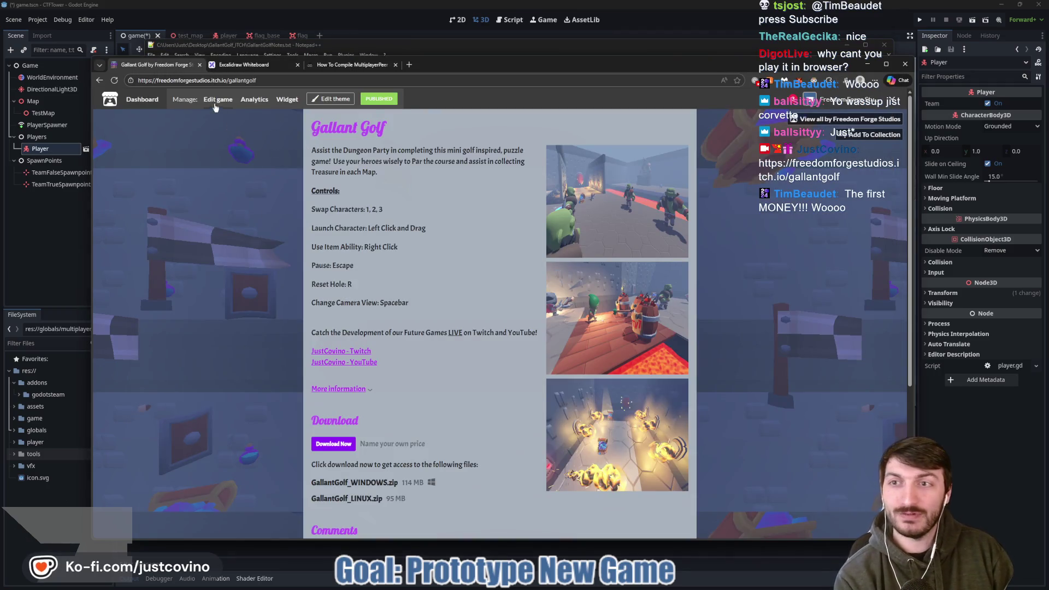
- Browse the Freedom Forge Studios creator games list, then switch back to the Godot scene
left_click(850, 119)
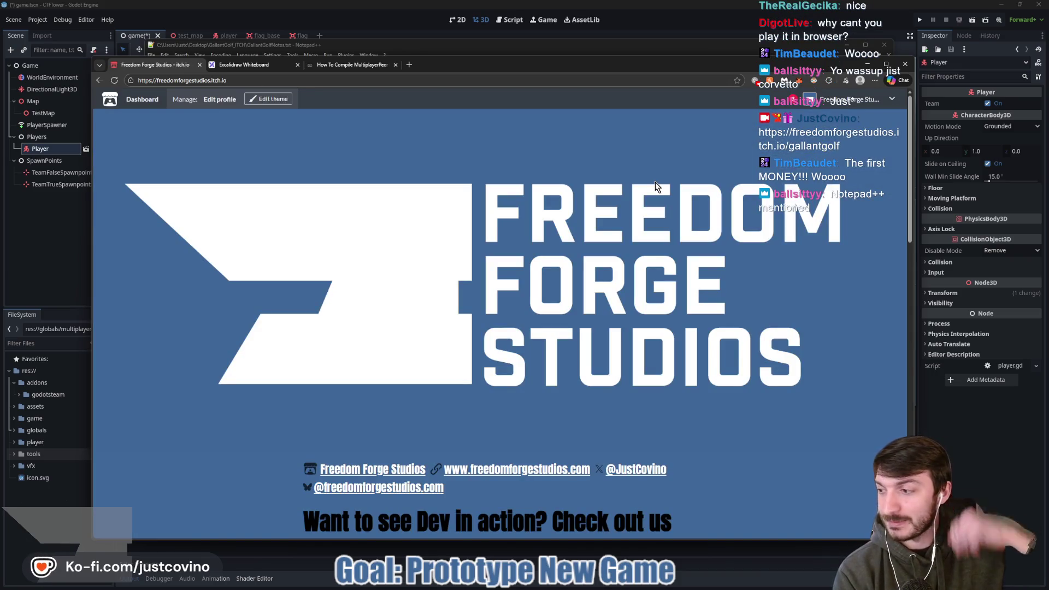
scroll(703, 244, "down", 4)
scroll(803, 232, "down", 5)
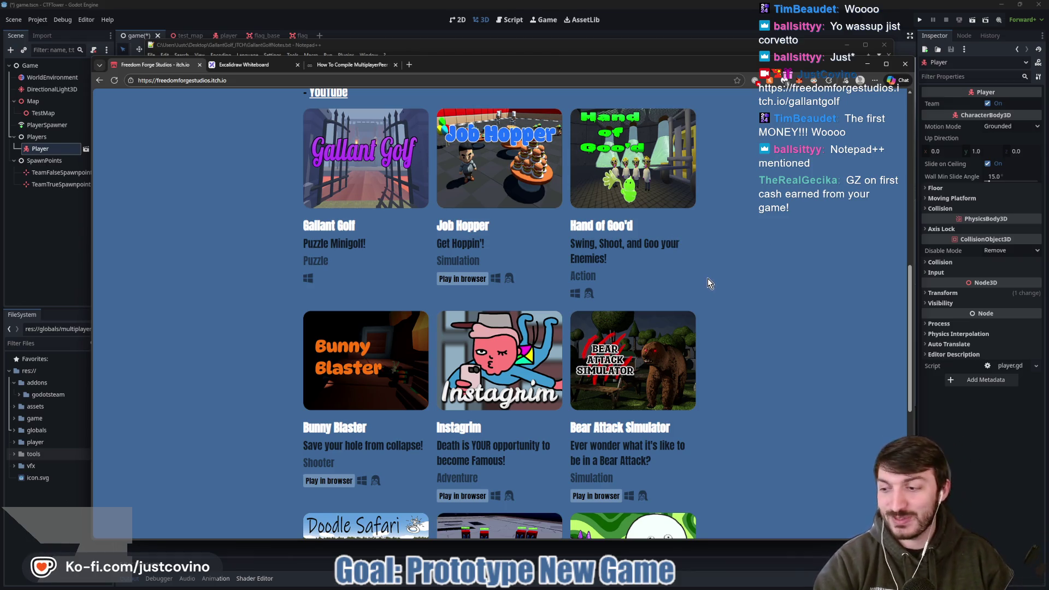
scroll(720, 275, "down", 2)
scroll(720, 274, "up", 3)
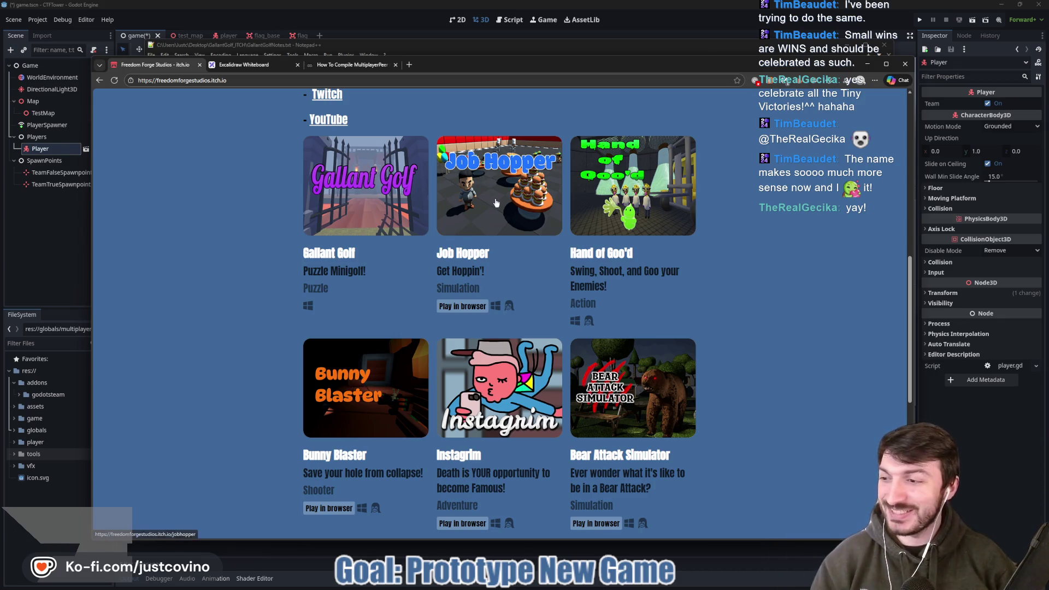
key("alt+Tab")
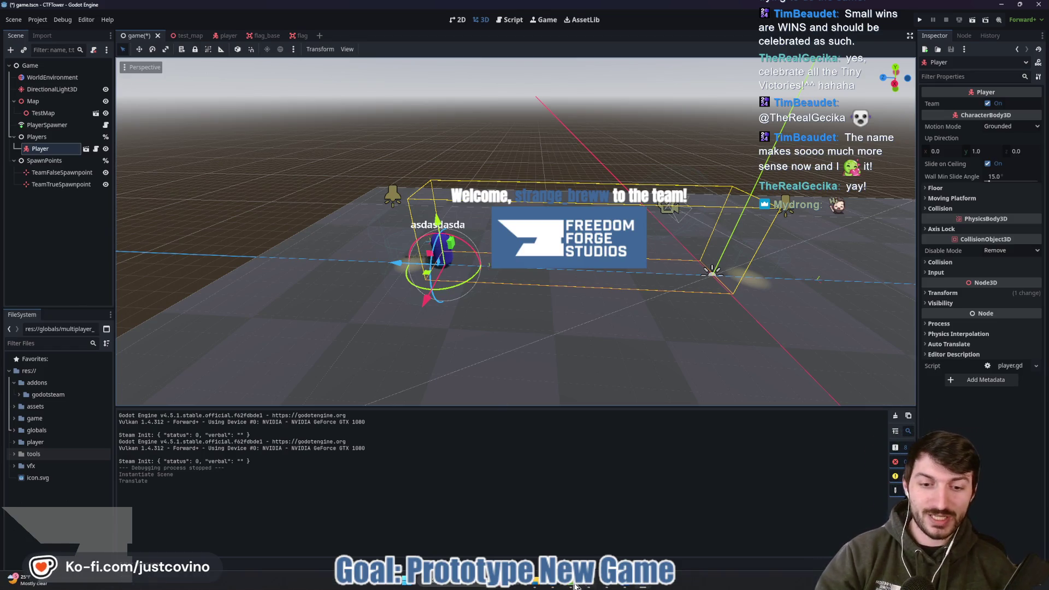
- Reopen the Gallant Golf game page in the browser, then the CTF Excalidraw whiteboard tab
left_click(553, 586)
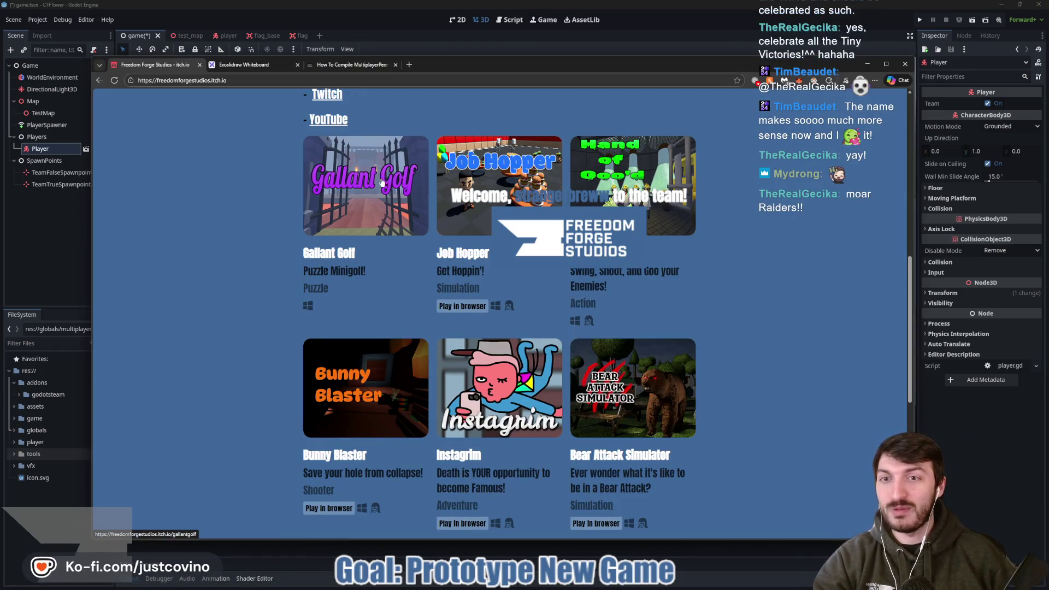
scroll(279, 263, "up", 3)
scroll(256, 282, "up", 2)
scroll(234, 300, "down", 3)
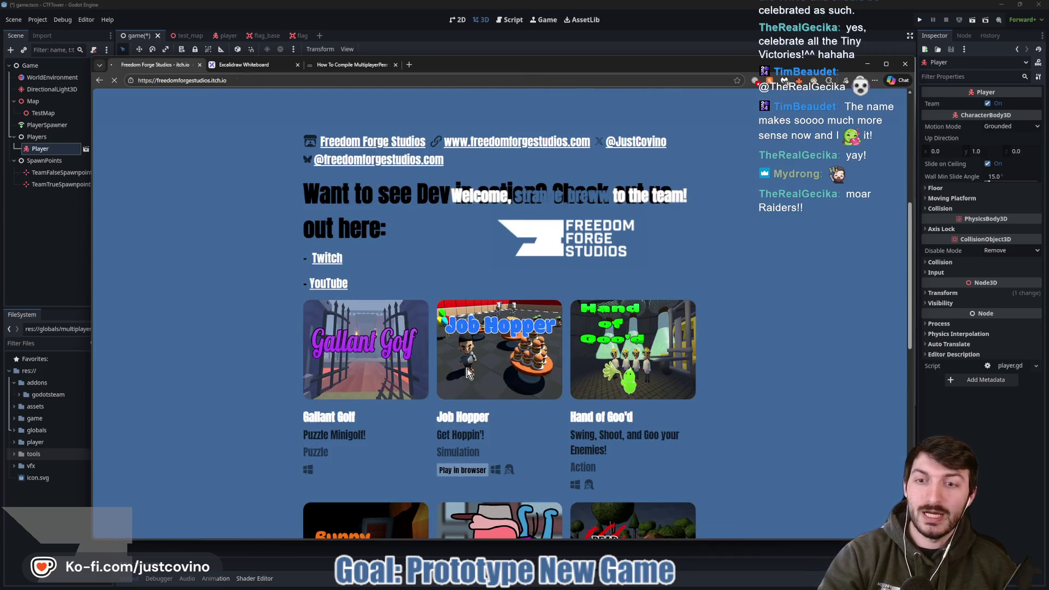
left_click(326, 418)
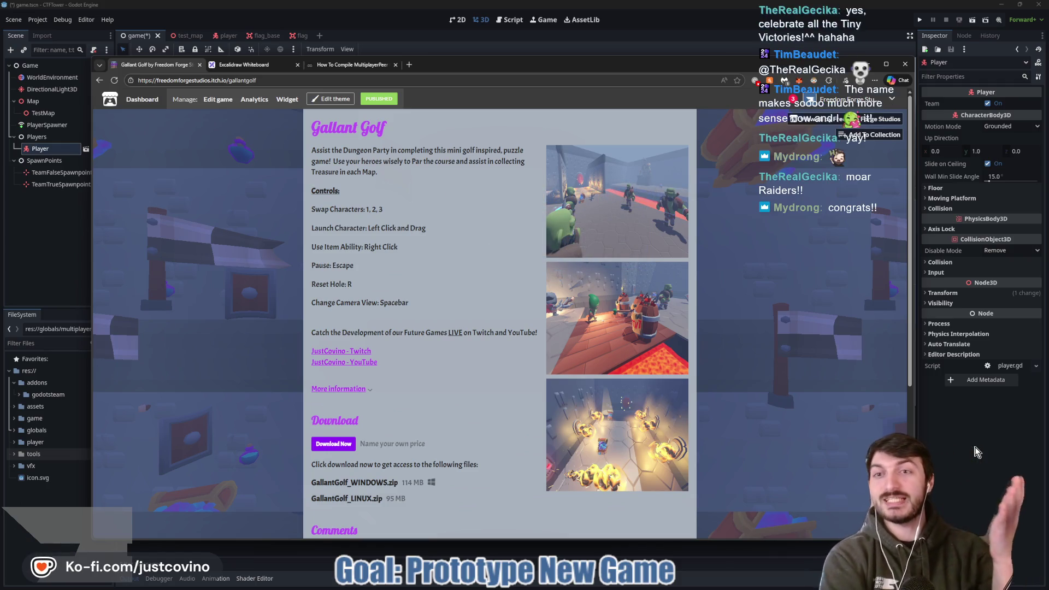
left_click(246, 64)
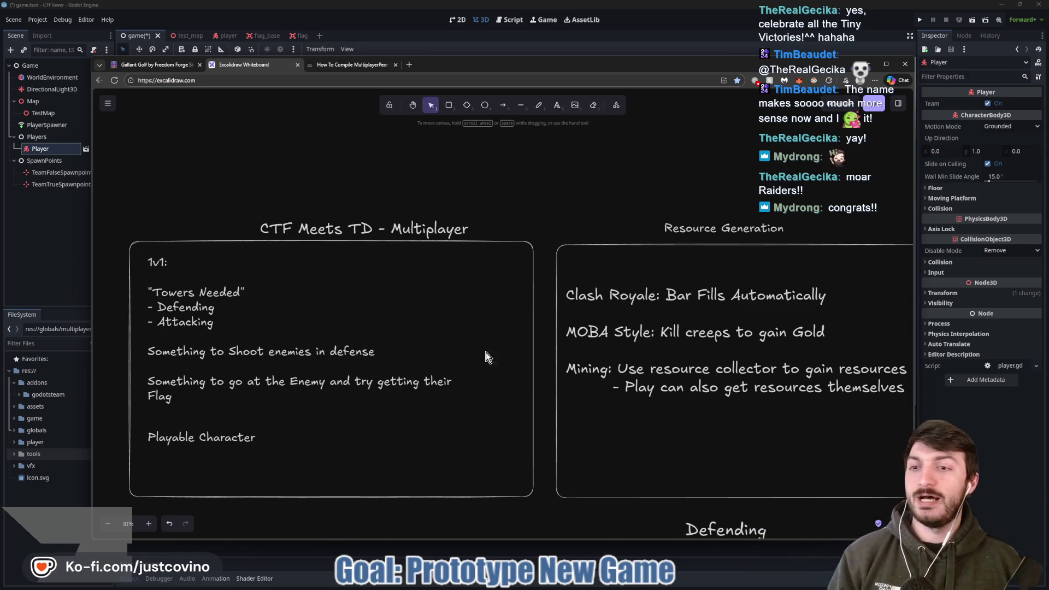
- Zoom the Excalidraw board out to 51% and pan until all four boxes fit, then return to Gallant Golf
scroll(486, 352, "down", 4)
scroll(446, 268, "down", 3, "ctrl")
scroll(519, 278, "up", 1)
scroll(519, 278, "right", 1)
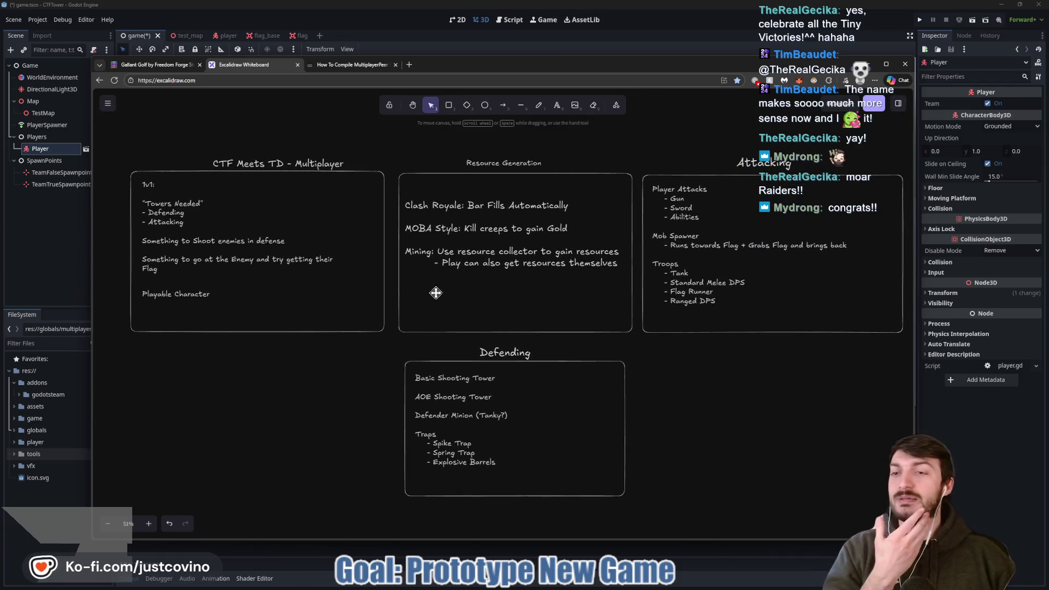
left_click_drag(282, 295, 343, 322)
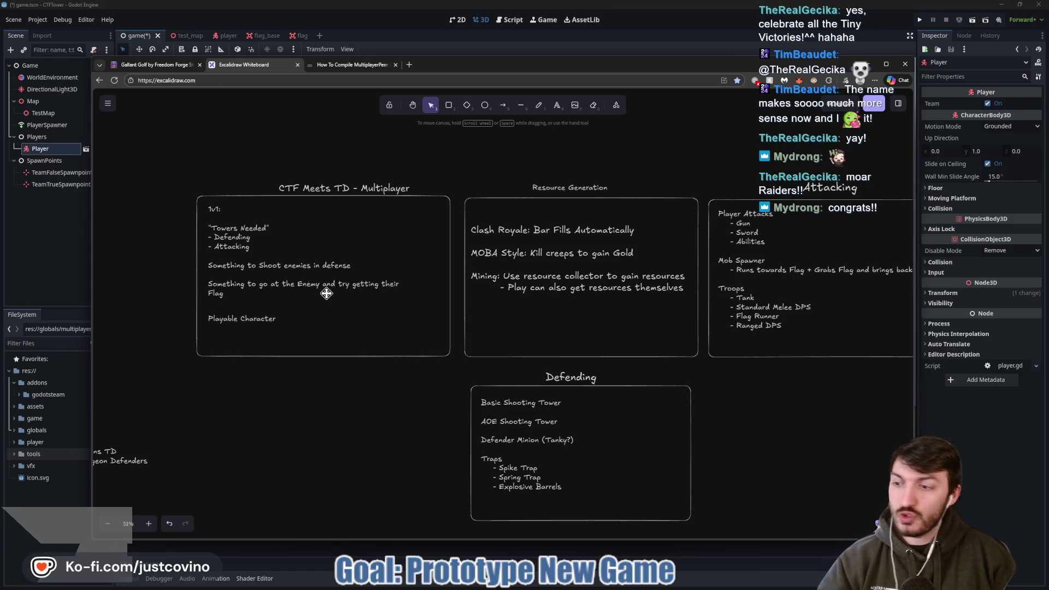
left_click_drag(568, 287, 494, 271)
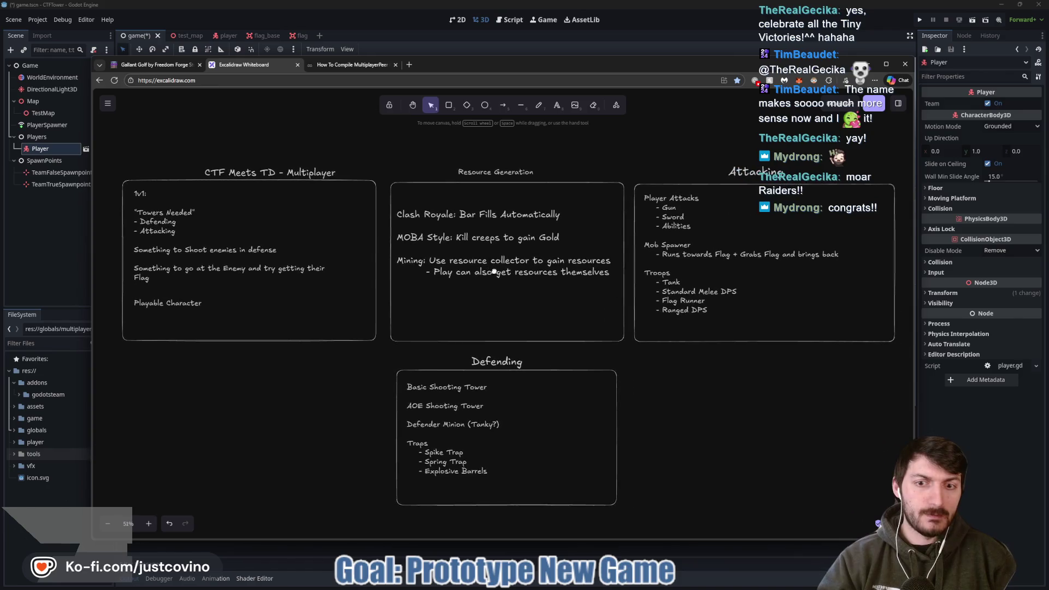
left_click(159, 65)
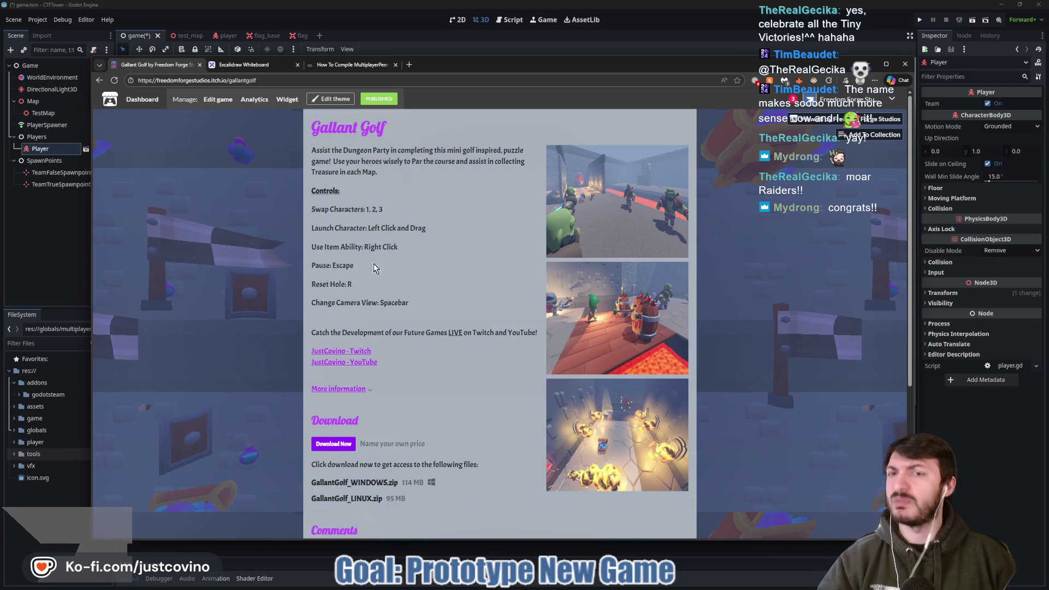
- View the Job Hopper page from the Freedom Forge Studios games list, then reopen the Excalidraw board
left_click(100, 80)
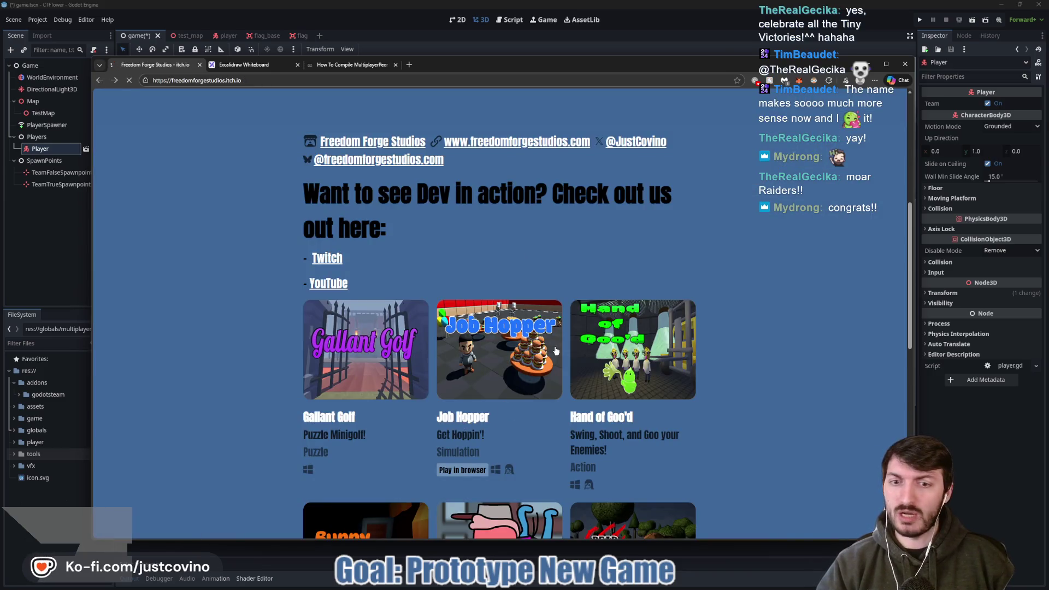
left_click(556, 350)
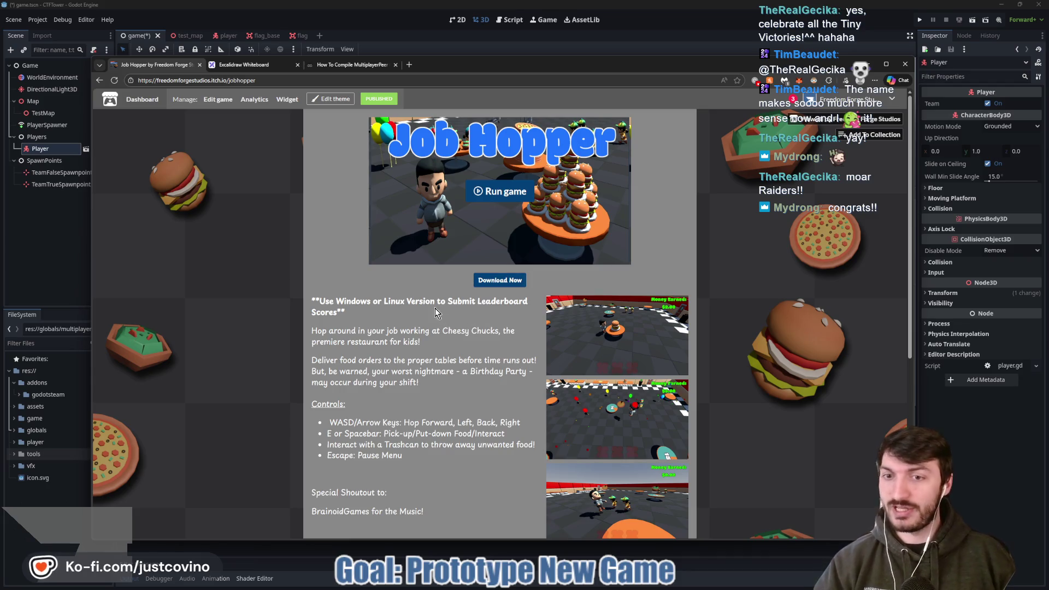
left_click(99, 80)
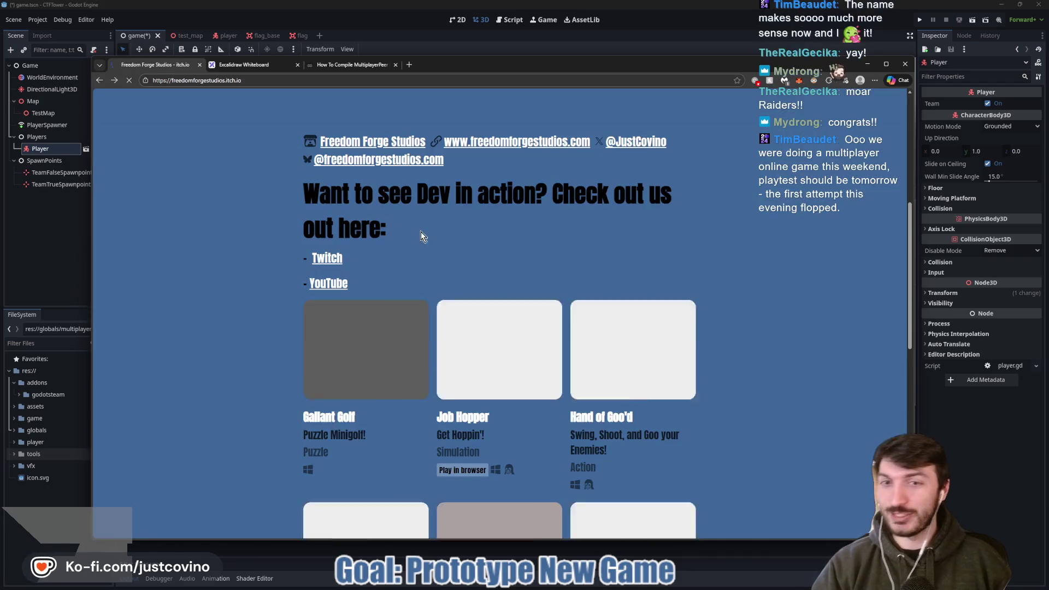
scroll(427, 281, "down", 1)
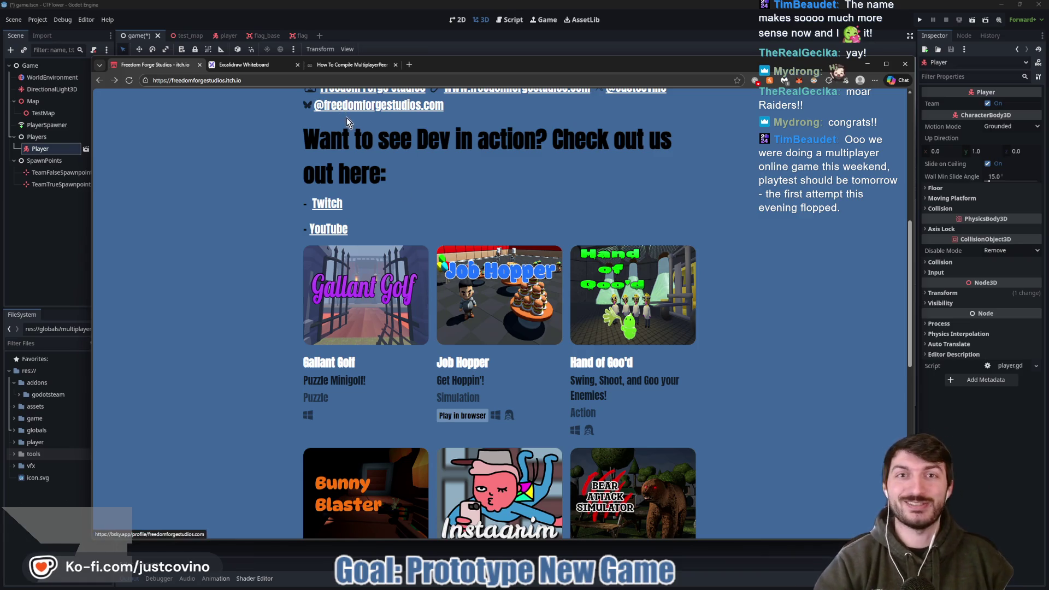
left_click(254, 71)
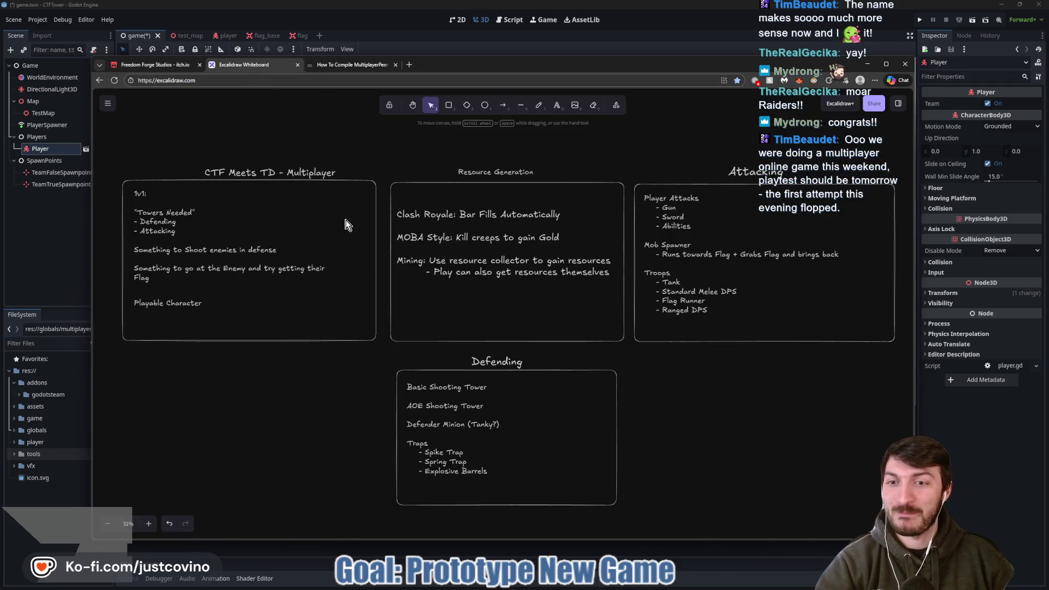
- Nudge the CTF design board view, then return to the Godot CTFTower game scene
left_click_drag(294, 237, 320, 224)
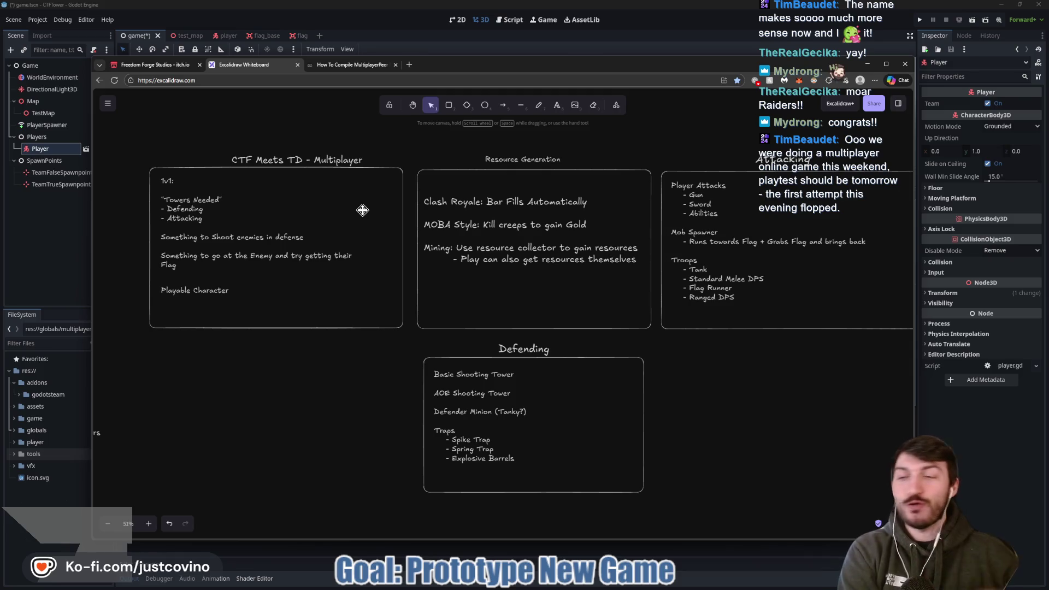
left_click(62, 268)
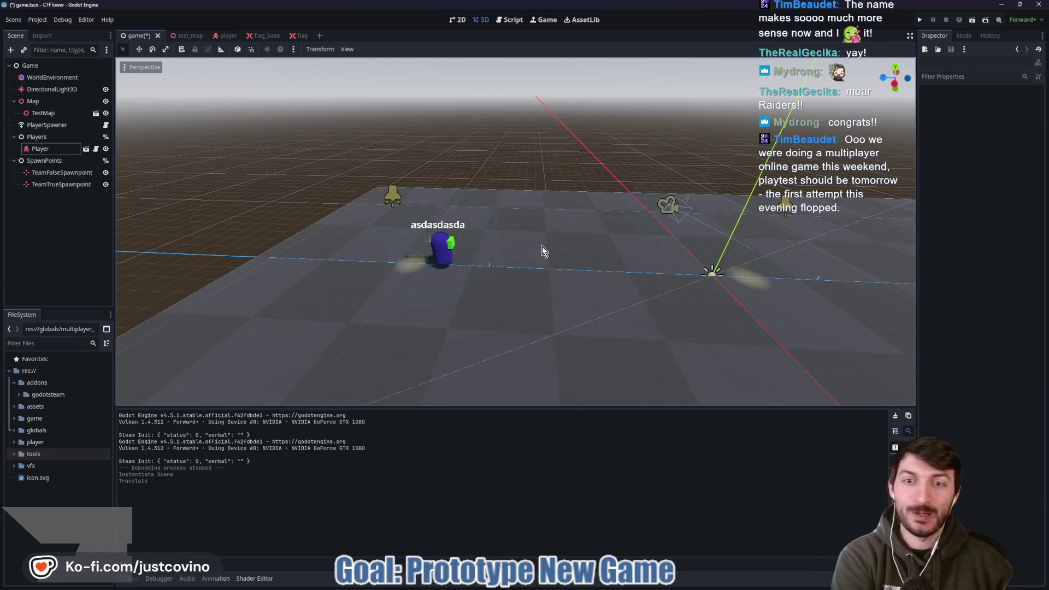
- Adjust the 3D view around the player, save the game scene with Ctrl+S, and run the project
left_click_drag(624, 237, 610, 241)
mouse_move(667, 259)
left_mouse_down()
mouse_move(618, 260)
mouse_move(704, 247)
left_mouse_up()
mouse_move(386, 245)
left_mouse_down()
mouse_move(372, 294)
mouse_move(703, 246)
mouse_move(377, 300)
left_mouse_up()
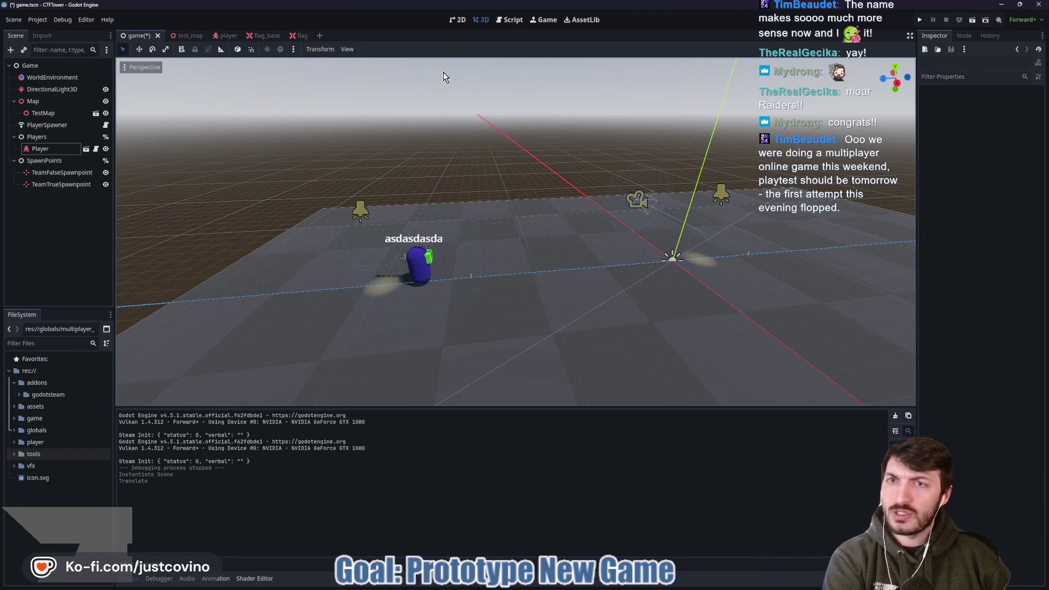
key("ctrl+s")
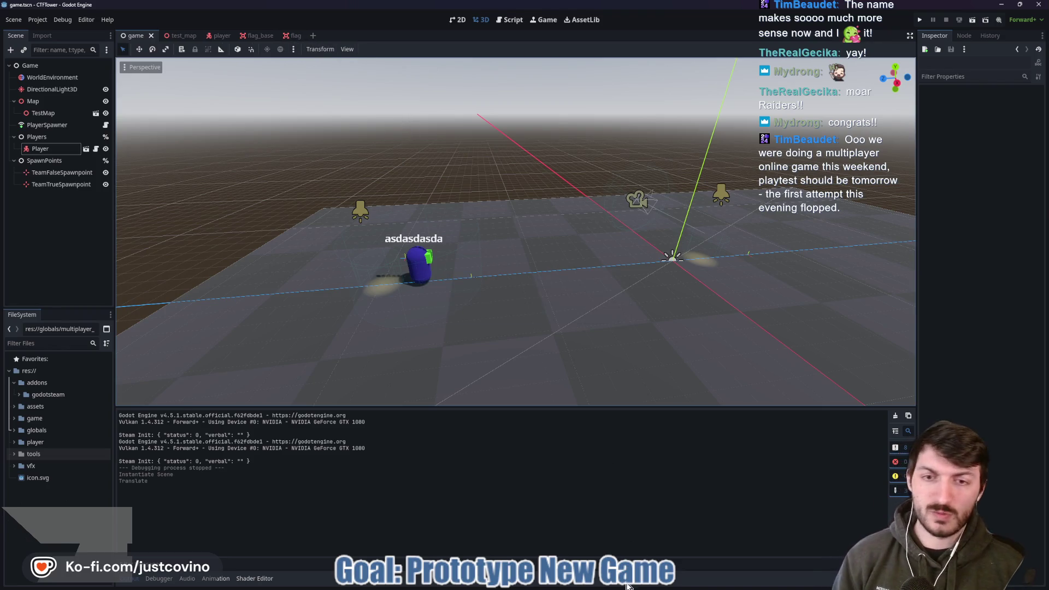
left_click(919, 20)
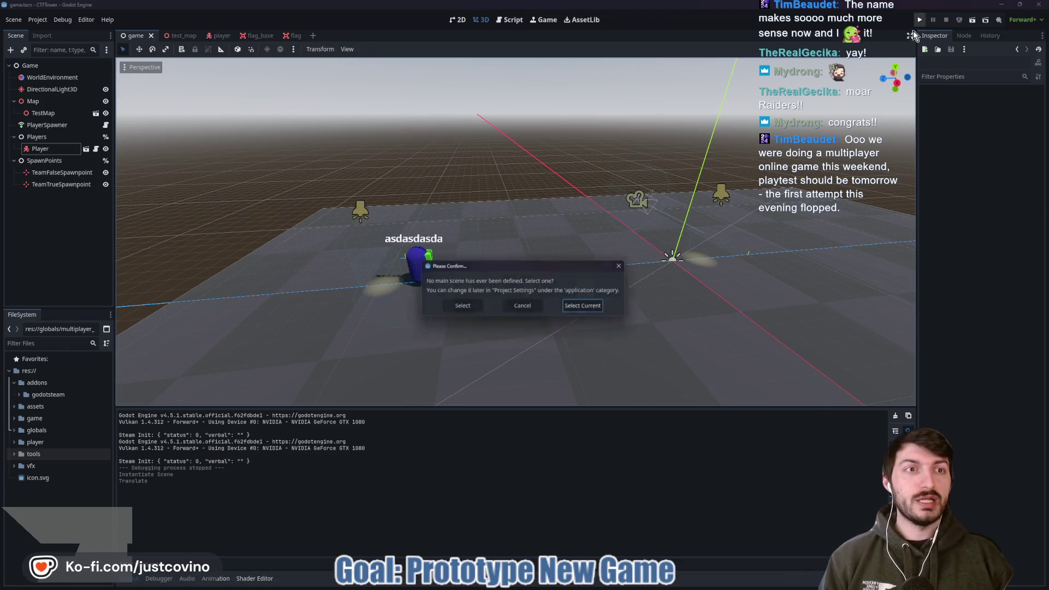
- Dismiss the main-scene prompt, walk the character over the red flag and across the platform, then close the game
left_click(624, 267)
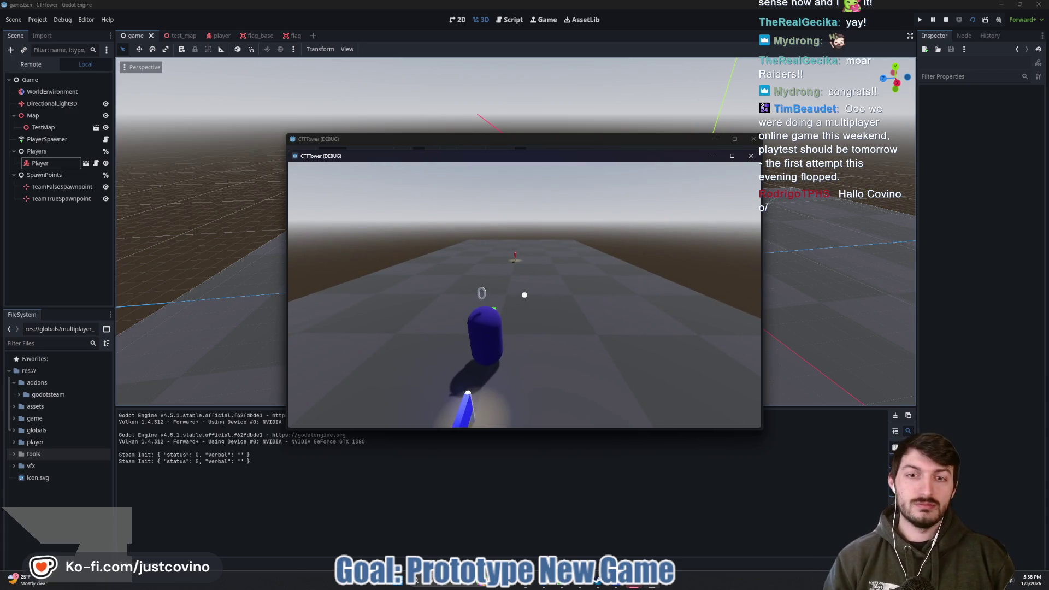
key("w")
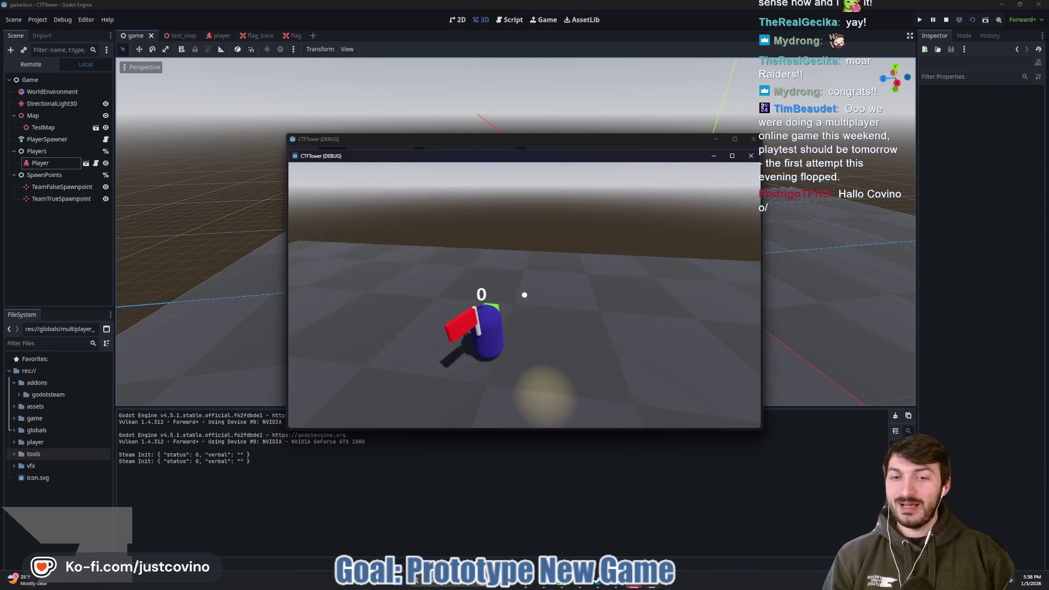
key("w")
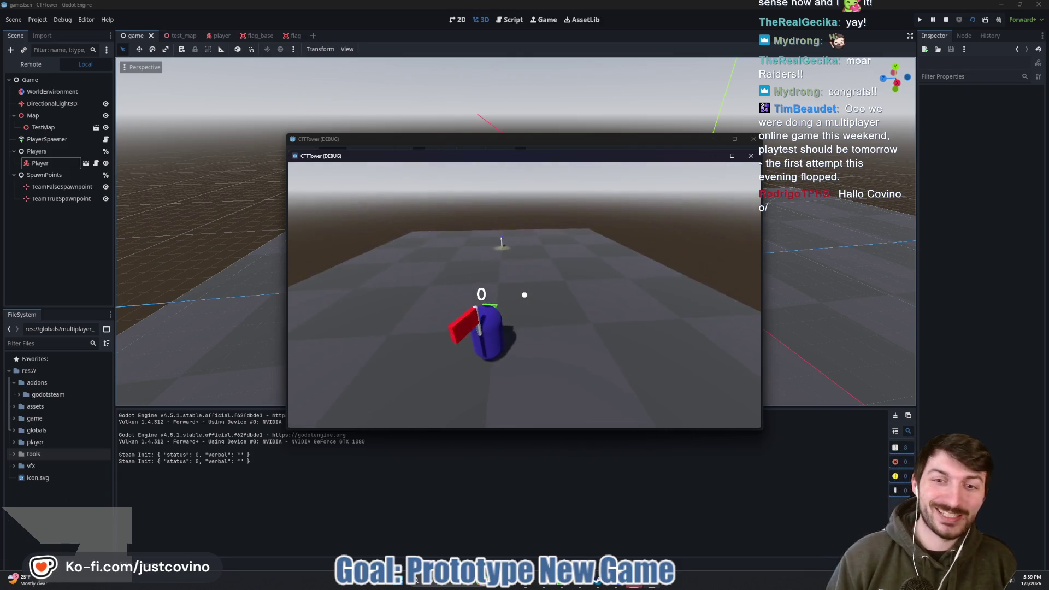
key("w")
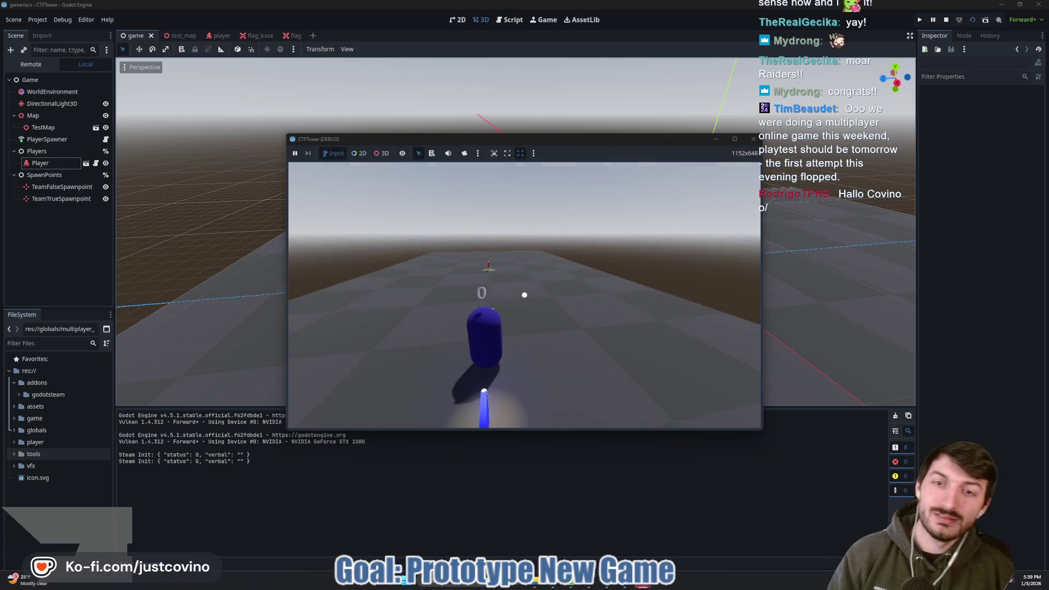
key("Escape")
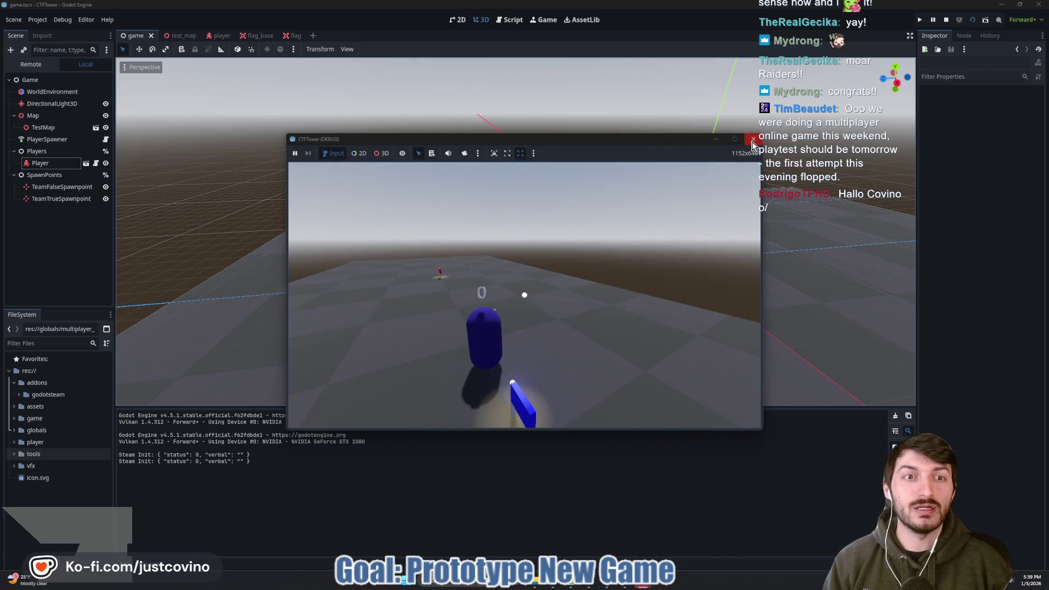
left_click(752, 143)
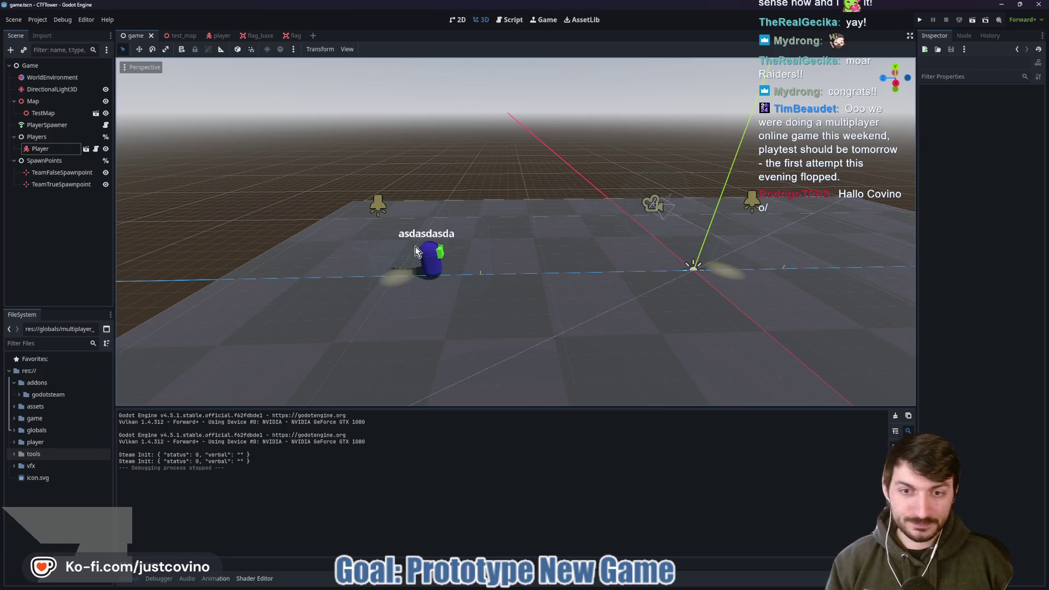
- Sketch a 'Main Ting' box and an 'MP' box over the scene with the screen pen
mouse_move(177, 115)
left_mouse_down()
mouse_move(270, 206)
mouse_move(172, 112)
mouse_move(228, 136)
mouse_move(224, 159)
mouse_move(268, 164)
left_mouse_up()
left_click(277, 143)
left_click(280, 160)
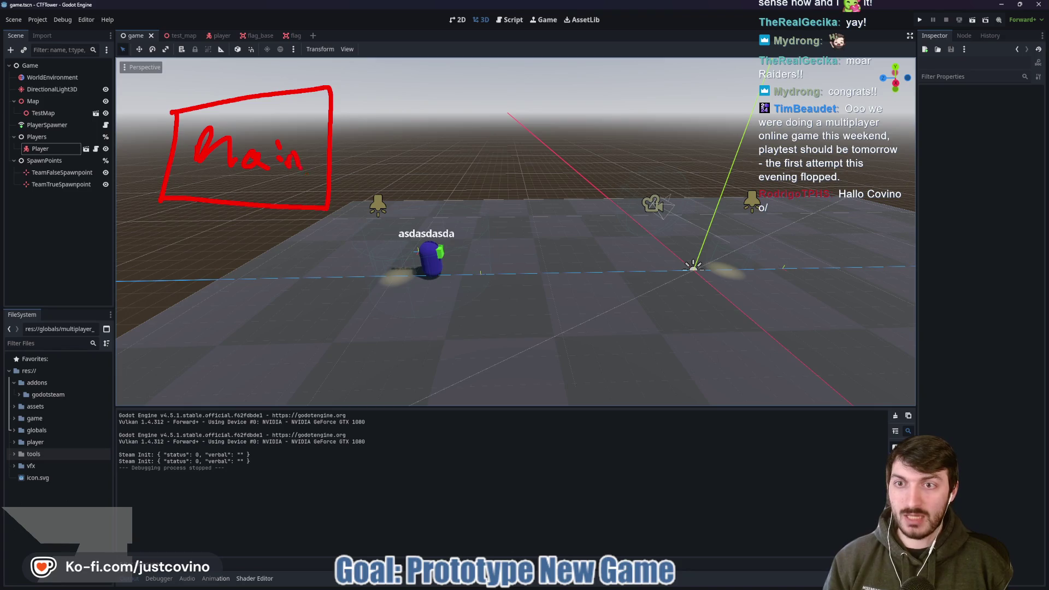
key("ctrl+z")
key("ctrl+z")
key("ctrl+z")
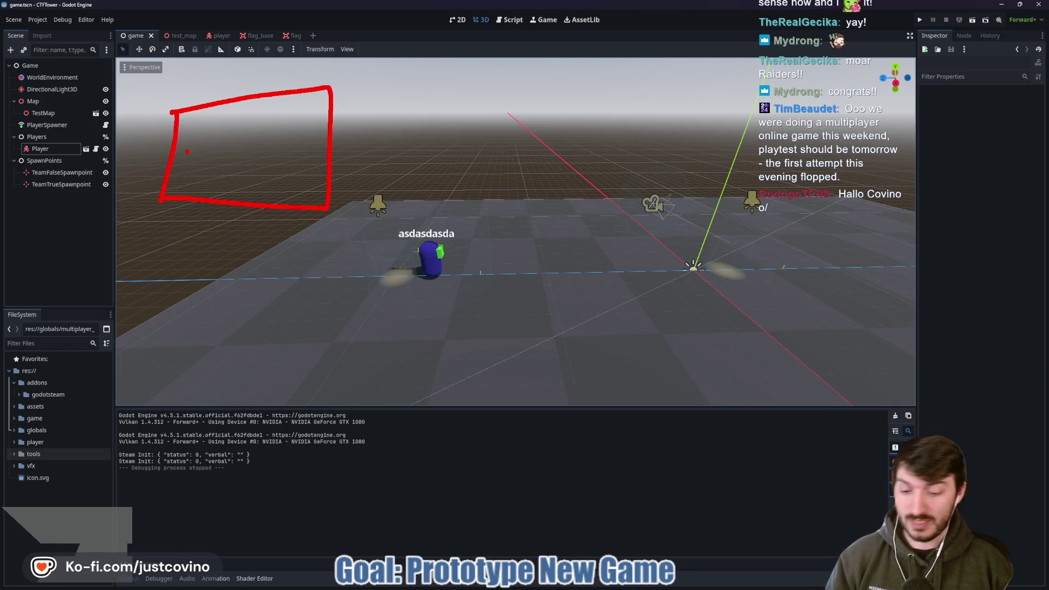
type("Main Ting")
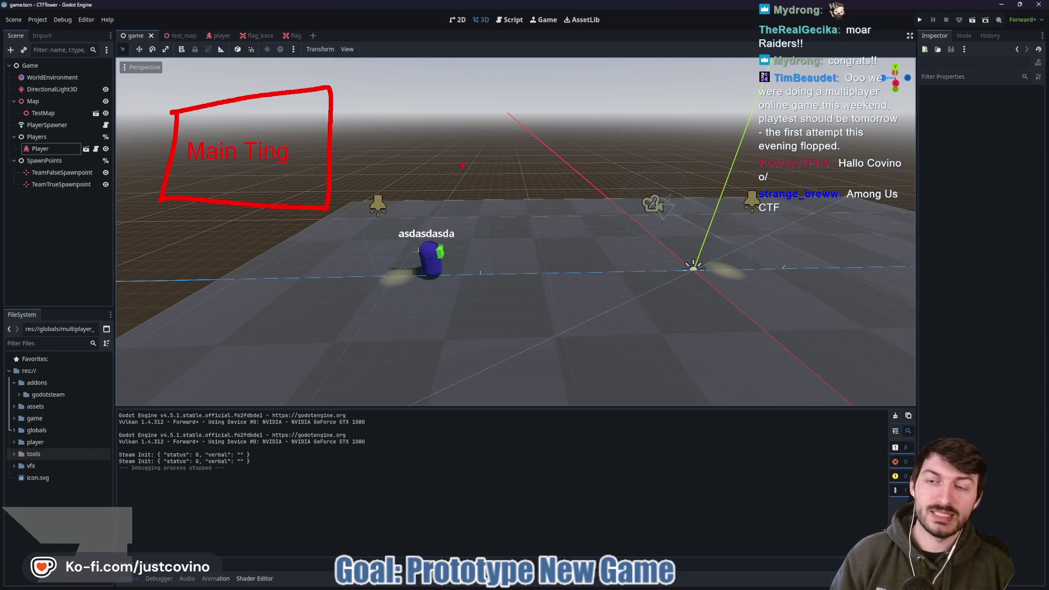
left_click_drag(573, 113, 688, 191)
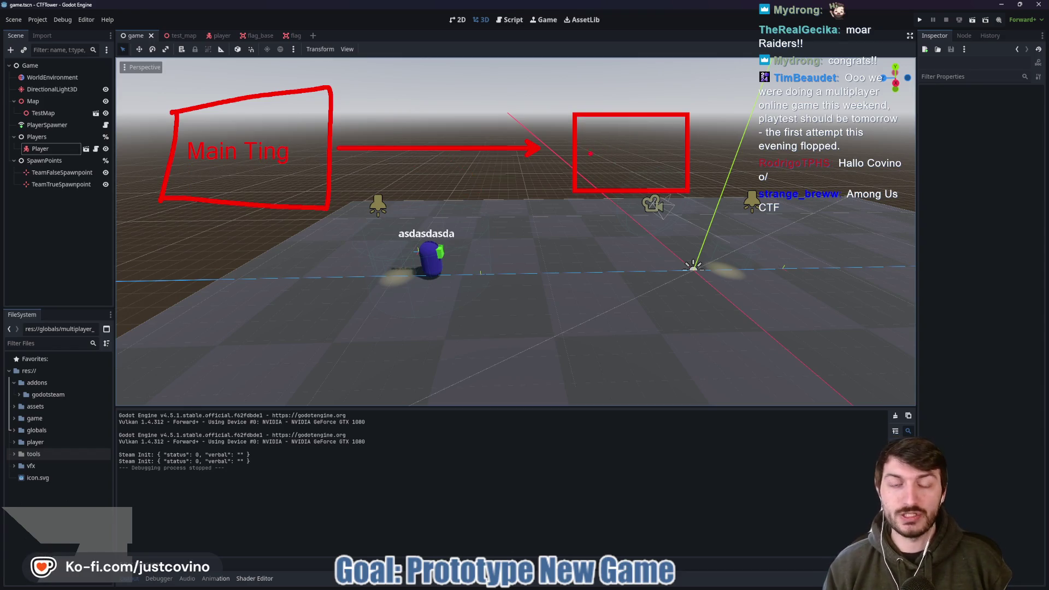
left_click_drag(601, 159, 619, 164)
mouse_move(648, 167)
left_mouse_down()
mouse_move(649, 143)
mouse_move(650, 155)
mouse_move(741, 156)
mouse_move(841, 203)
left_mouse_up()
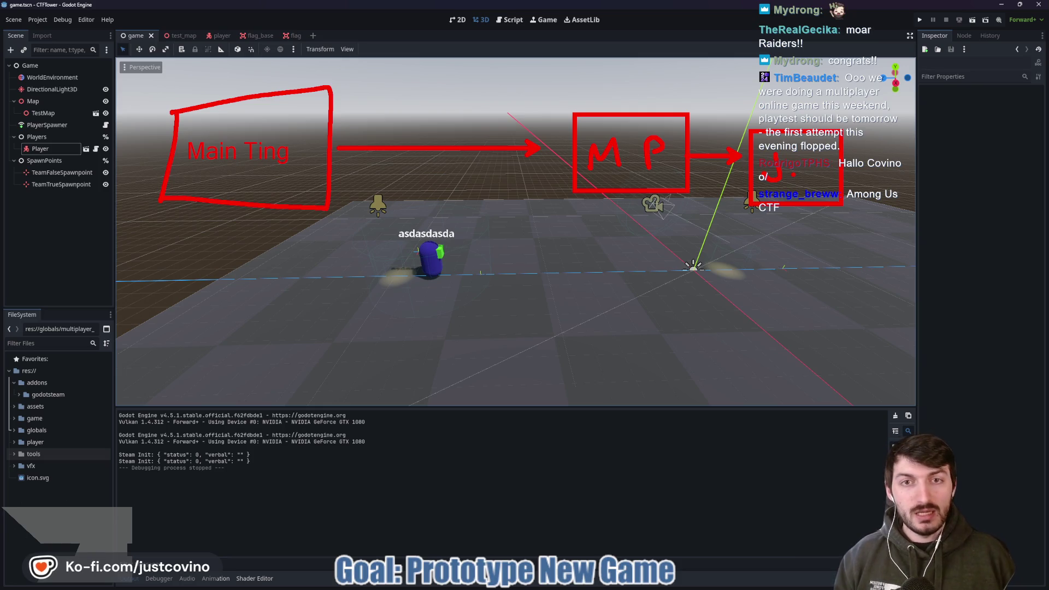
- Clear the drawings and bring up the Freedom Forge Studios itch.io games page
key("Escape")
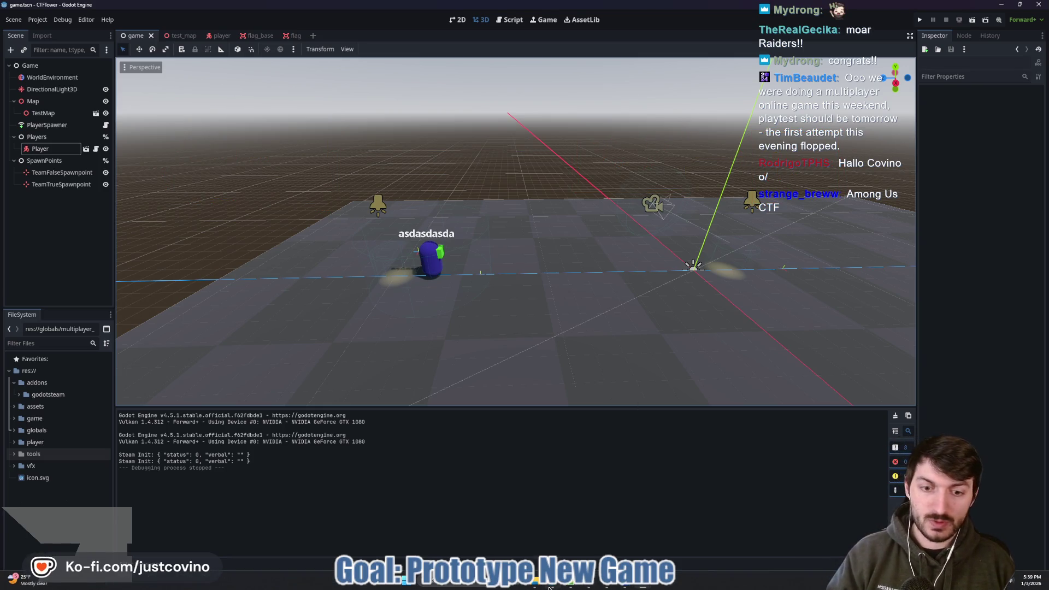
left_click(549, 587)
left_click(173, 65)
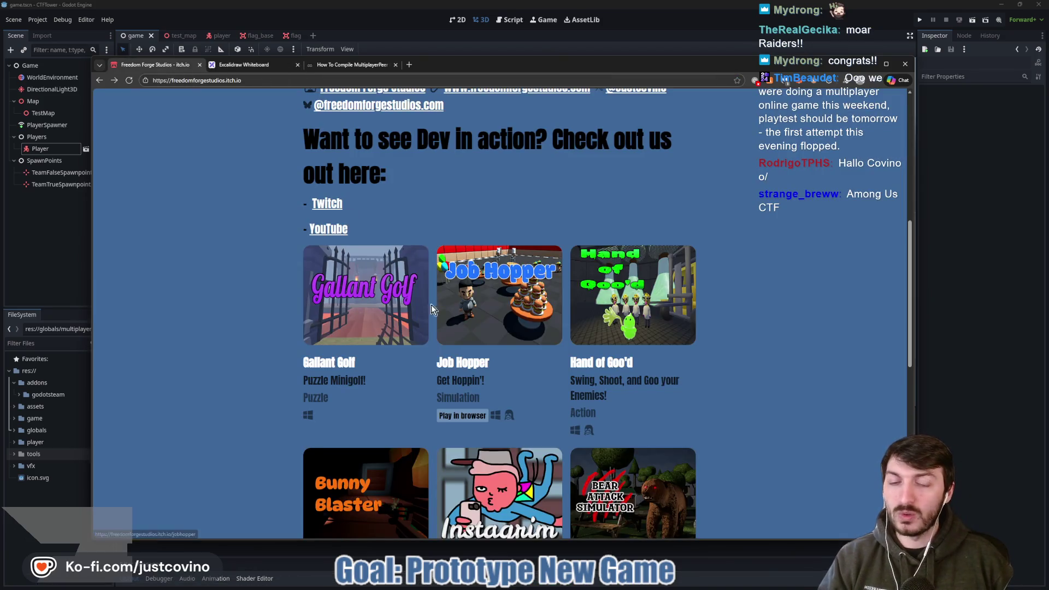
- Open the Gallant Golf page and circle spots on the enlarged golden-enemies screenshot
left_click(339, 363)
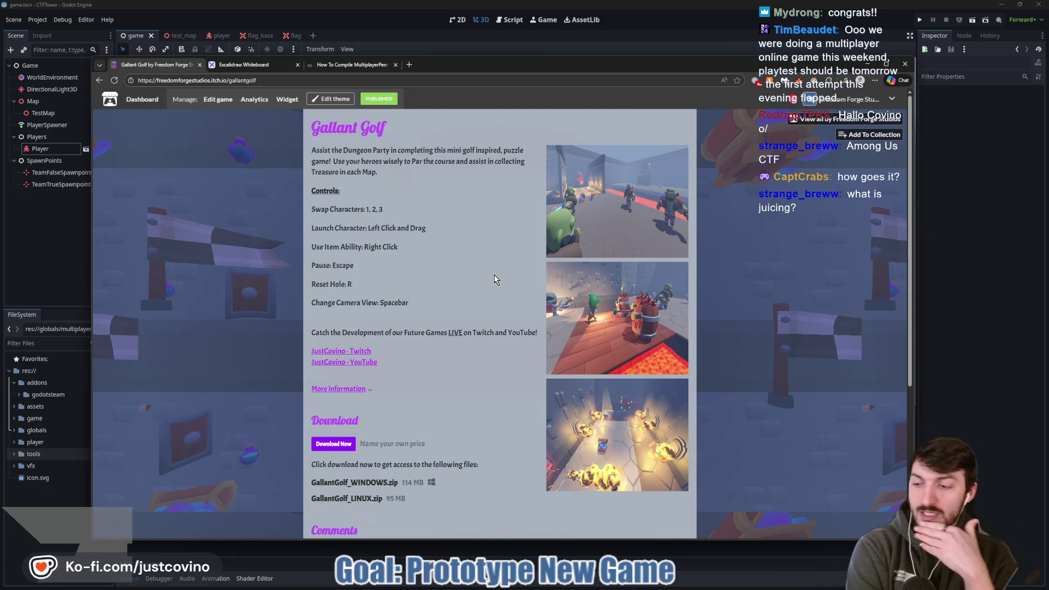
left_click(613, 473)
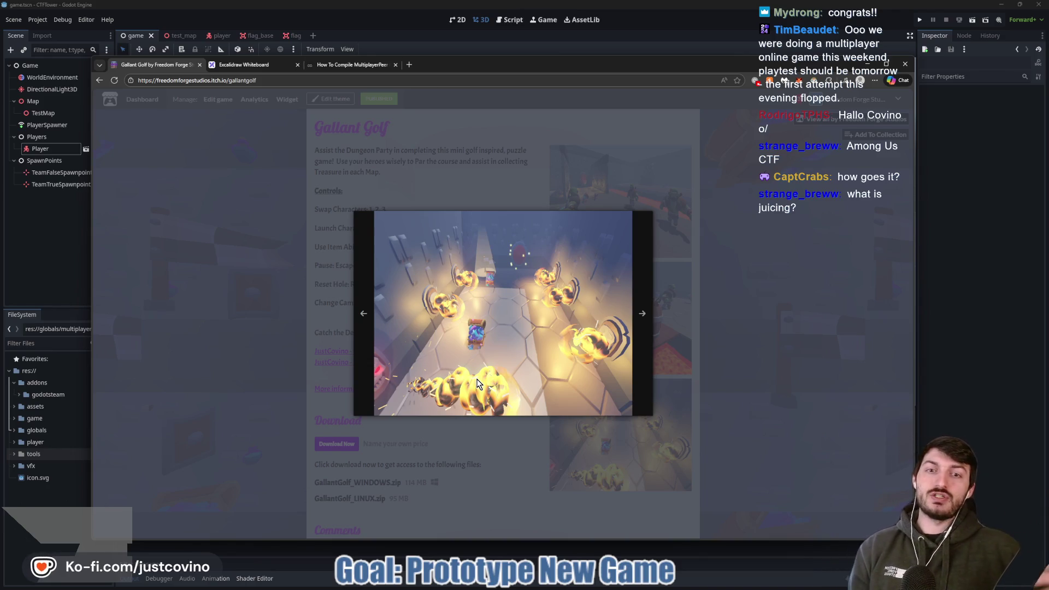
mouse_move(544, 235)
left_mouse_down()
mouse_move(511, 229)
mouse_move(546, 228)
left_mouse_up()
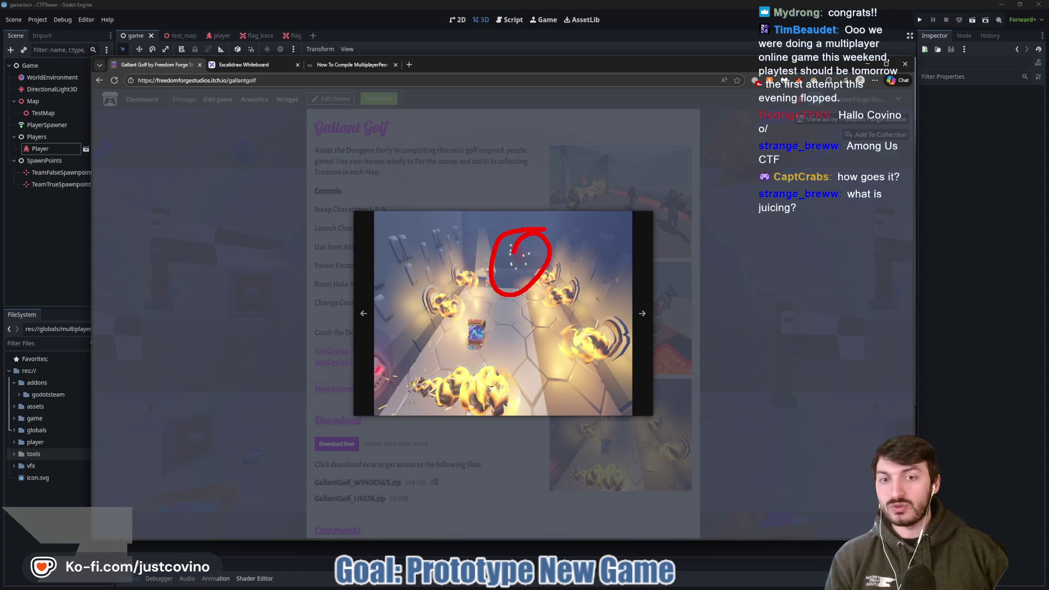
mouse_move(494, 320)
left_mouse_down()
mouse_move(491, 367)
mouse_move(505, 324)
left_mouse_up()
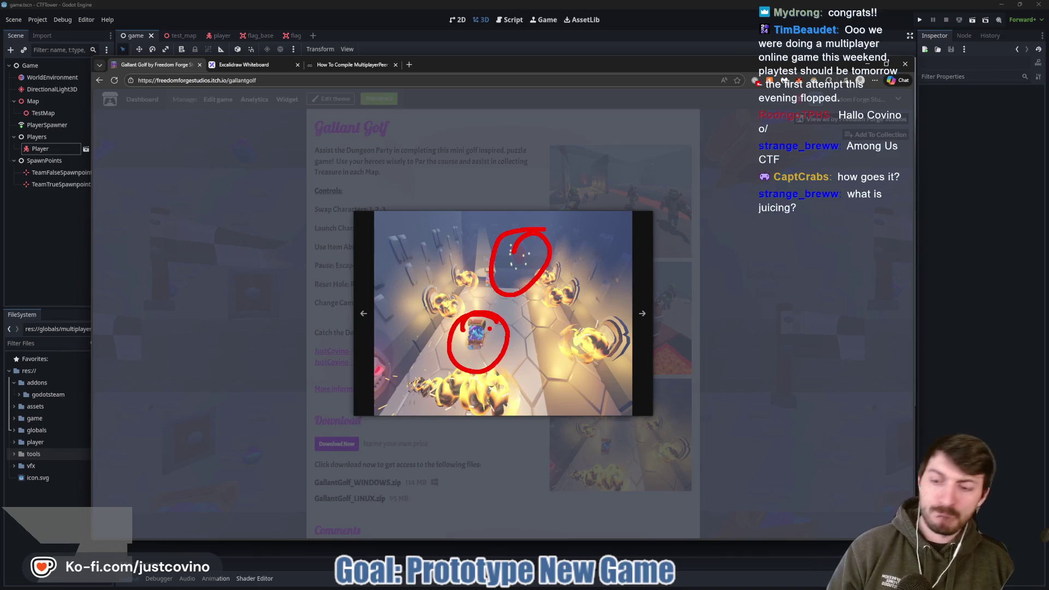
left_click(750, 225)
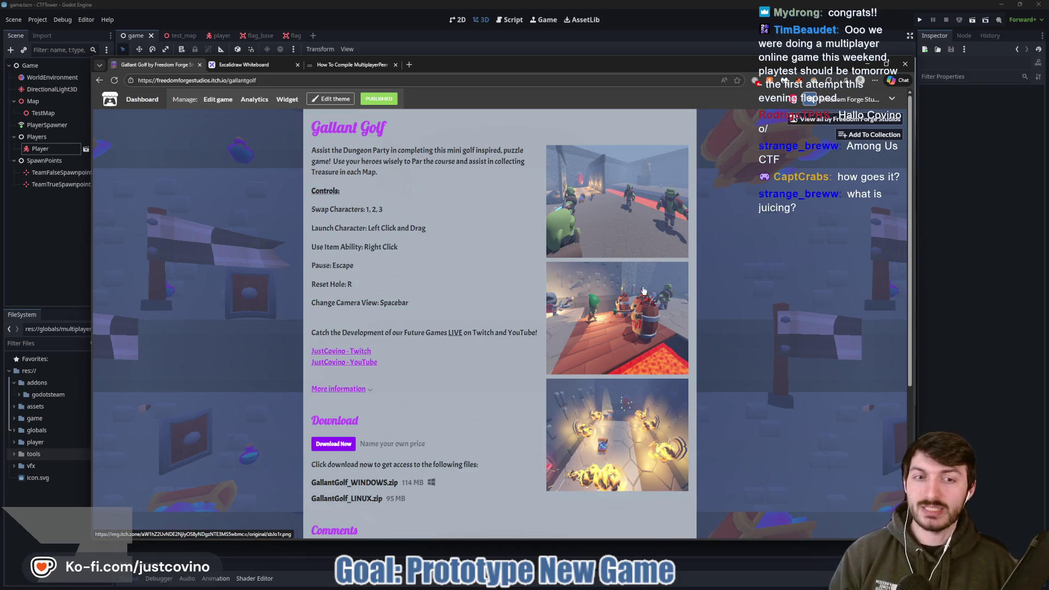
- Enlarge the second screenshot, outline the TNT barrel and area above it, then erase and close
left_click(643, 340)
mouse_move(587, 273)
left_mouse_down()
mouse_move(496, 375)
mouse_move(521, 279)
left_mouse_up()
left_click_drag(612, 268, 713, 217)
left_click_drag(486, 192, 587, 246)
right_click(588, 296)
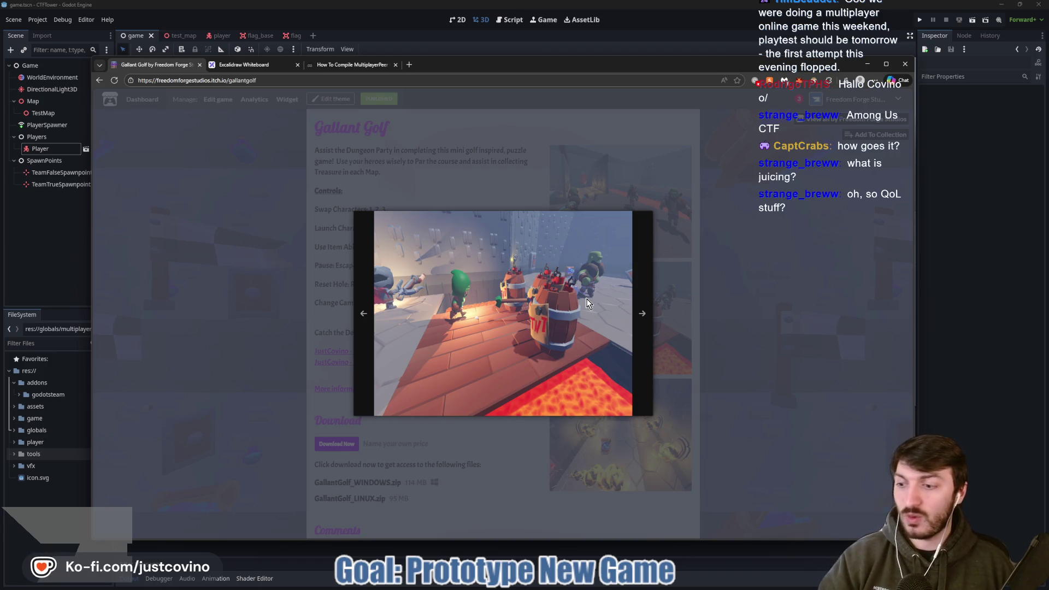
left_click(818, 296)
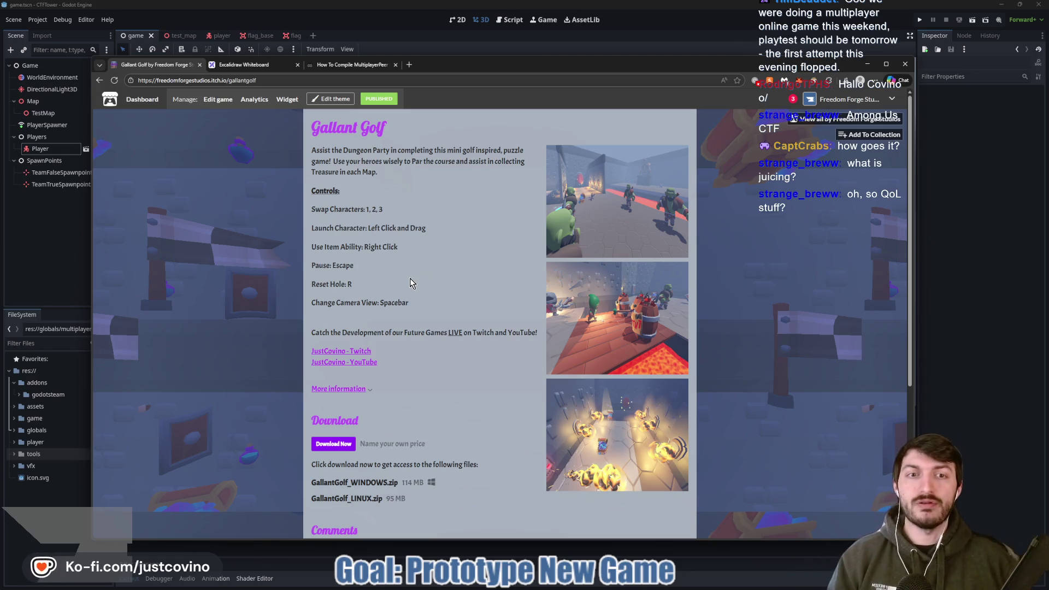
- Circle the characters in the Gallant Golf screenshots, add a pointing arrow, then switch to the Excalidraw board
mouse_move(688, 181)
left_mouse_down()
mouse_move(706, 254)
mouse_move(659, 182)
left_mouse_up()
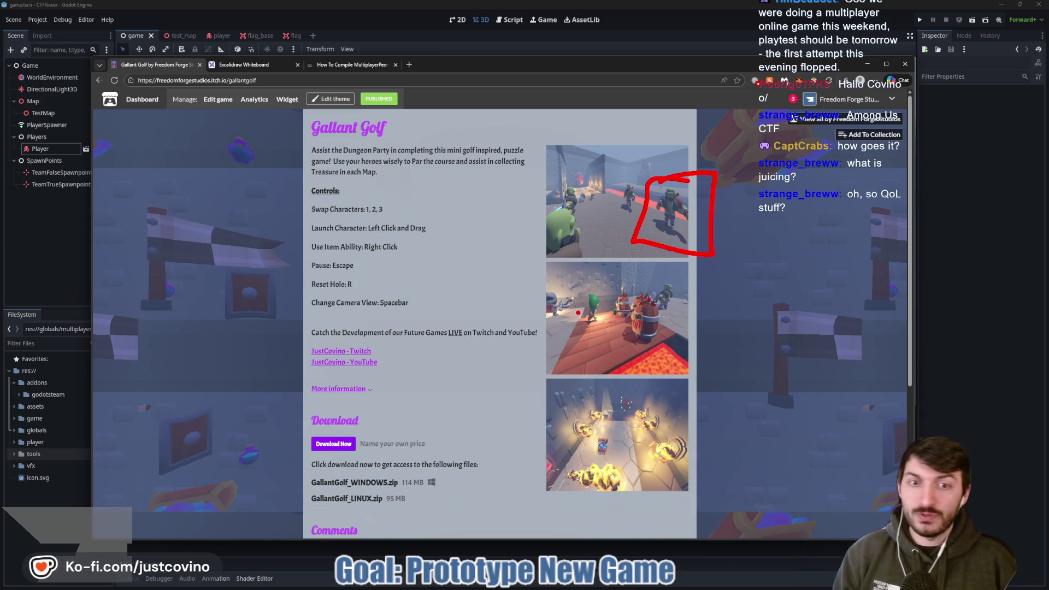
mouse_move(569, 292)
left_mouse_down()
mouse_move(589, 308)
mouse_move(552, 272)
left_mouse_up()
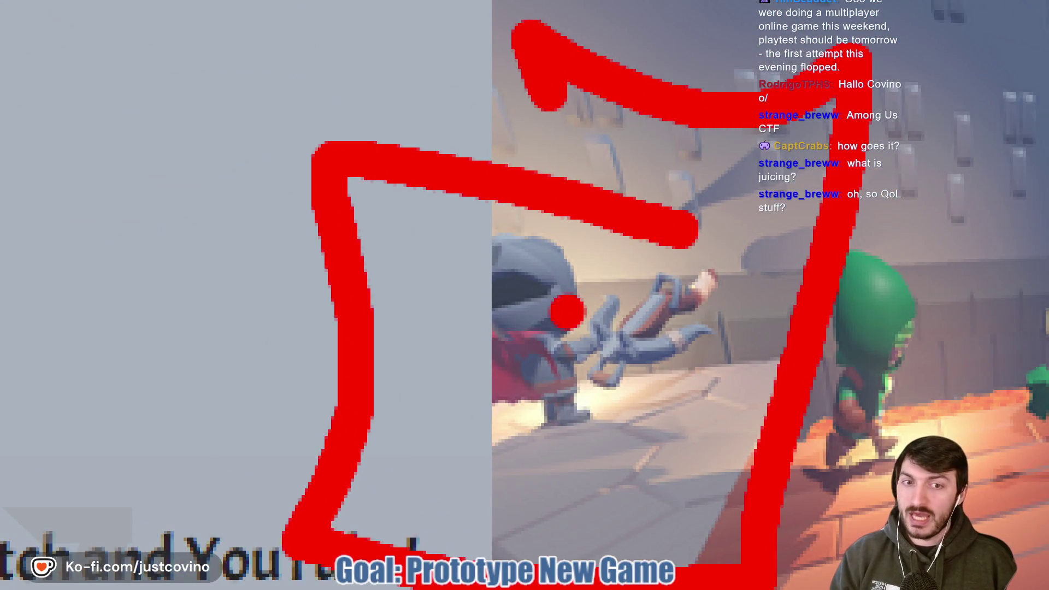
key("Escape")
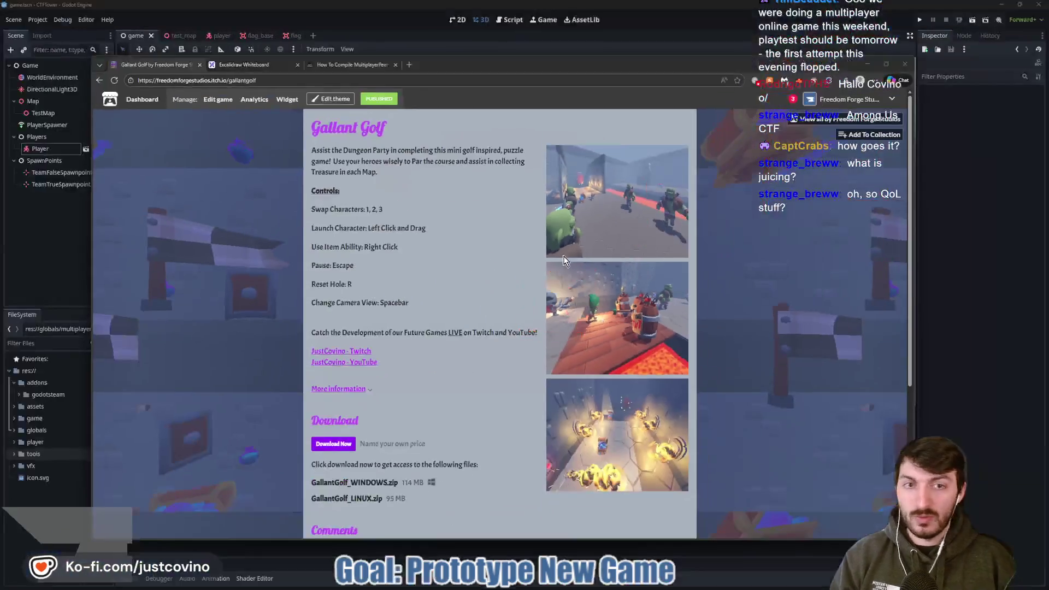
mouse_move(694, 179)
left_mouse_down()
mouse_move(627, 241)
mouse_move(682, 184)
left_mouse_up()
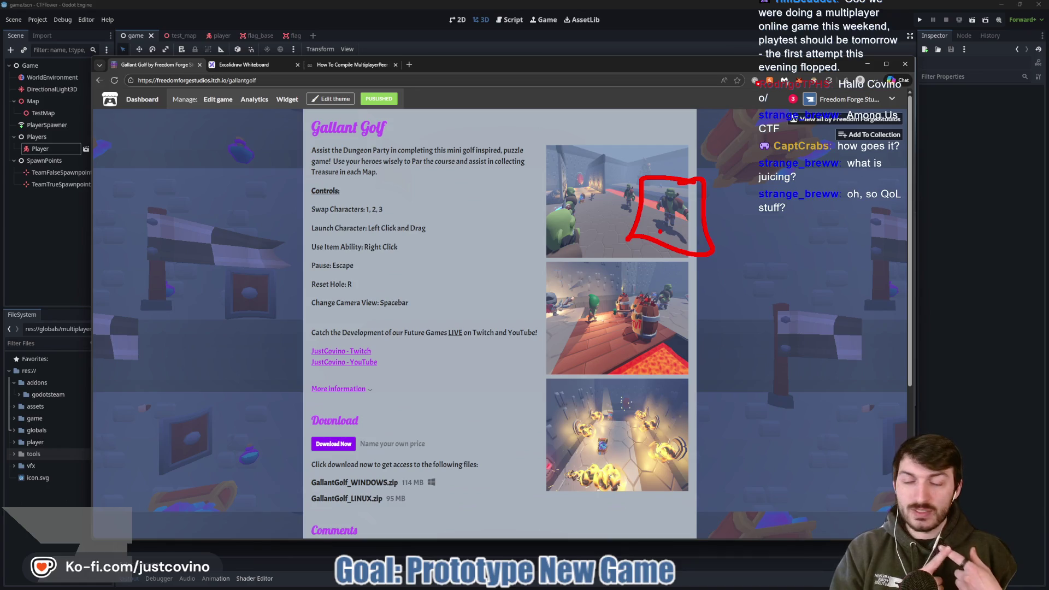
left_click_drag(619, 265, 672, 213)
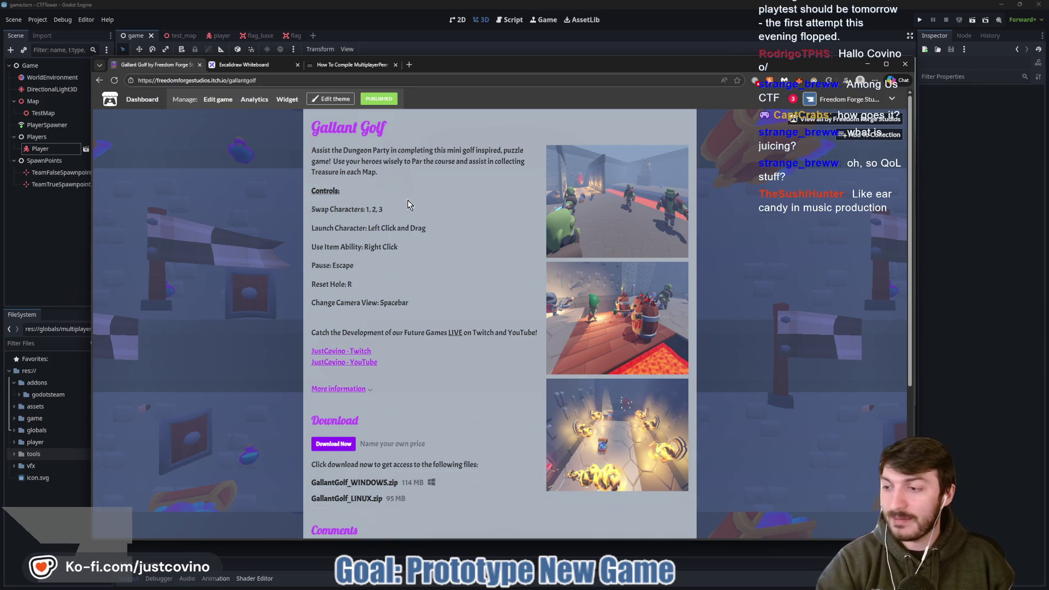
left_click(244, 64)
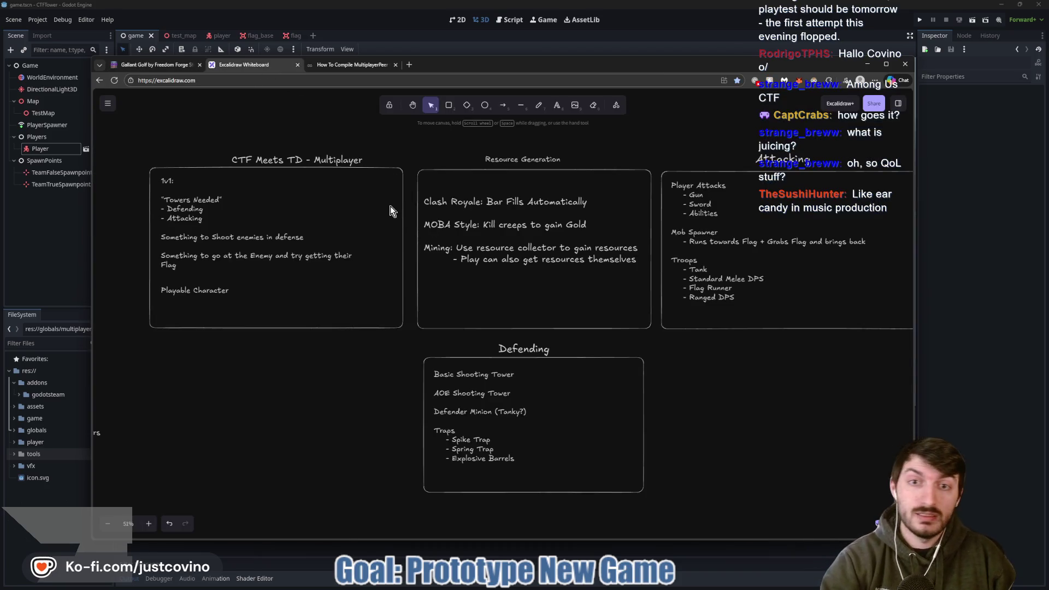
- Nudge the CTF Meets TD board view, then bring the Godot editor back to the front
mouse_move(682, 251)
left_mouse_down()
mouse_move(573, 257)
mouse_move(703, 258)
left_mouse_up()
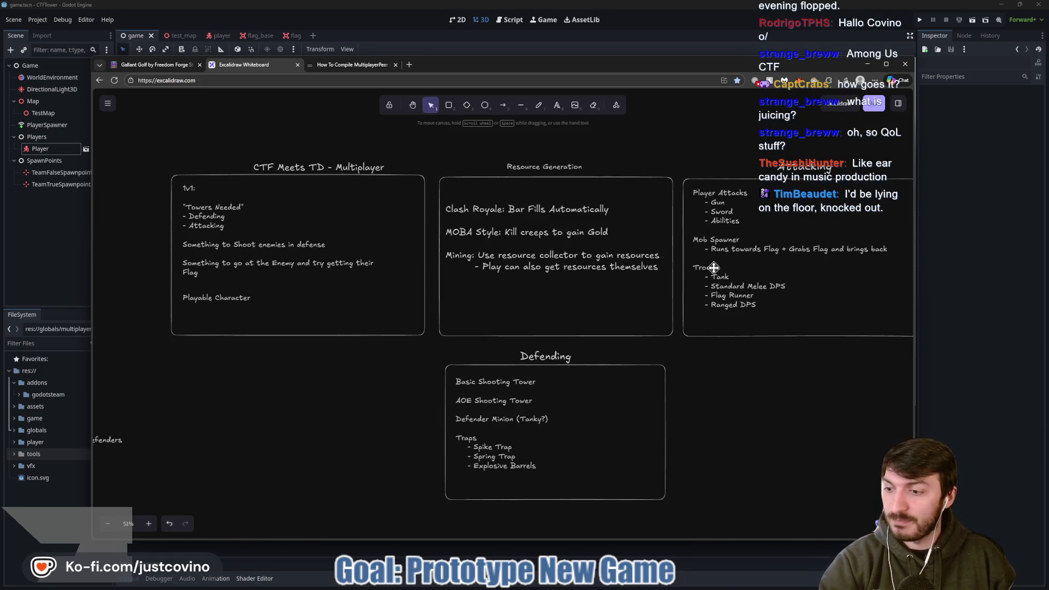
left_click(1030, 298)
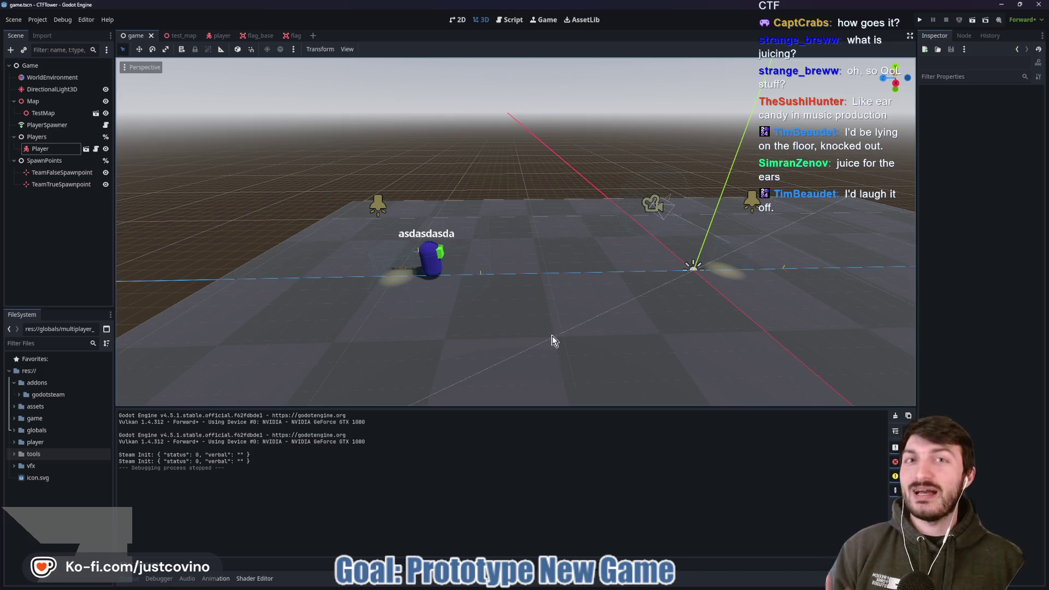
- Bring the Cooties project window forward from the Godot taskbar previews
mouse_move(606, 587)
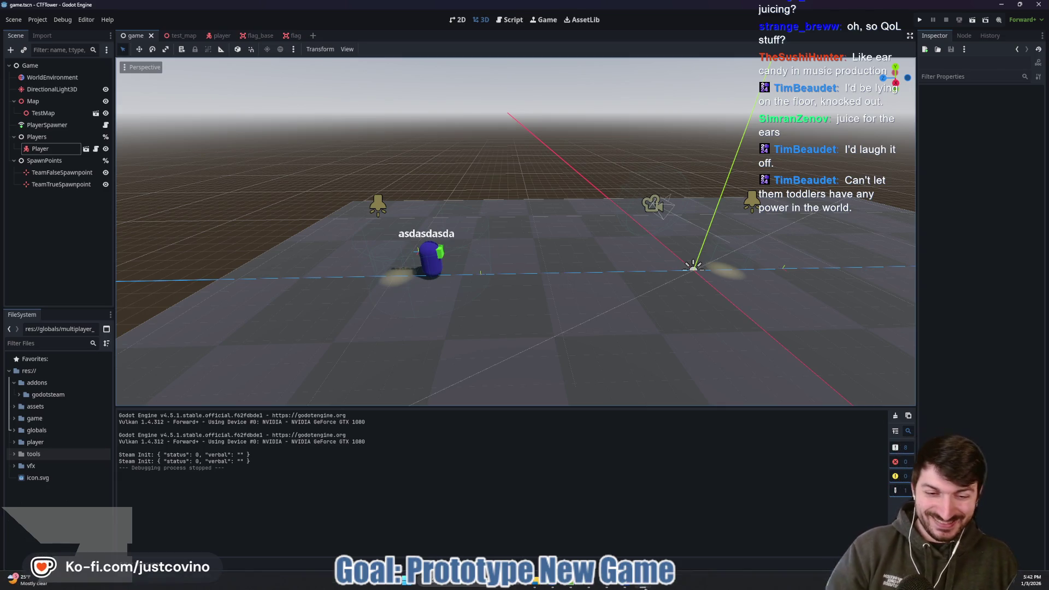
mouse_move(645, 588)
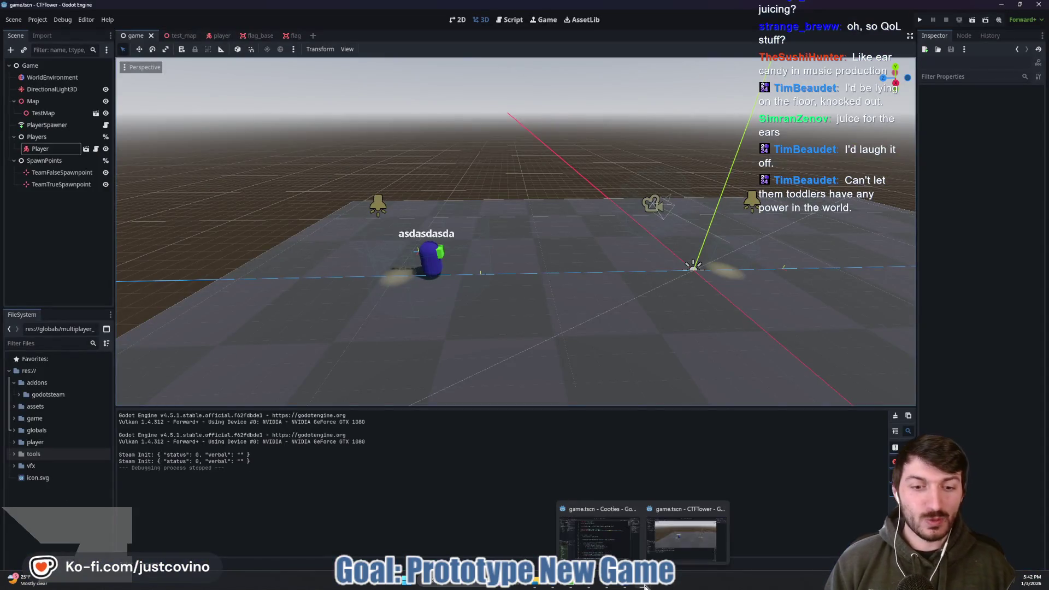
left_click(634, 510)
- Collapse the Scenes folder, glance at the GodotSteam MultiplayerPeer guide in the browser, then return to the editor
left_click(498, 239)
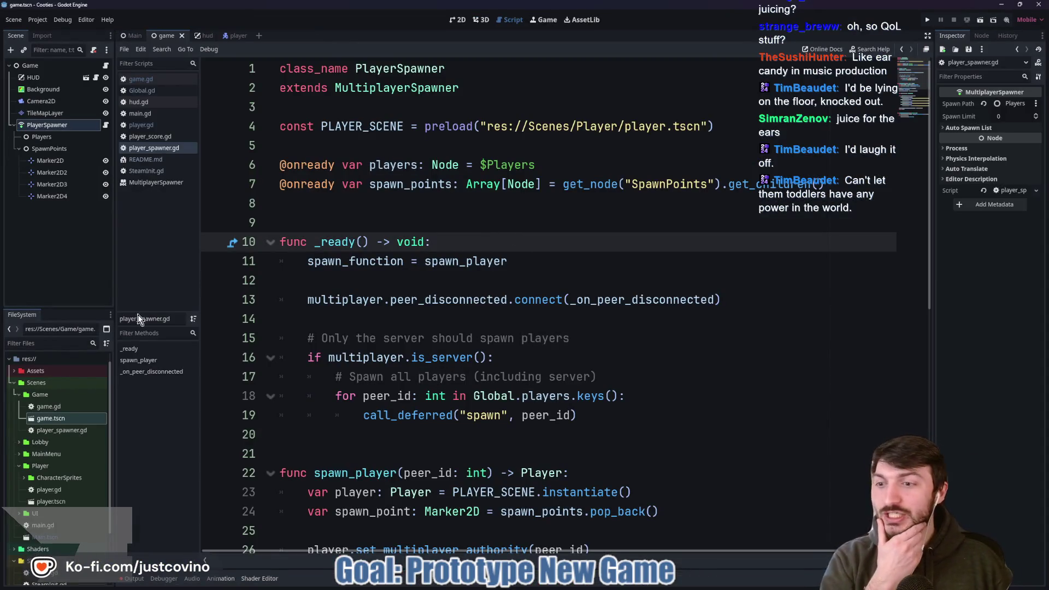
left_click(13, 383)
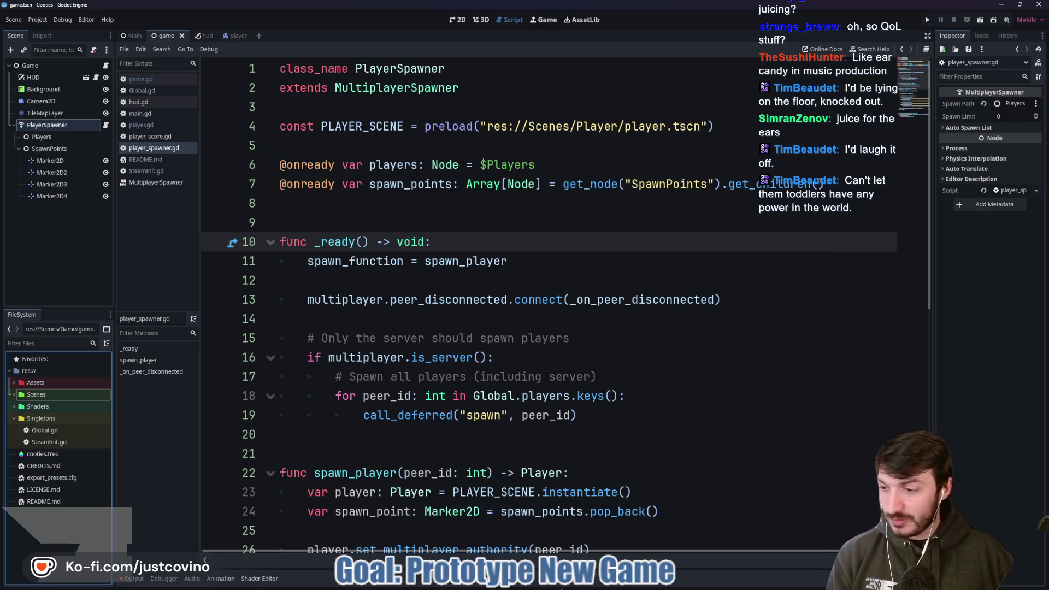
mouse_move(551, 301)
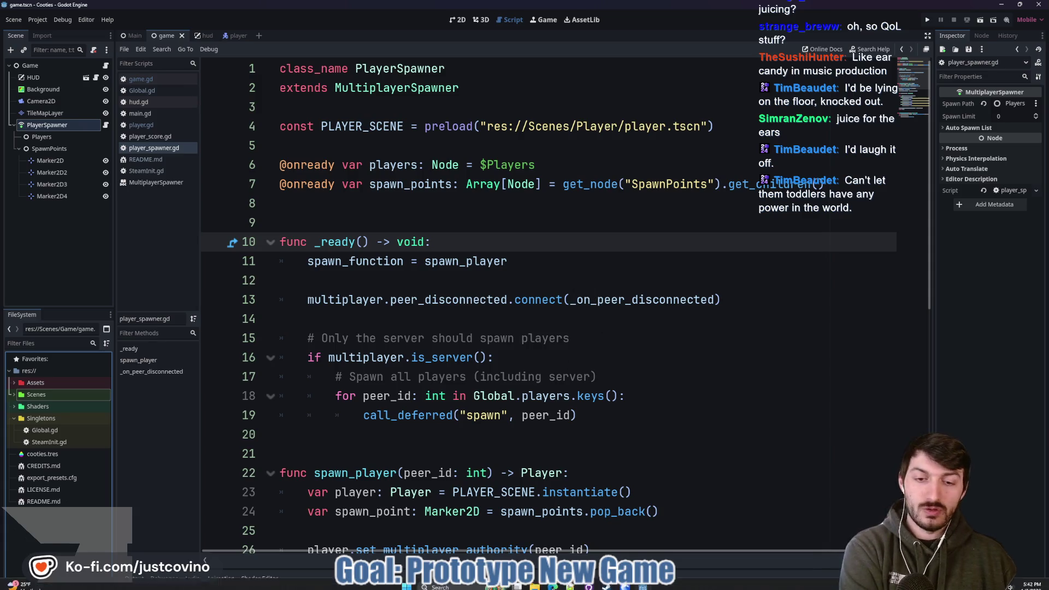
left_click(553, 586)
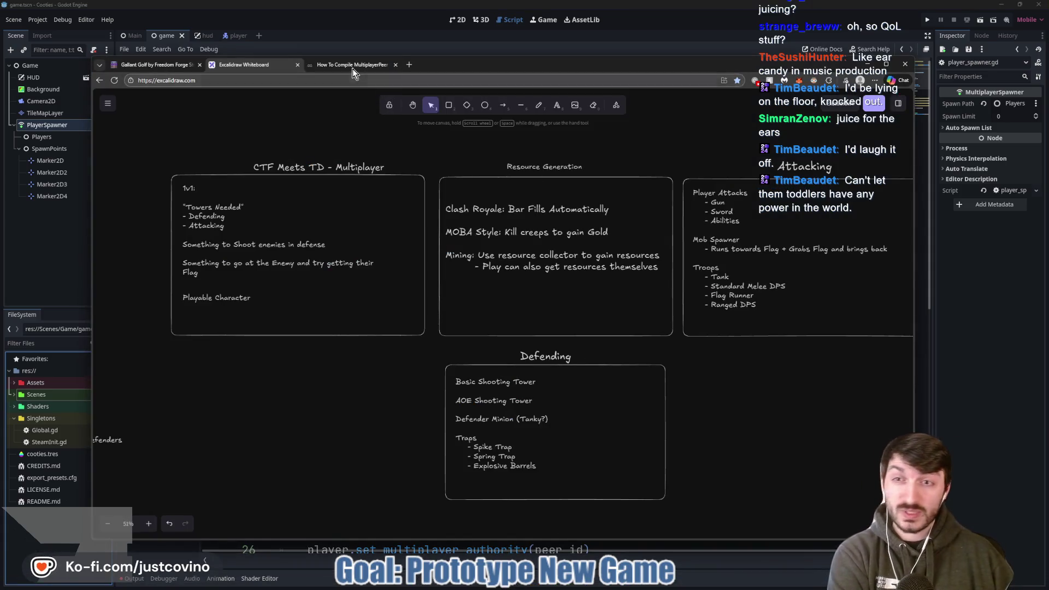
left_click(353, 66)
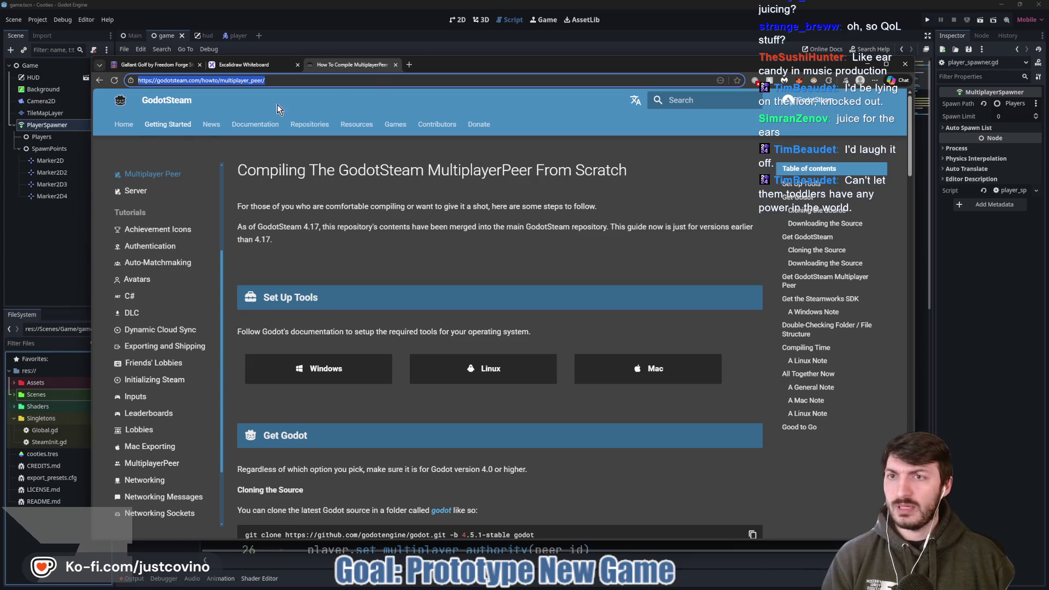
key("alt+Tab")
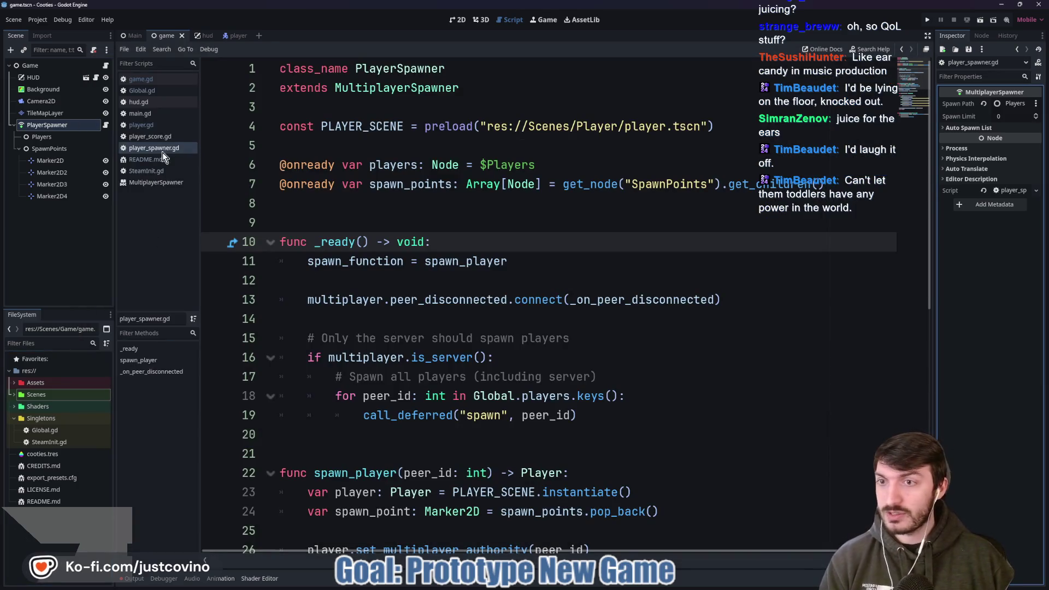
- Open README.md, select the Cooties itch.io link on line 7, and bring the browser forward
left_click(163, 157)
left_click_drag(770, 184, 523, 183)
key("ctrl+c")
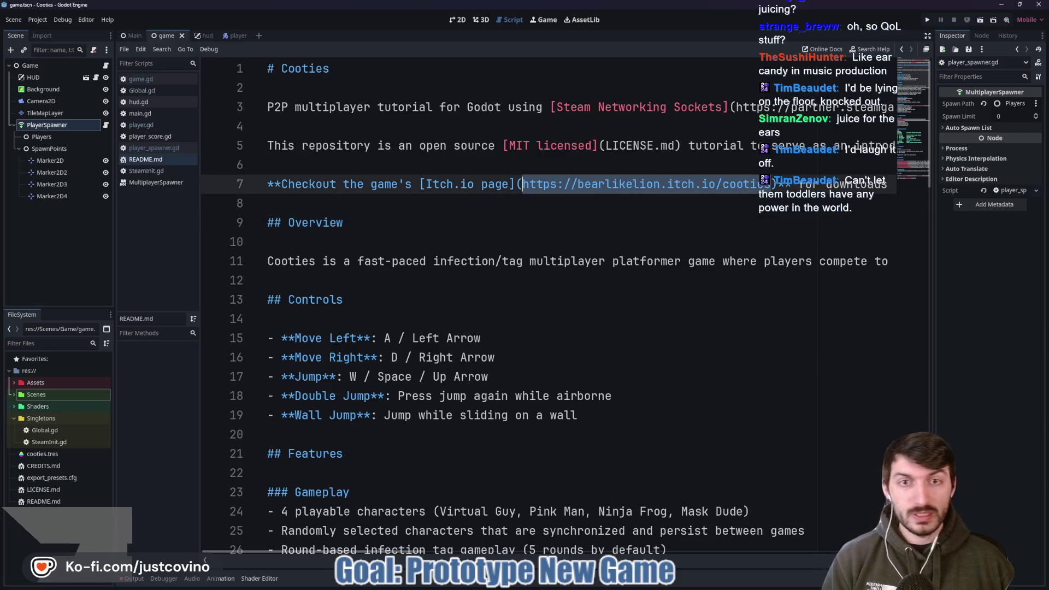
left_click(558, 585)
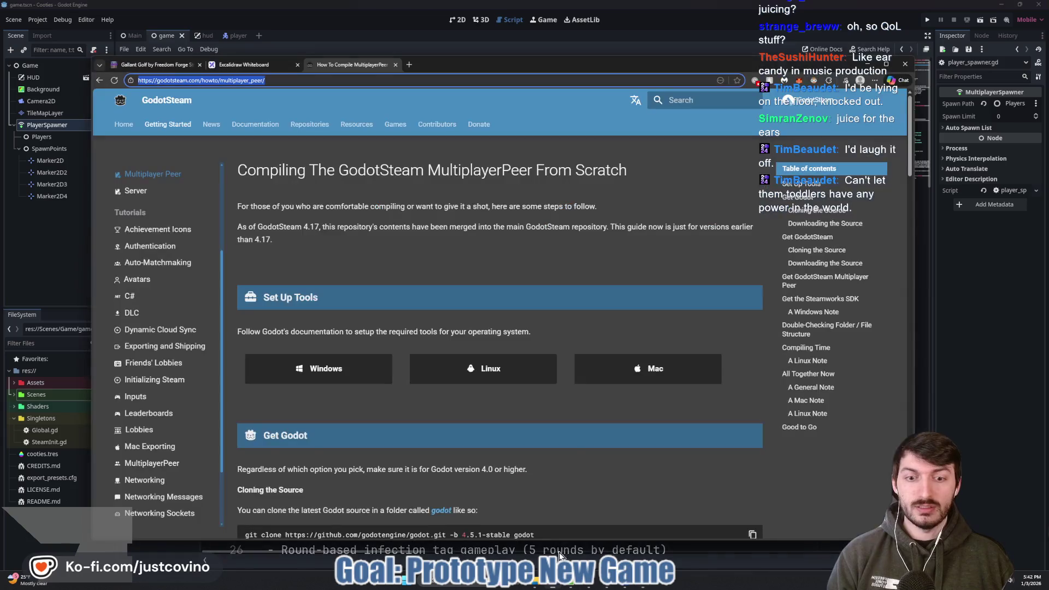
- Paste the Cooties itch.io URL into a new tab and load the page
left_click(410, 65)
key("ctrl+v")
key("Return")
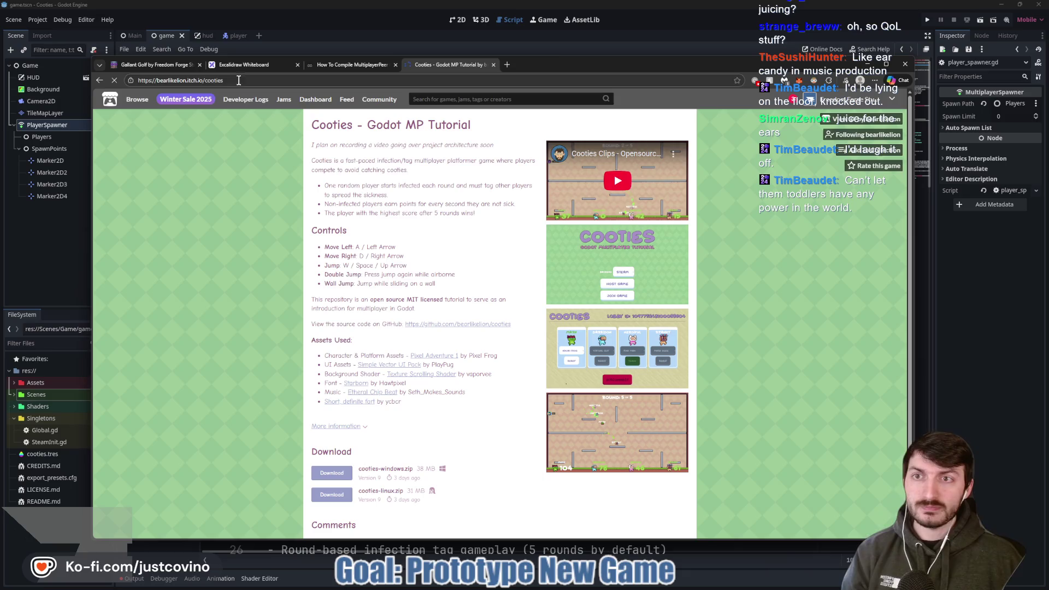
- Open the Cooties source repository on GitHub and scroll down its README
left_click(236, 80)
key("alt+Tab")
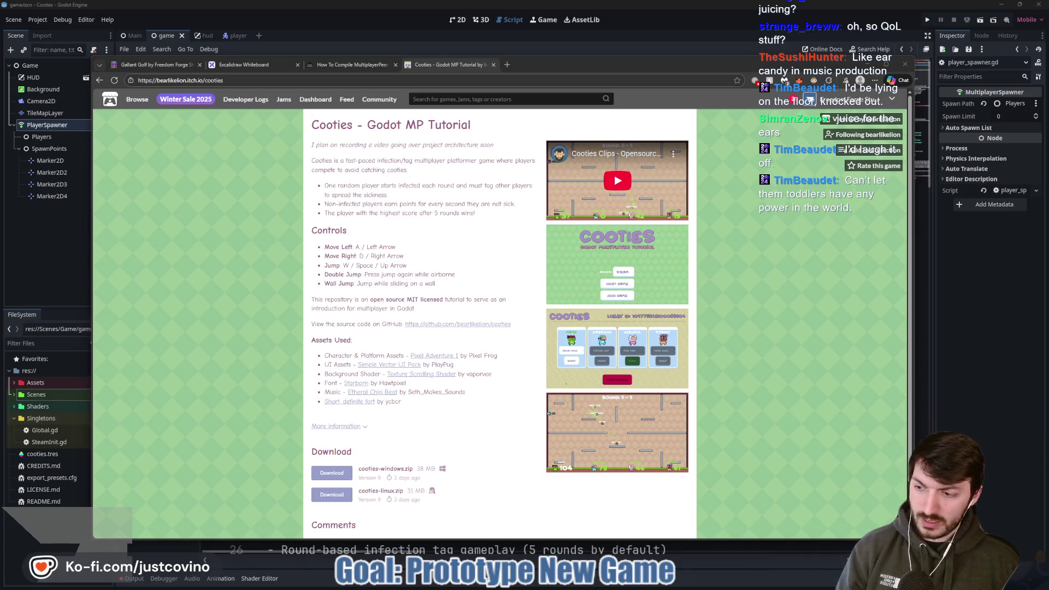
left_click(458, 325)
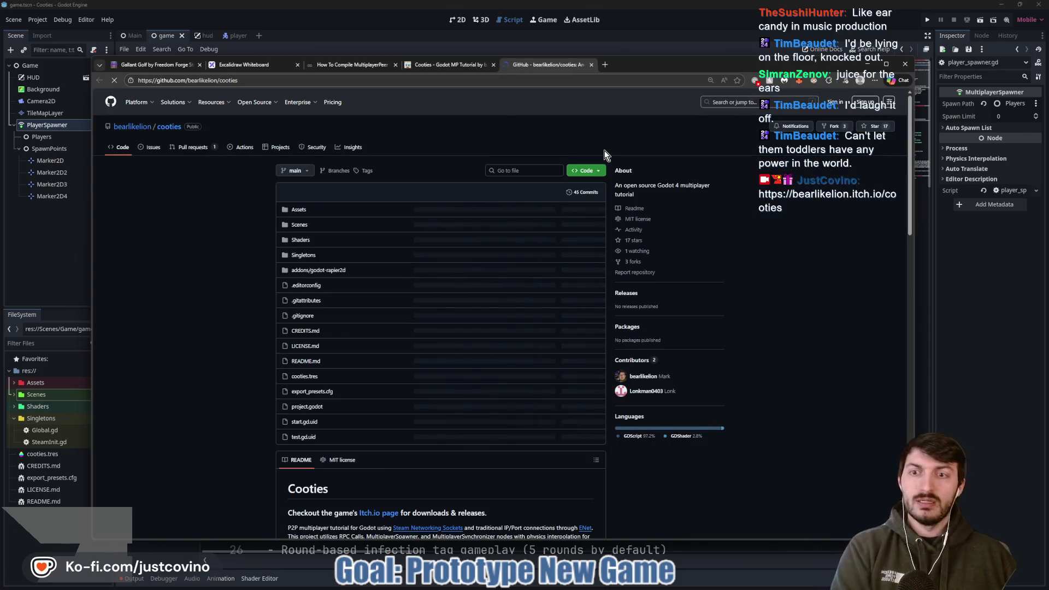
scroll(506, 214, "down", 3)
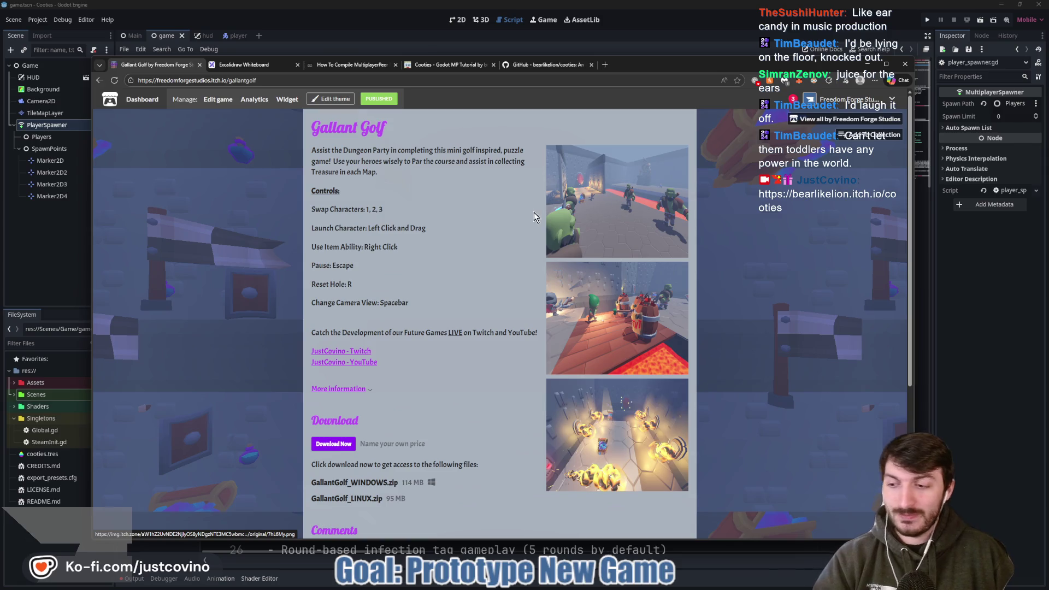
- Reload the Freedom Forge Studios itch.io profile, scroll its game grid, then reveal the Cooties README
key("F5")
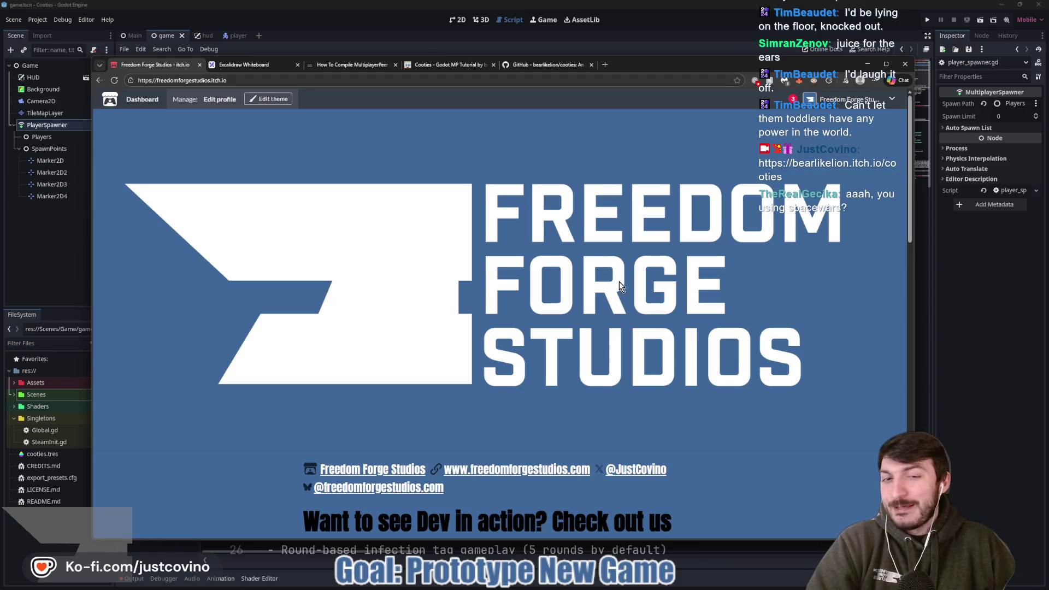
scroll(618, 281, "down", 8)
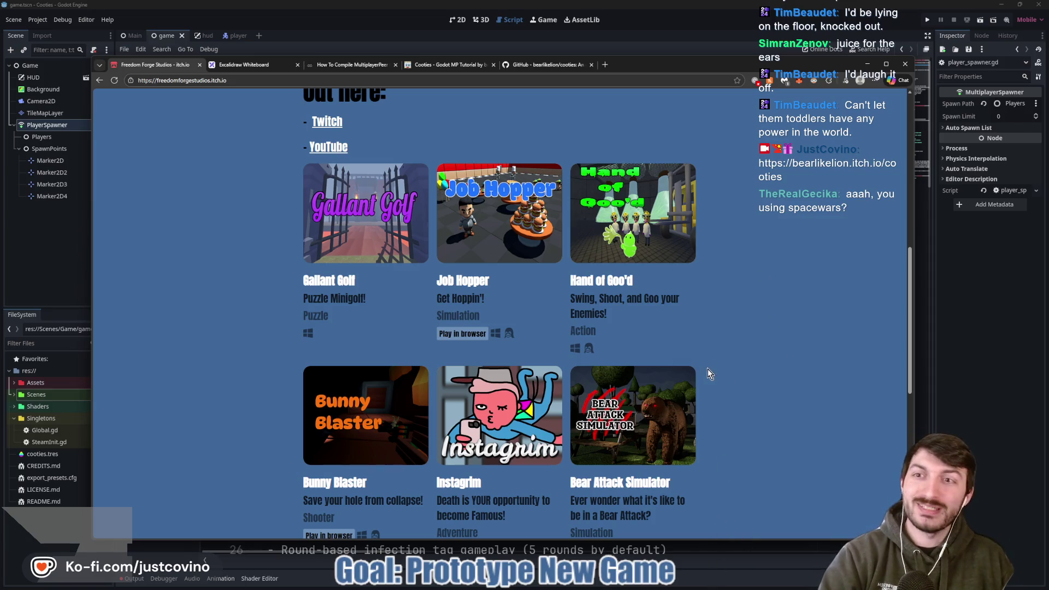
left_click(955, 260)
left_click(602, 235)
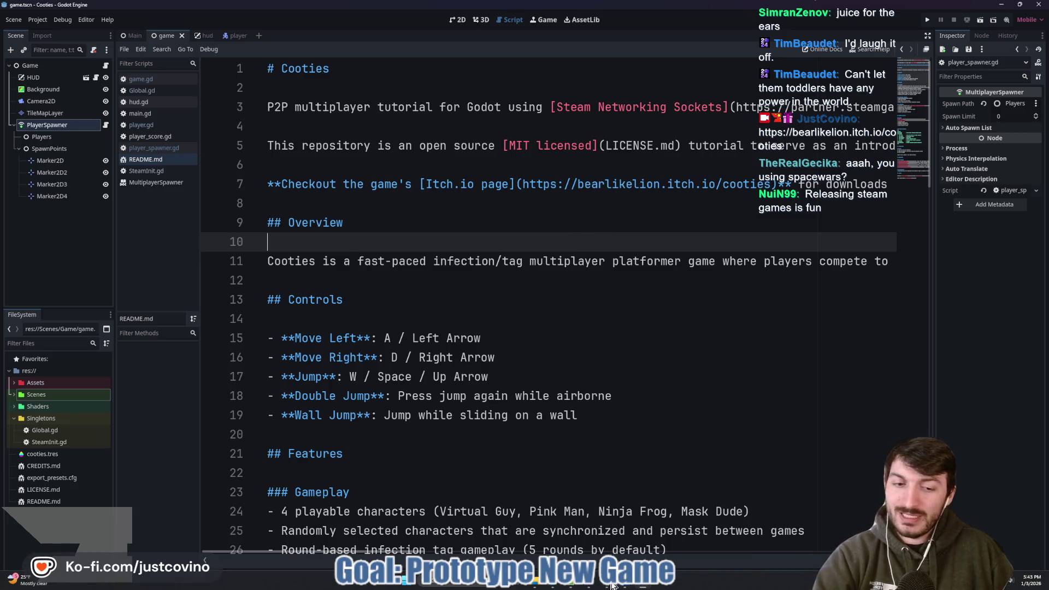
- Review the itch.io game grid again, then return to the README with the caret on line 14
left_click(555, 586)
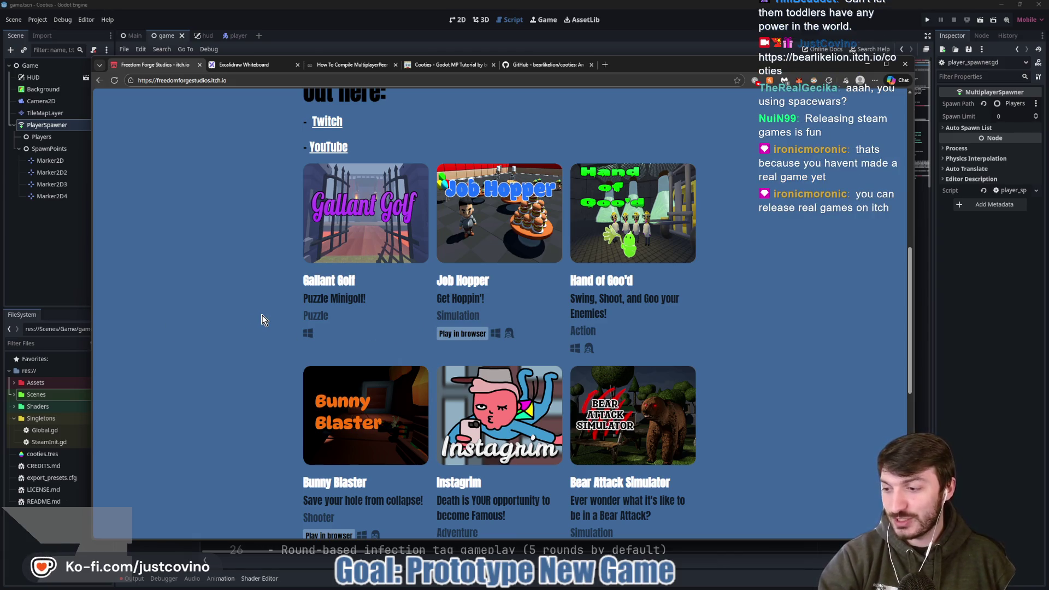
scroll(266, 314, "up", 2)
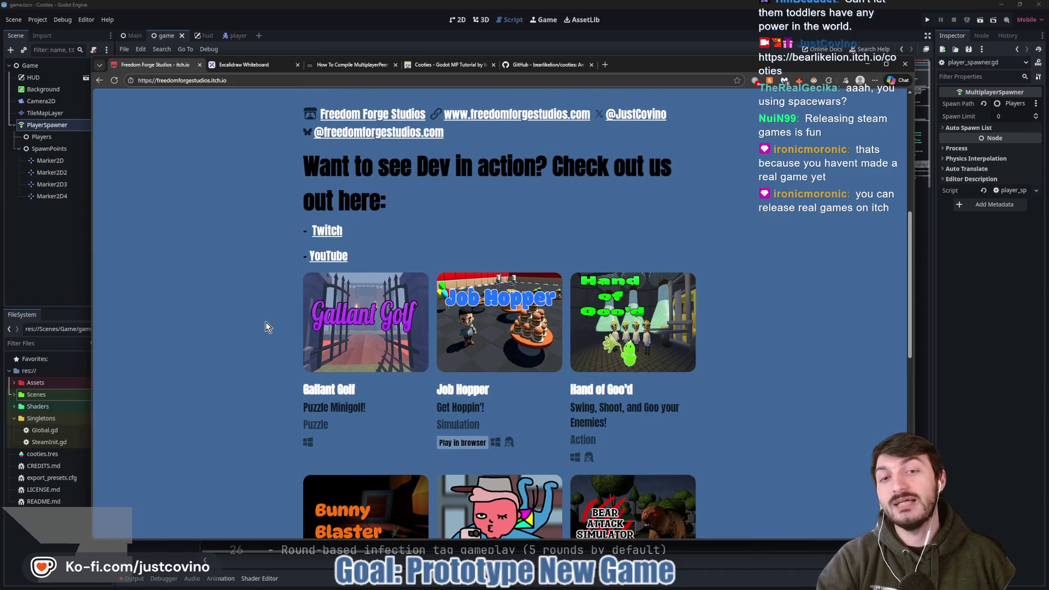
scroll(261, 314, "down", 3)
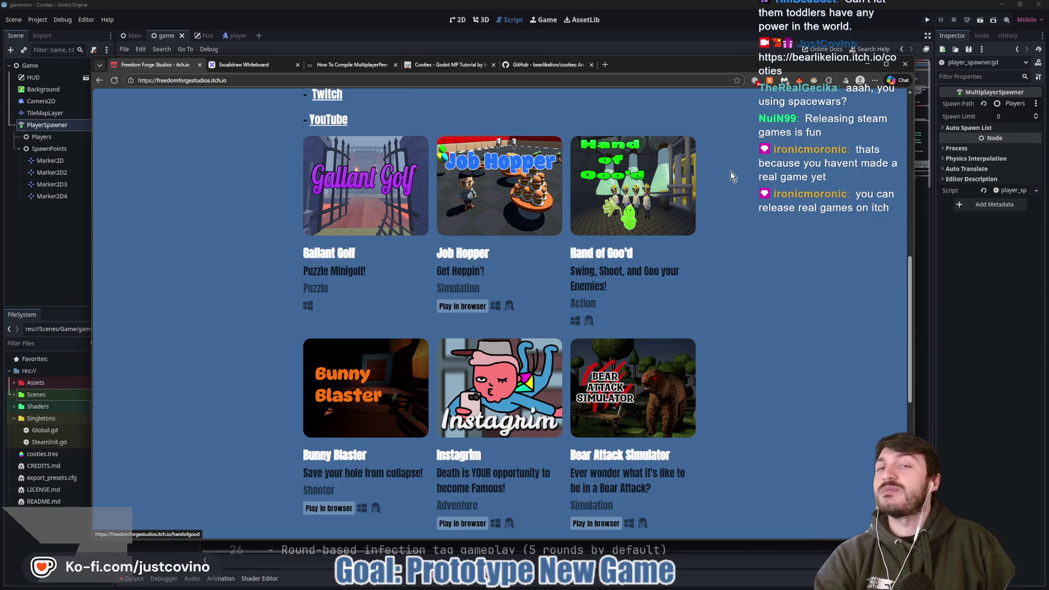
left_click(962, 270)
left_click(464, 327)
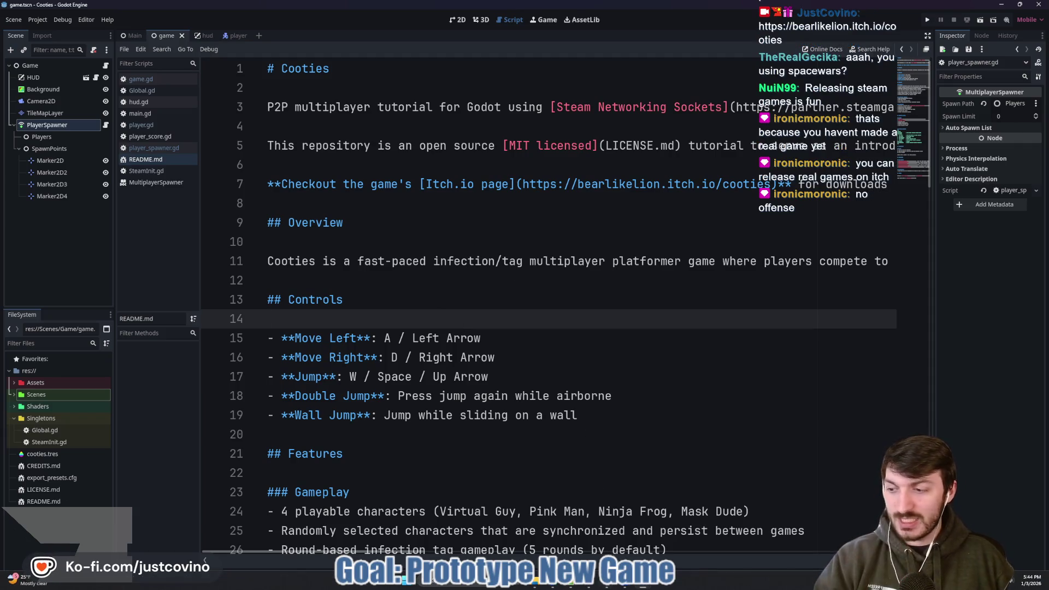
mouse_move(642, 586)
left_click(687, 542)
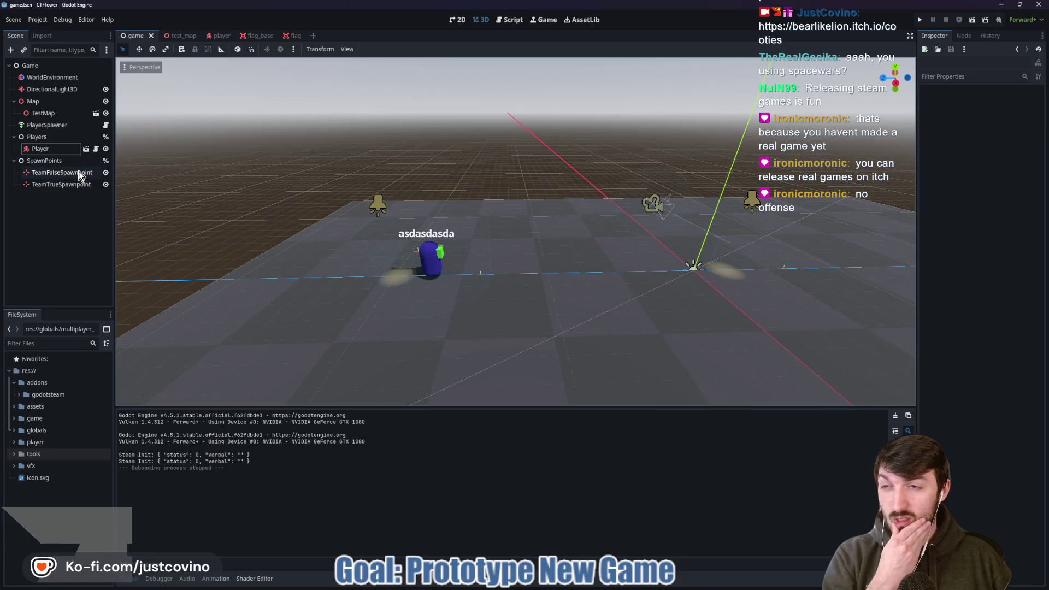
- Snap CTFTower's 3D view to Right, try running, cancel the main-scene prompt, then return to itch.io
left_click(895, 77)
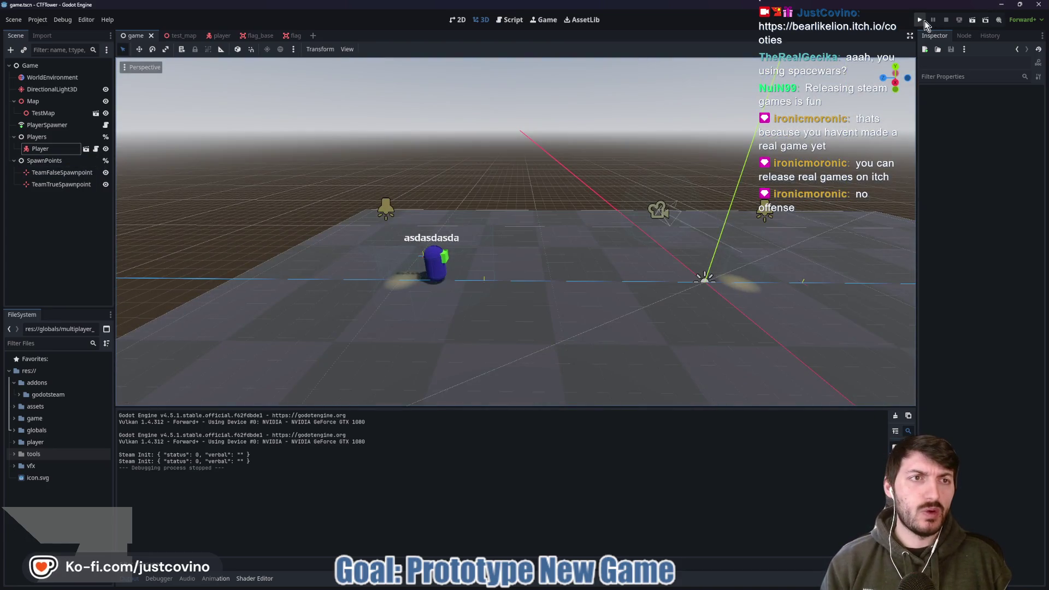
left_click(920, 19)
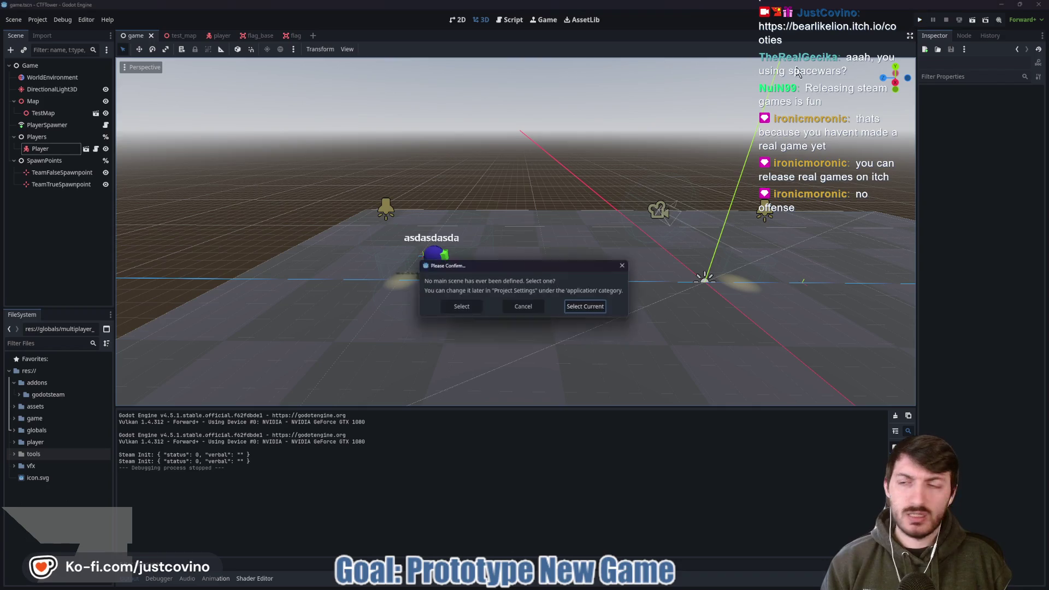
left_click(518, 307)
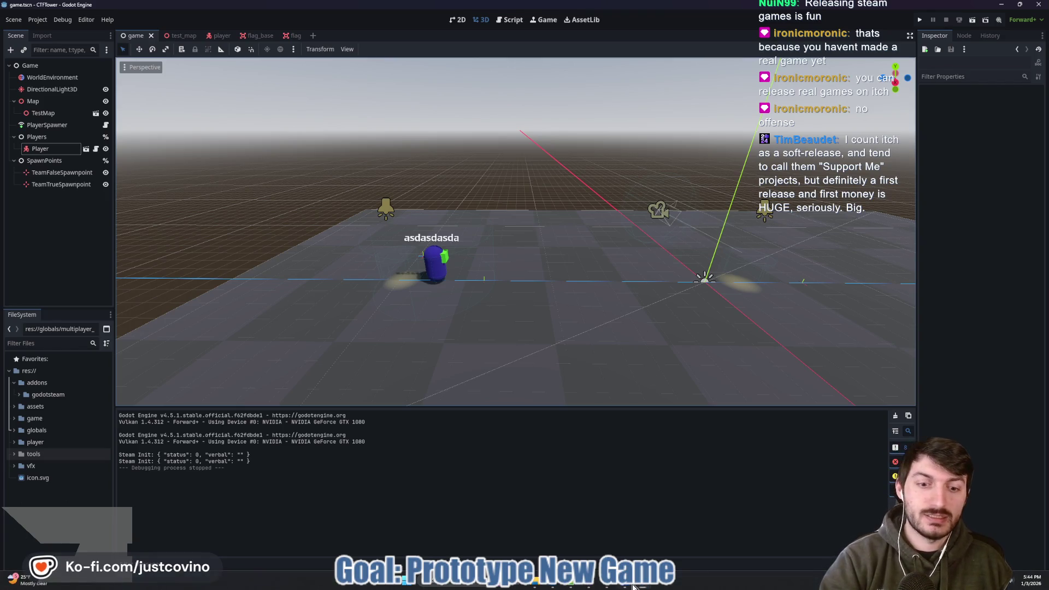
left_click(551, 588)
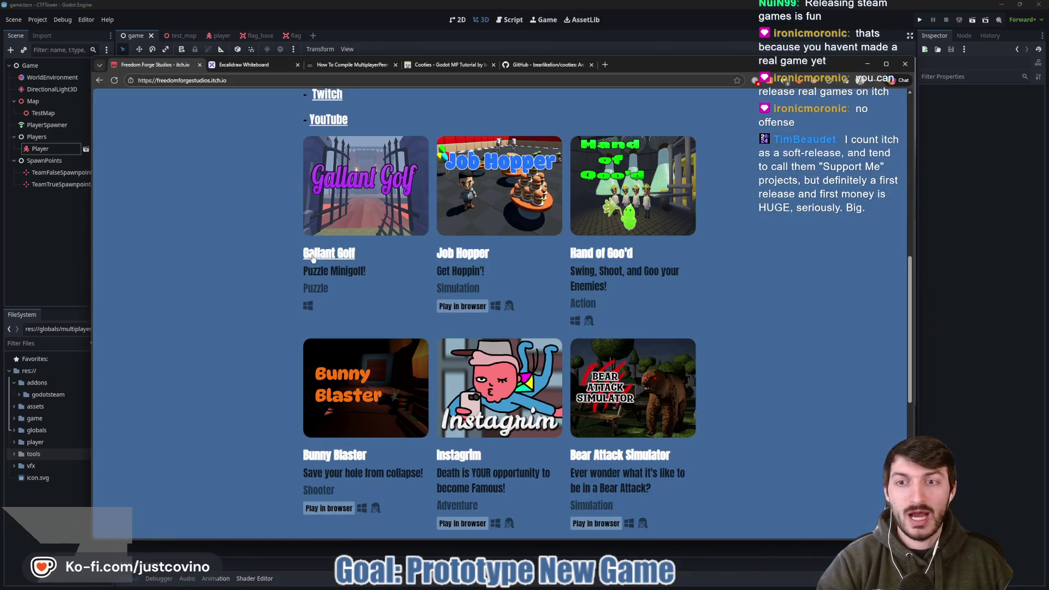
- Open the Gallant Golf page from the studio's itch.io games, then return to the list
scroll(262, 237, "down", 1)
scroll(260, 238, "up", 1)
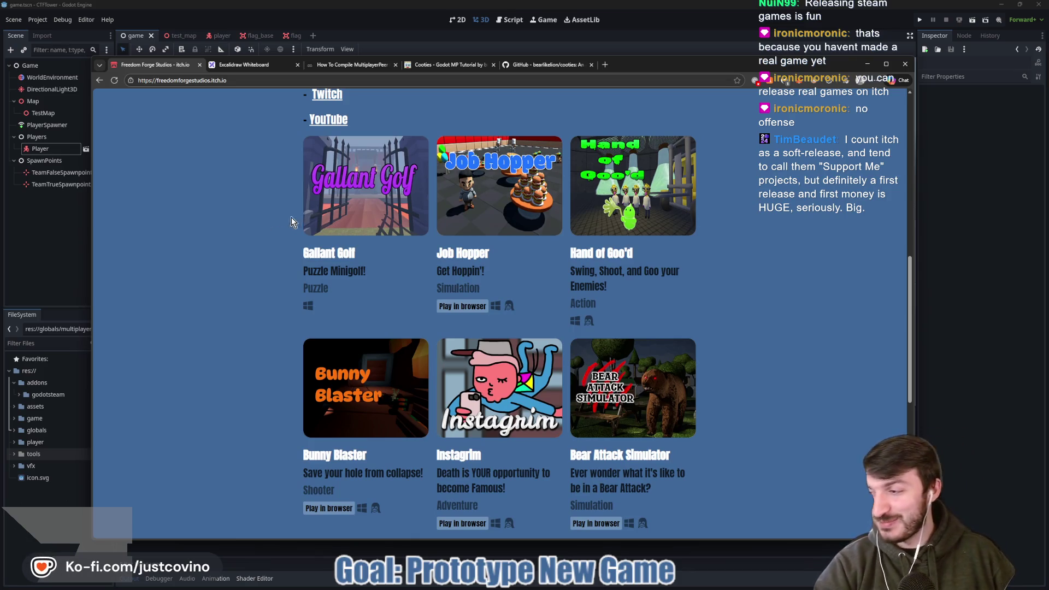
left_click(341, 255)
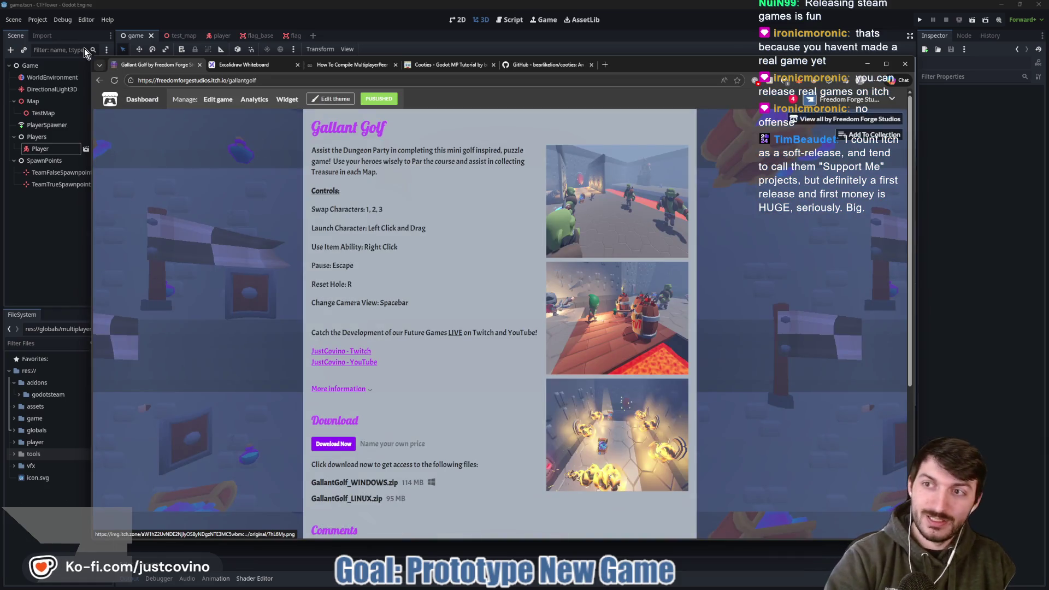
left_click(100, 82)
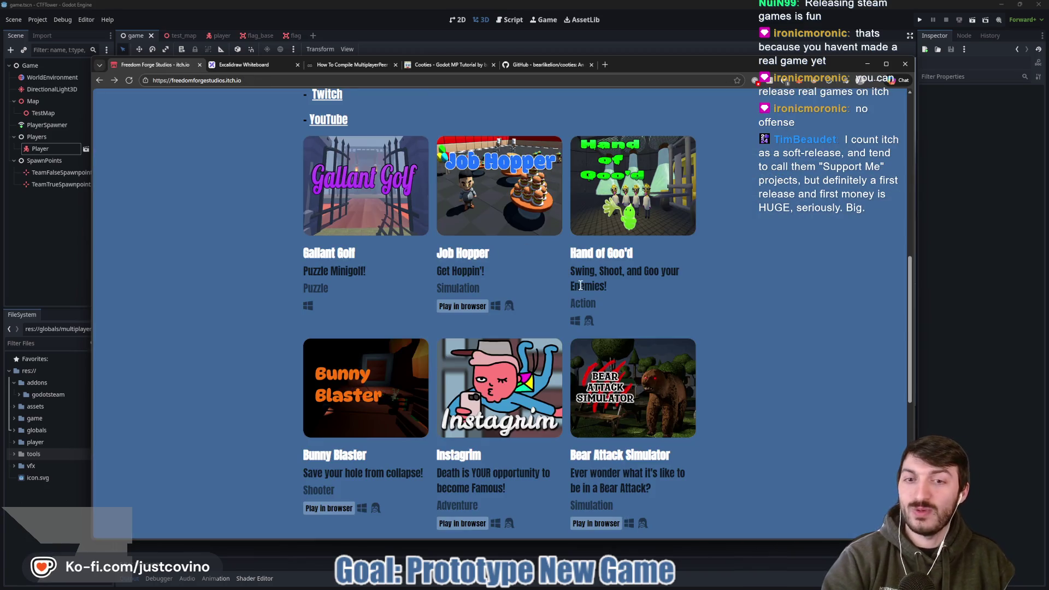
- Scroll through the remaining game thumbnails, then bring the Godot CTFTower scene forward
scroll(726, 286, "down", 2)
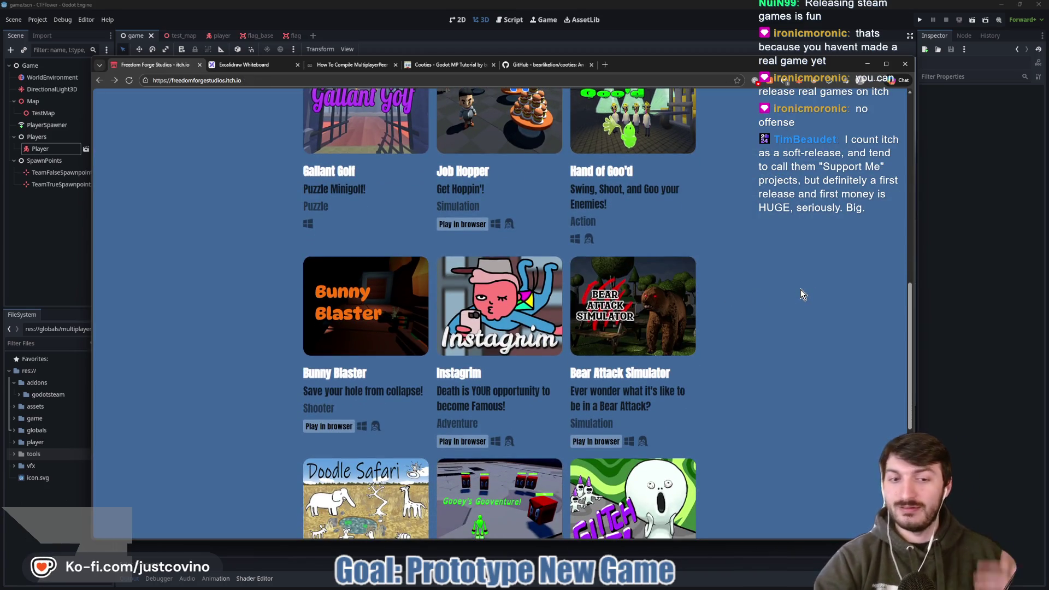
scroll(801, 298, "up", 2)
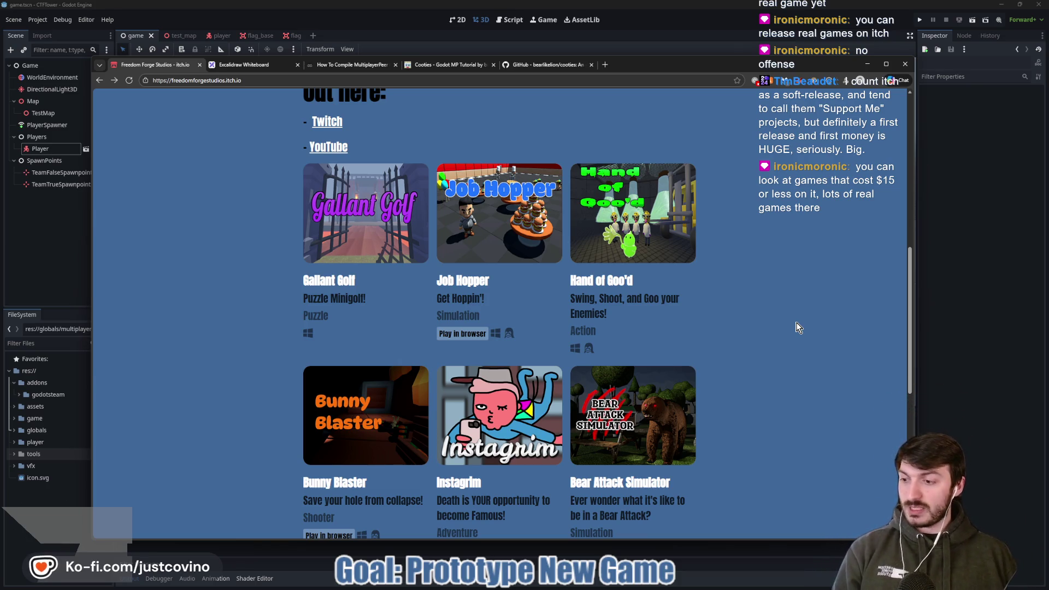
scroll(552, 293, "up", 5)
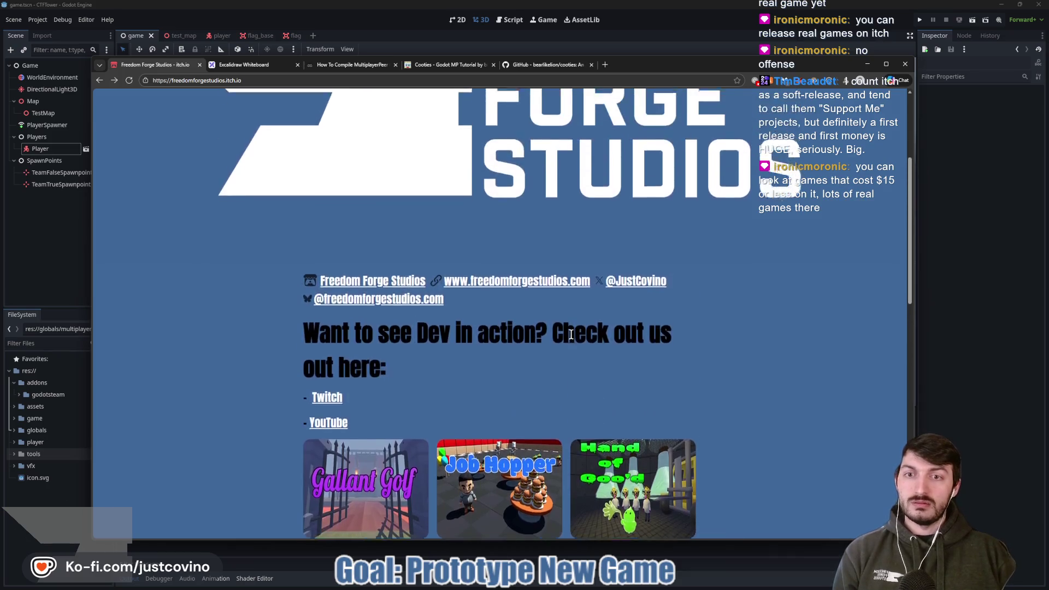
scroll(571, 333, "up", 3)
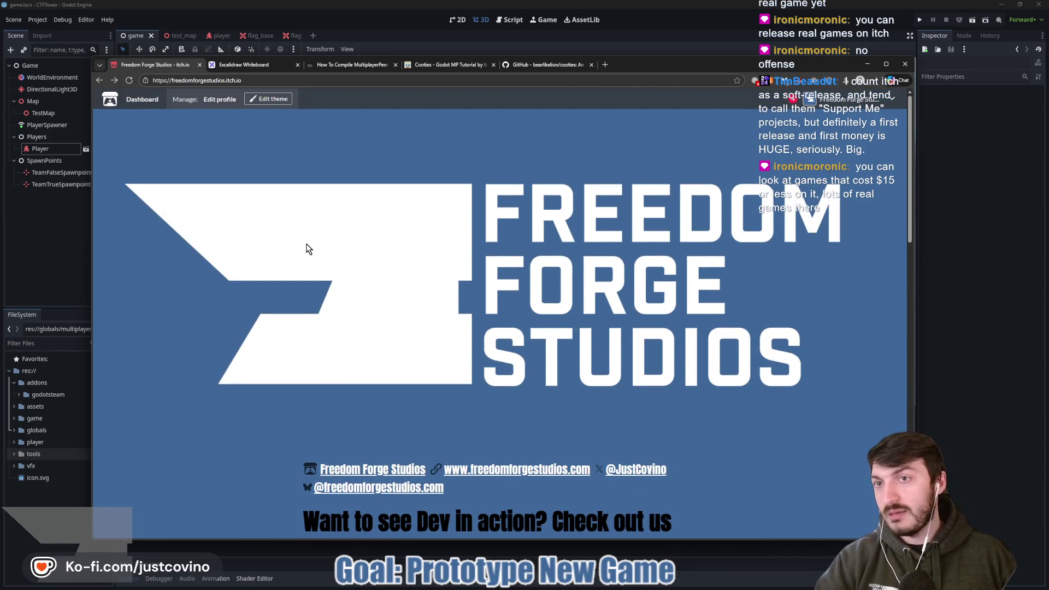
scroll(381, 302, "down", 7)
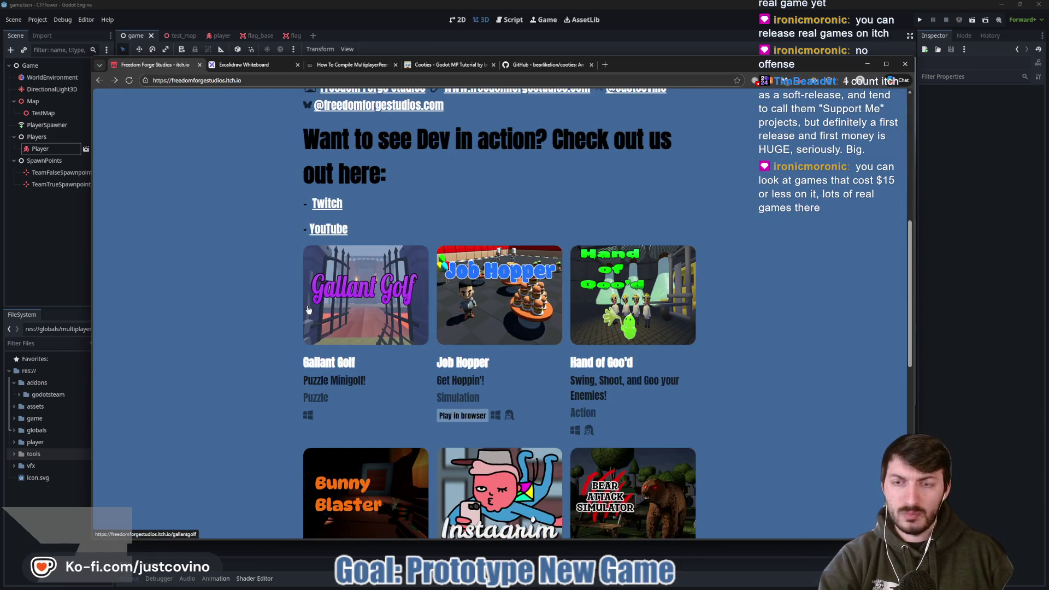
left_click(47, 274)
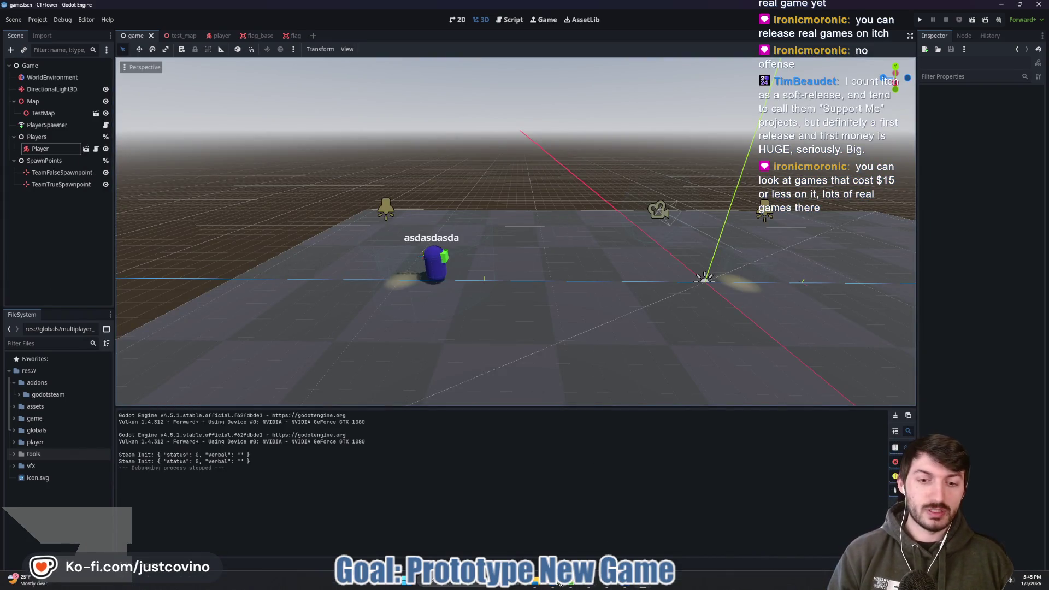
- Alt+Tab to the browser and switch to the Excalidraw CTF Meets TD whiteboard tab
key("alt+Tab")
key("ctrl+Tab")
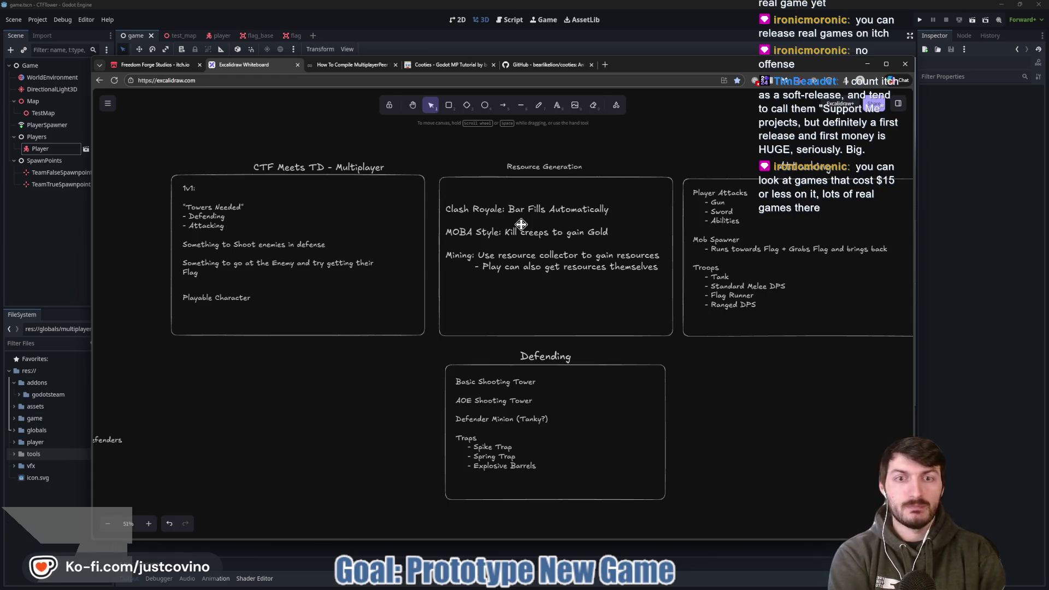
- Pan the Excalidraw board to the CTF Meets TD box, then tuck the browser behind Godot
key("e")
scroll(671, 300, "right", 3)
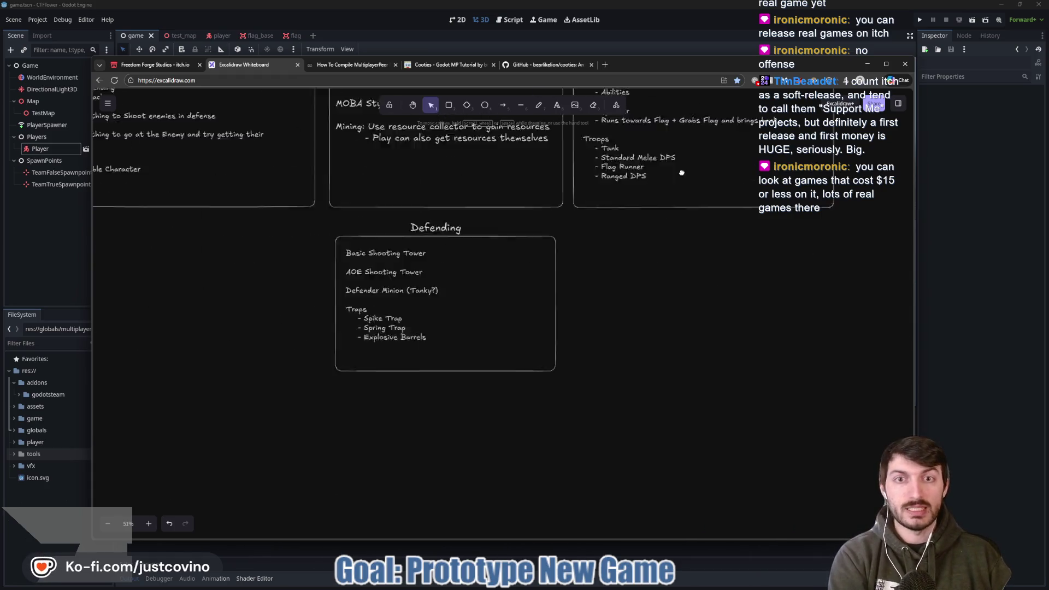
scroll(649, 302, "down", 1)
scroll(461, 335, "down", 3)
scroll(460, 334, "left", 2)
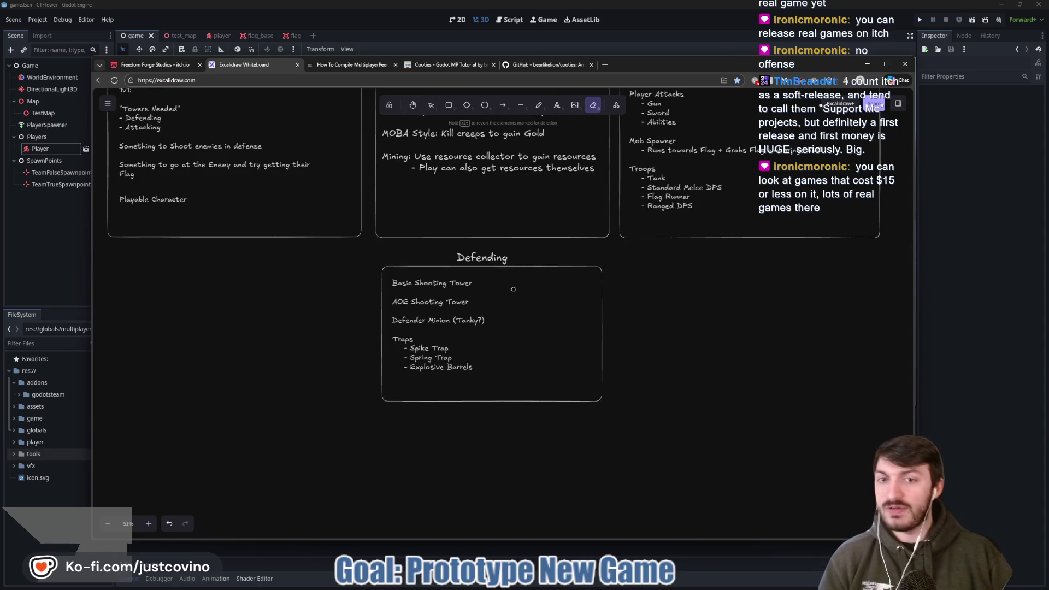
scroll(622, 238, "up", 5)
scroll(622, 238, "right", 6)
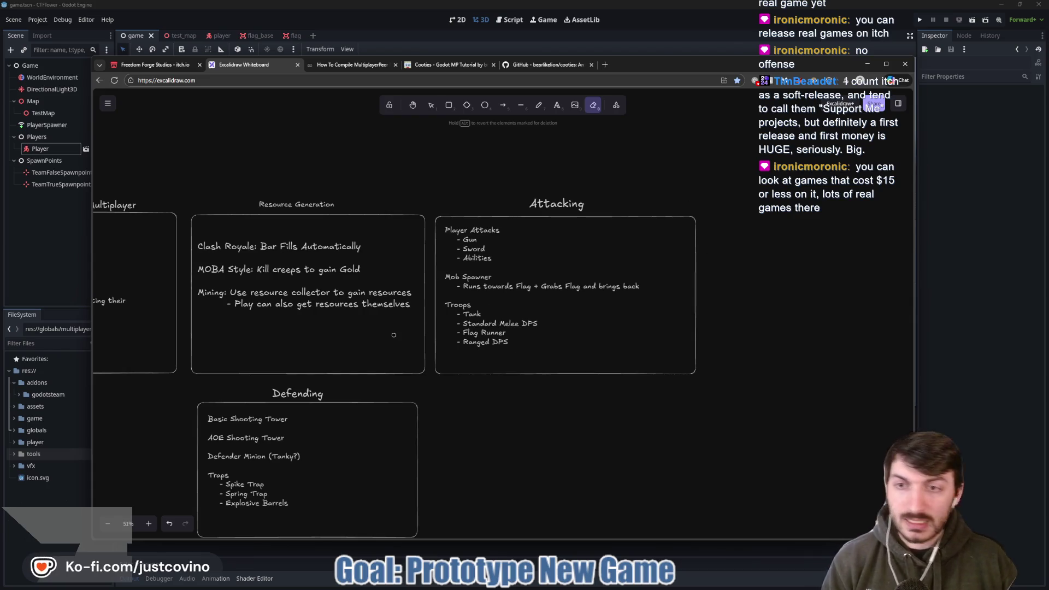
left_click_drag(393, 335, 615, 306)
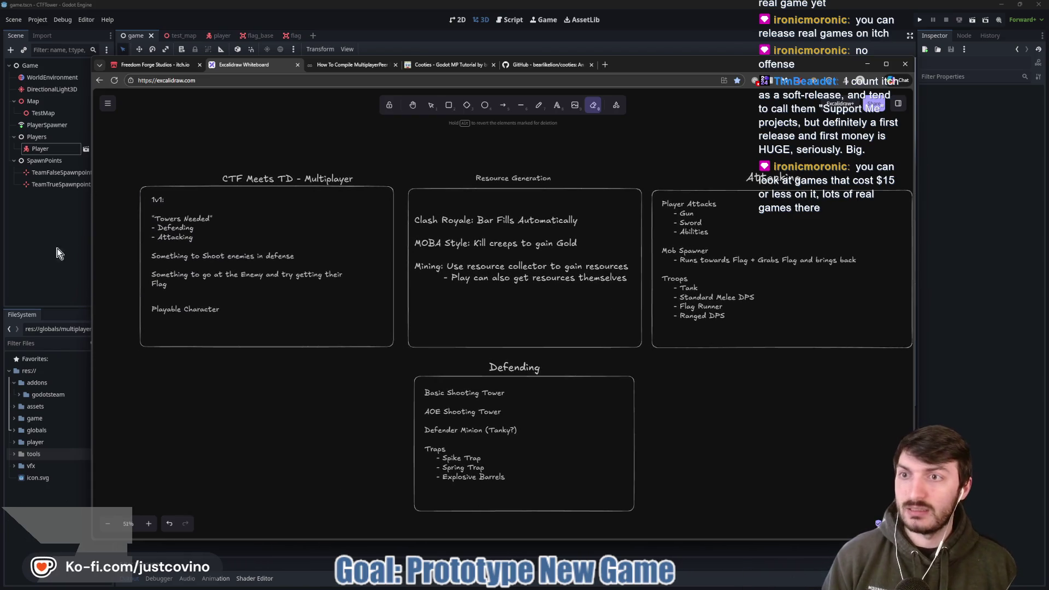
left_click(142, 67)
left_click(41, 254)
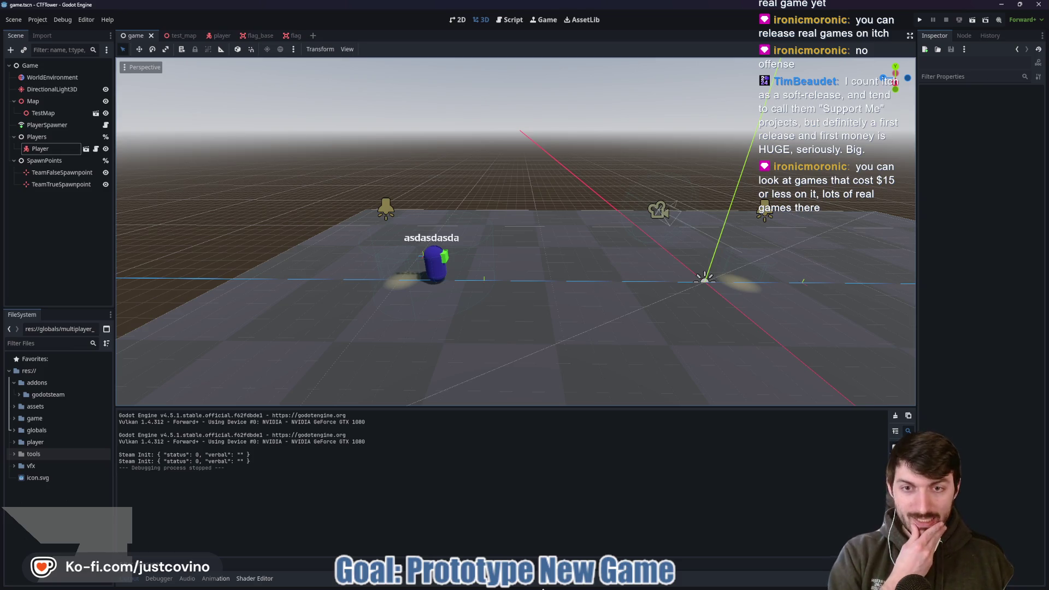
mouse_move(646, 586)
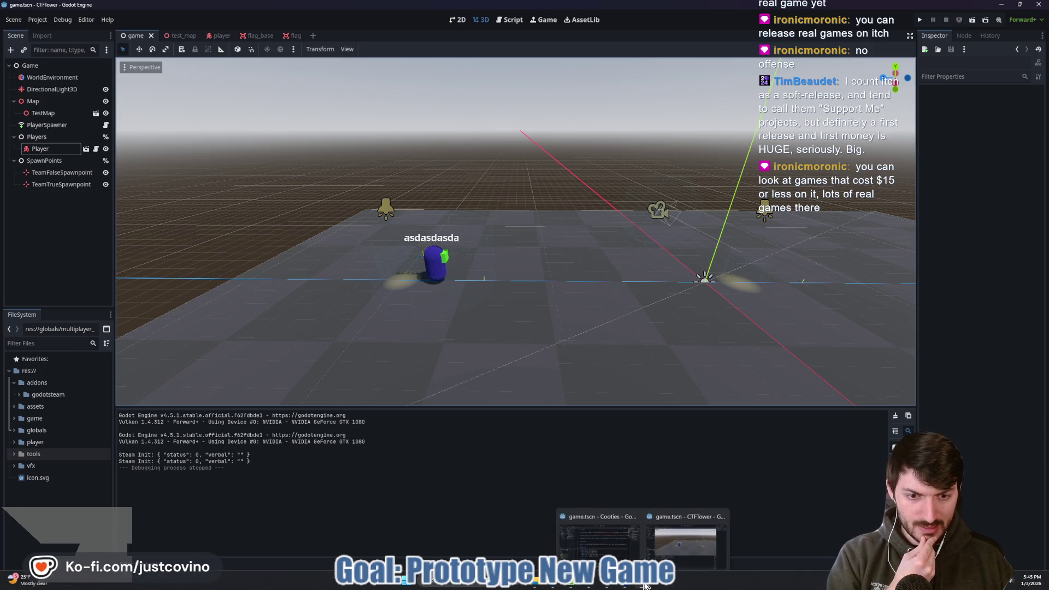
left_click(598, 541)
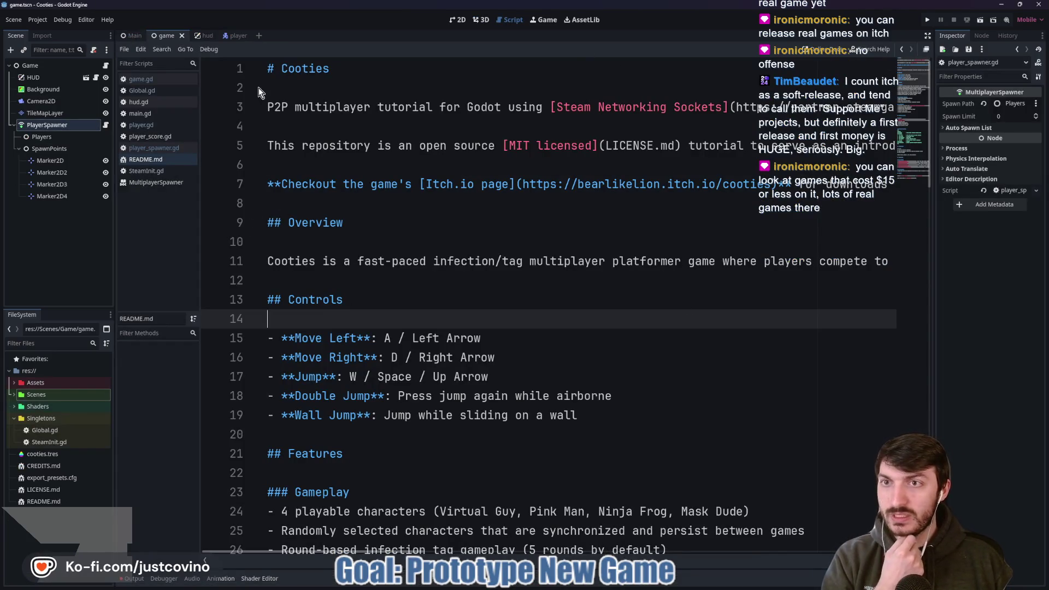
left_click(234, 36)
scroll(404, 266, "down", 6)
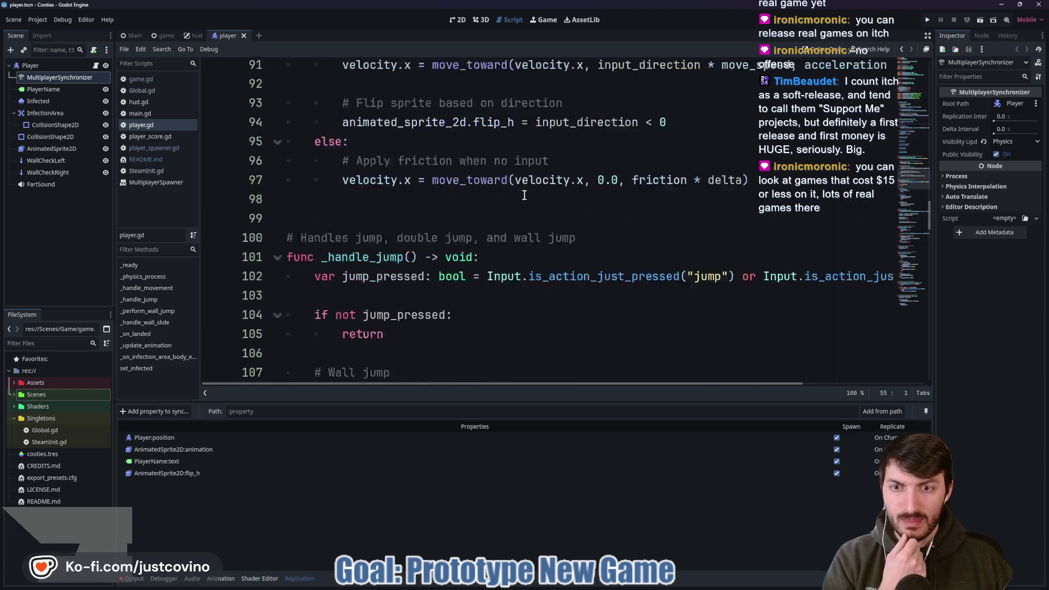
key("ctrl+j")
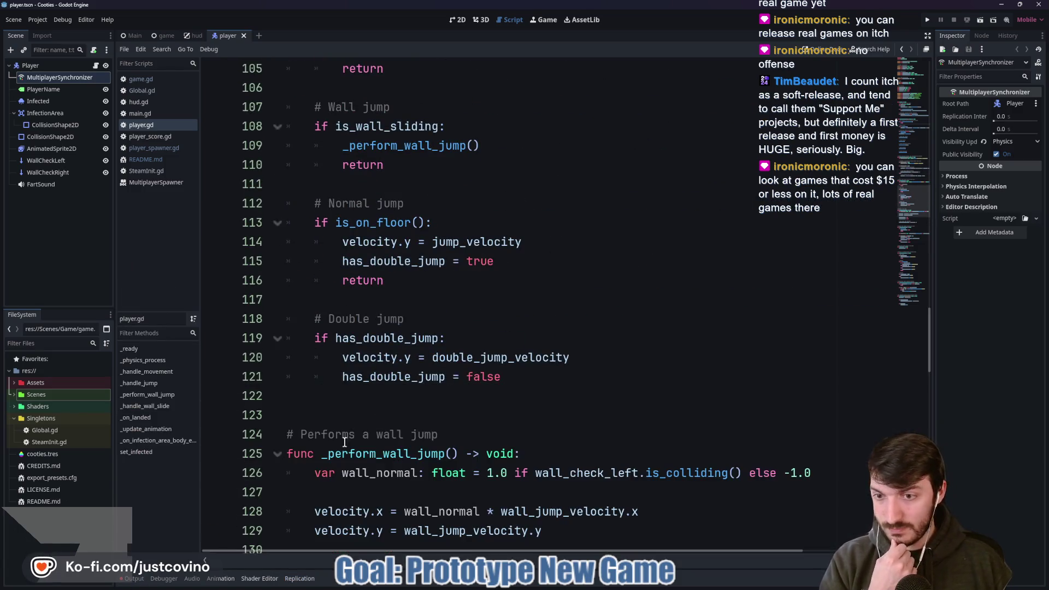
scroll(459, 284, "down", 4)
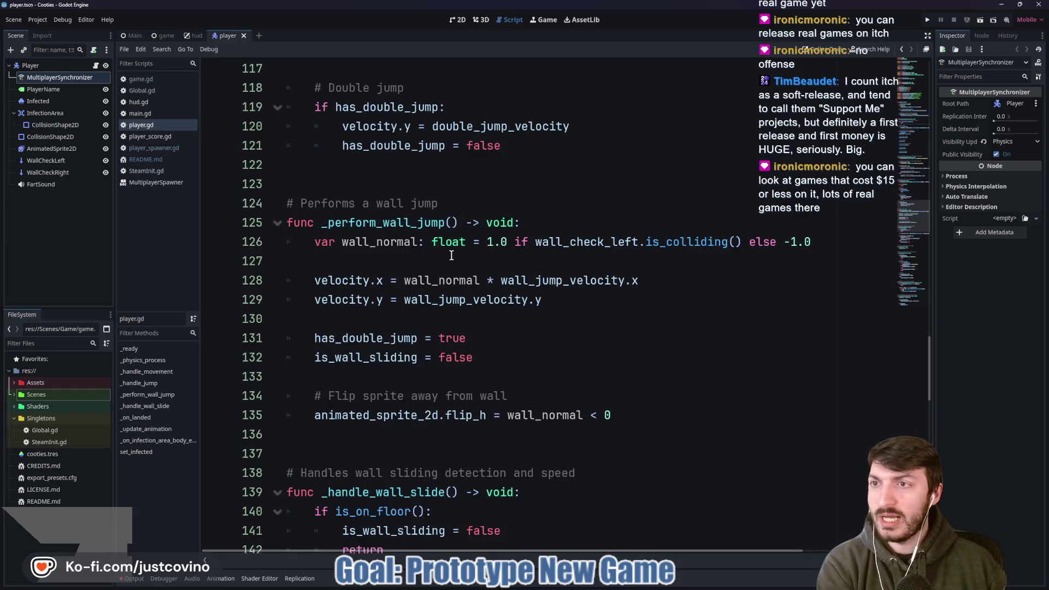
mouse_move(566, 585)
left_click(54, 76)
left_click(135, 580)
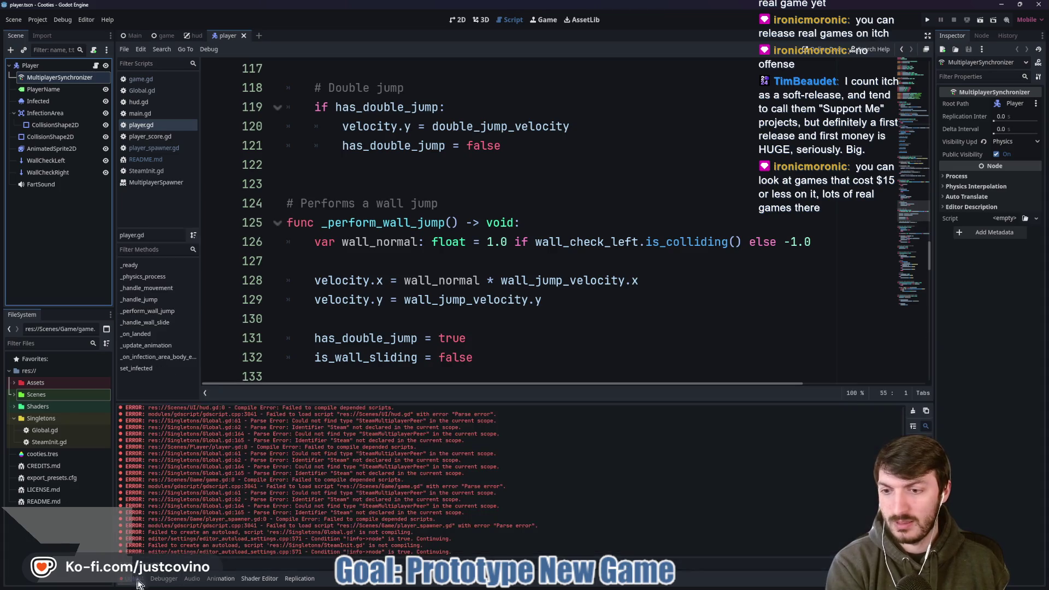
left_click(299, 579)
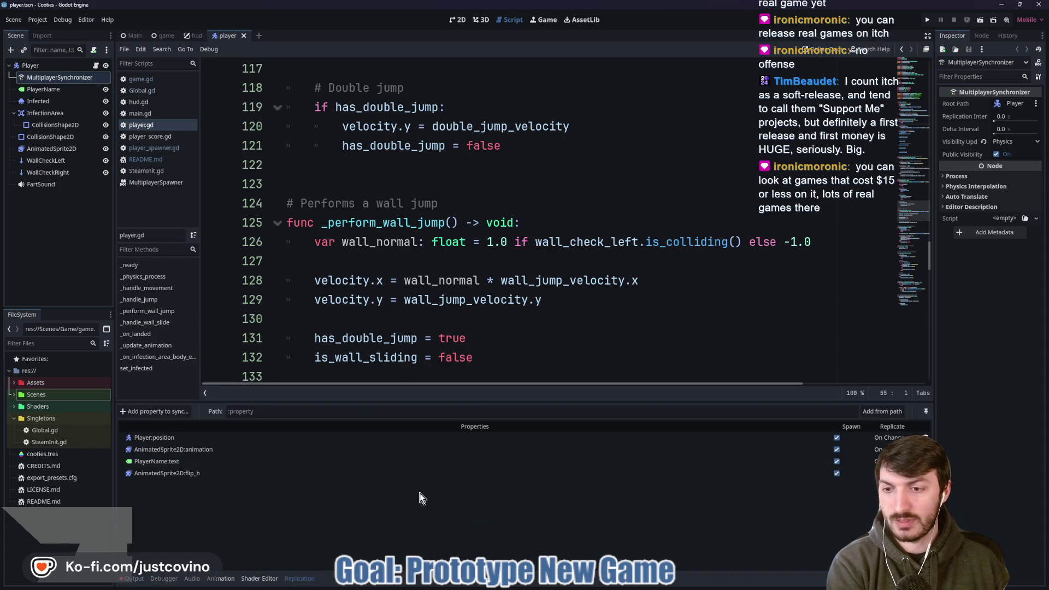
left_click(261, 430)
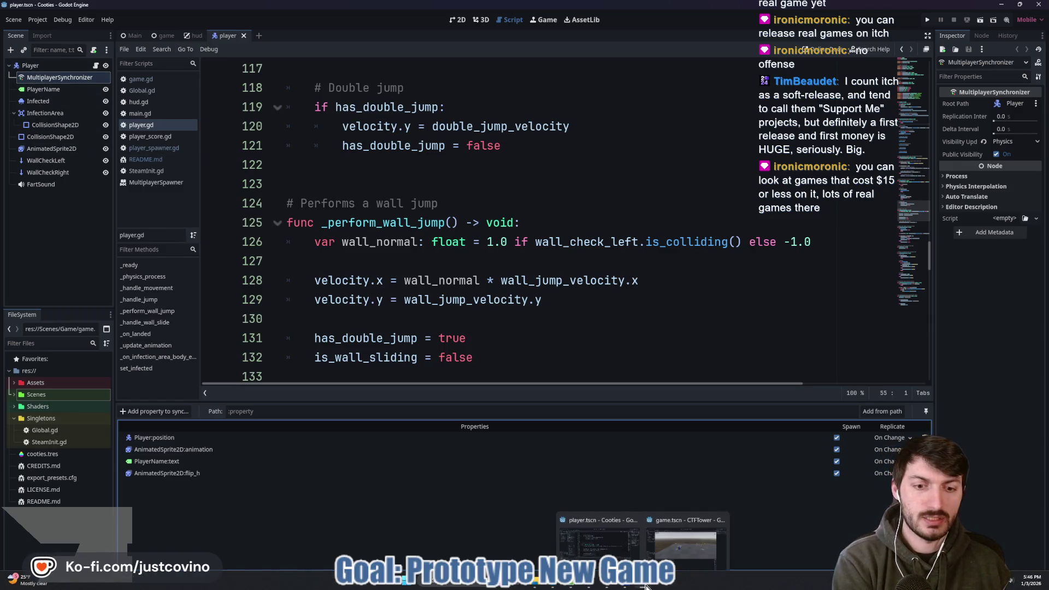
mouse_move(628, 579)
left_click(687, 533)
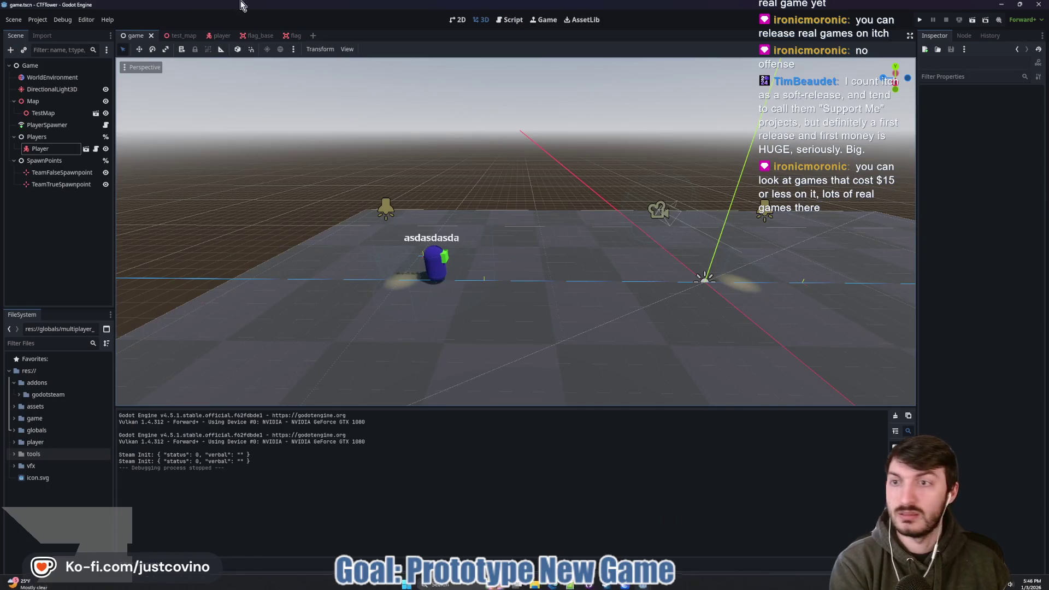
- Open the Player scene and inspect its TextureRect and PlayerNameLabel nodes
left_click(73, 184)
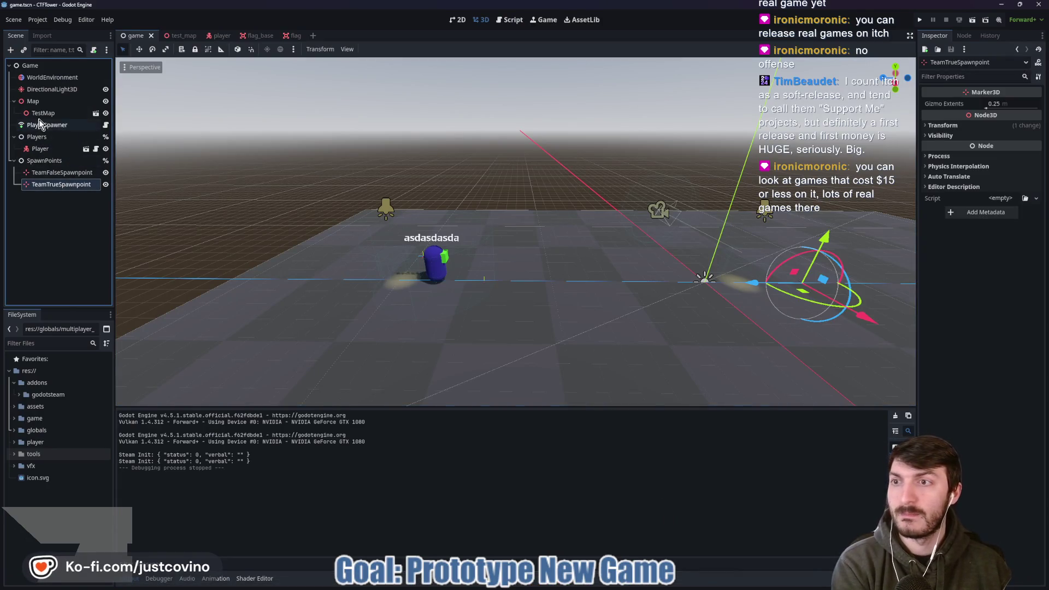
left_click(44, 151)
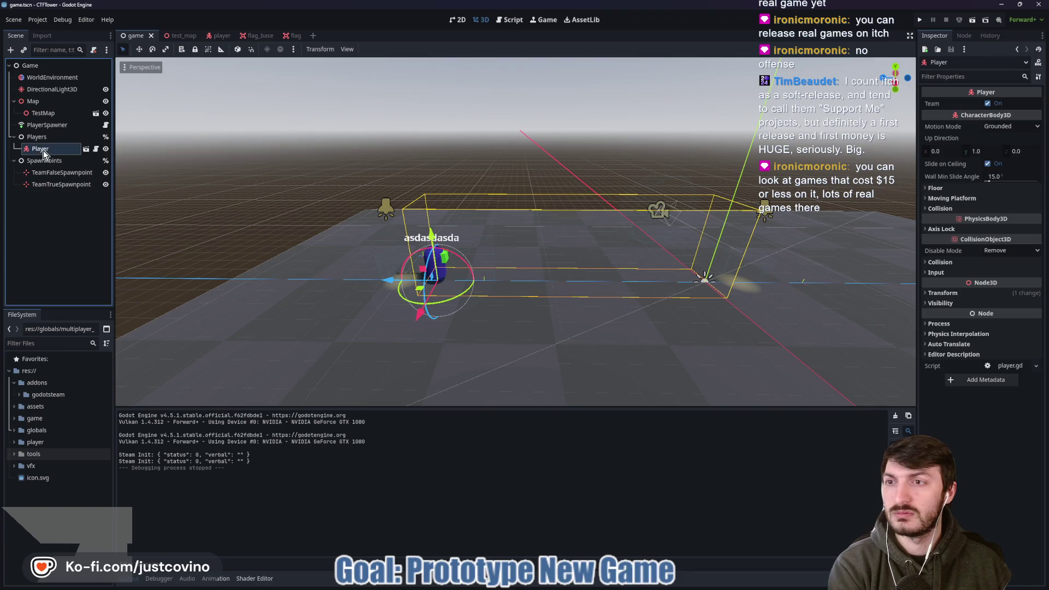
left_click(96, 149)
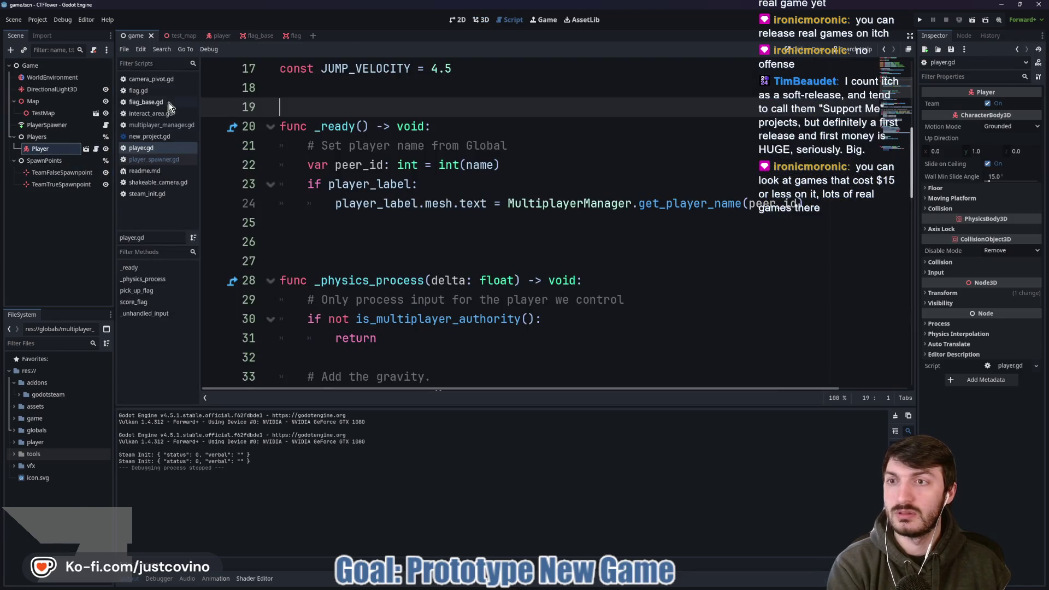
left_click(221, 34)
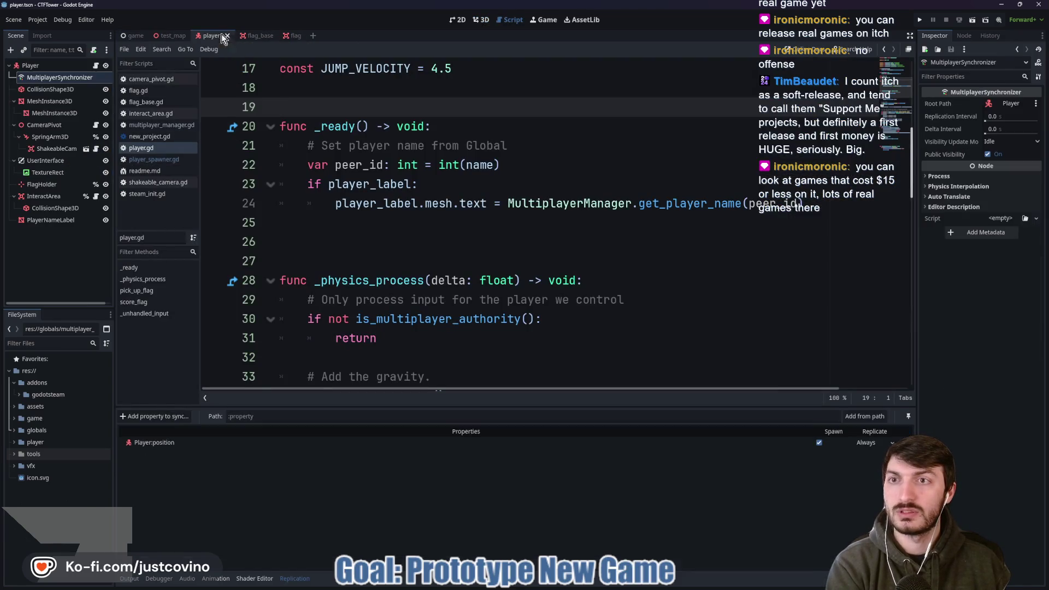
left_click(37, 175)
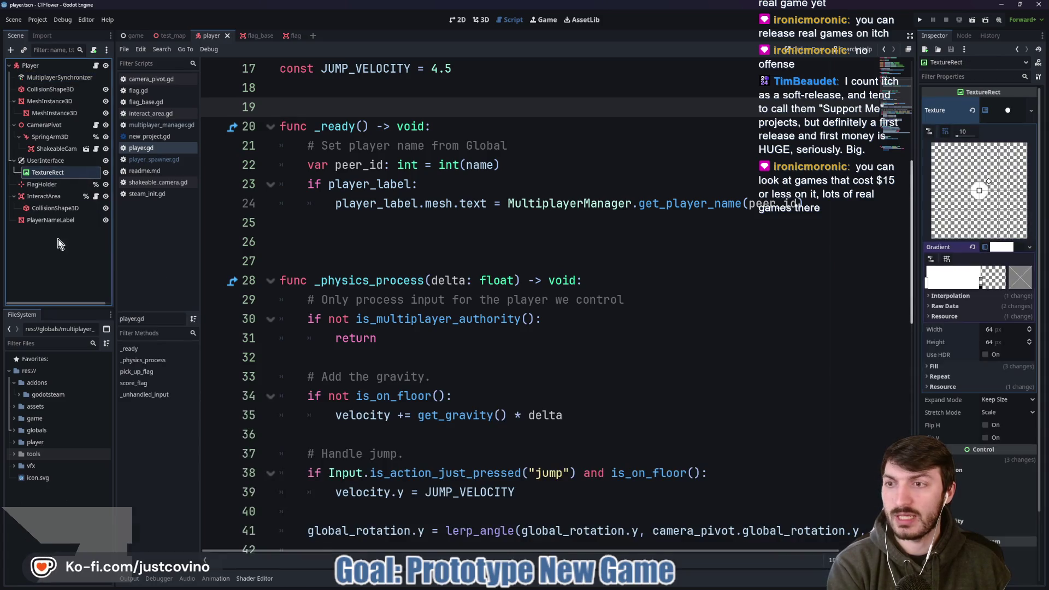
left_click(46, 221)
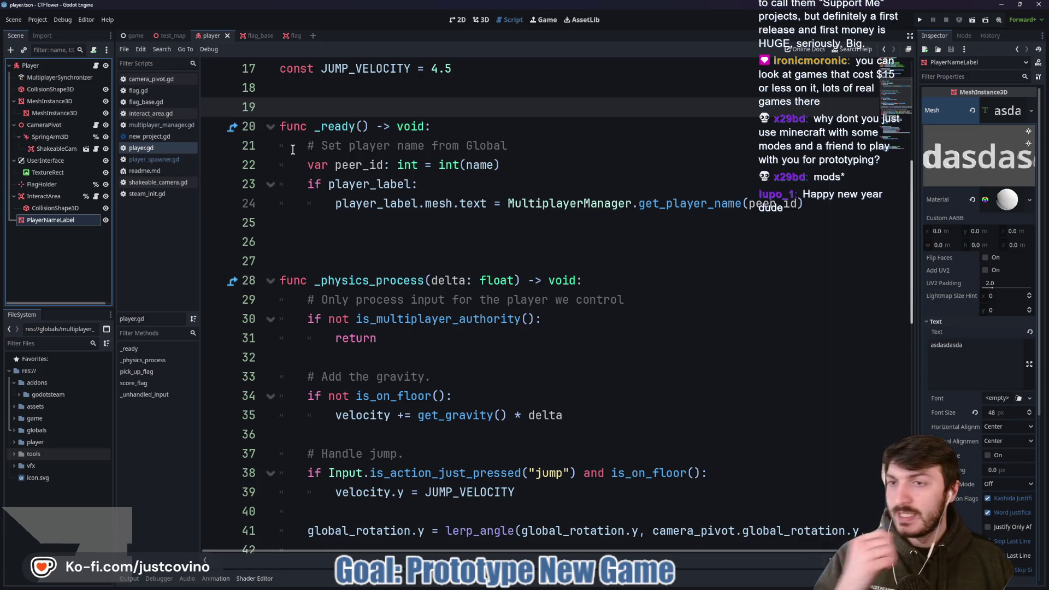
- Delete the blank line after the label code in player.gd, then view MultiplayerSynchronizer's Replication
left_click(343, 114)
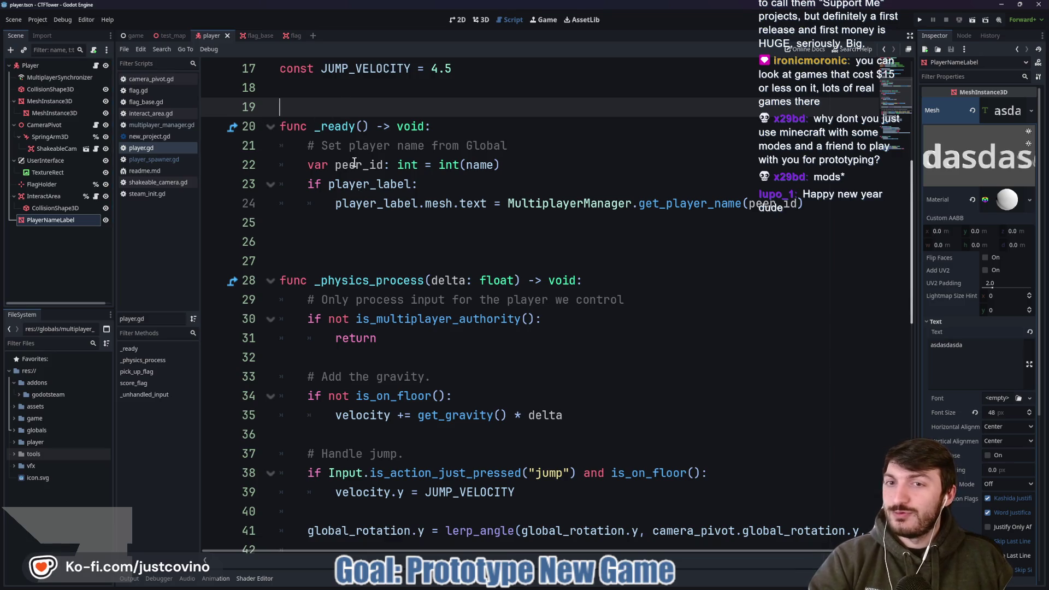
left_click(360, 222)
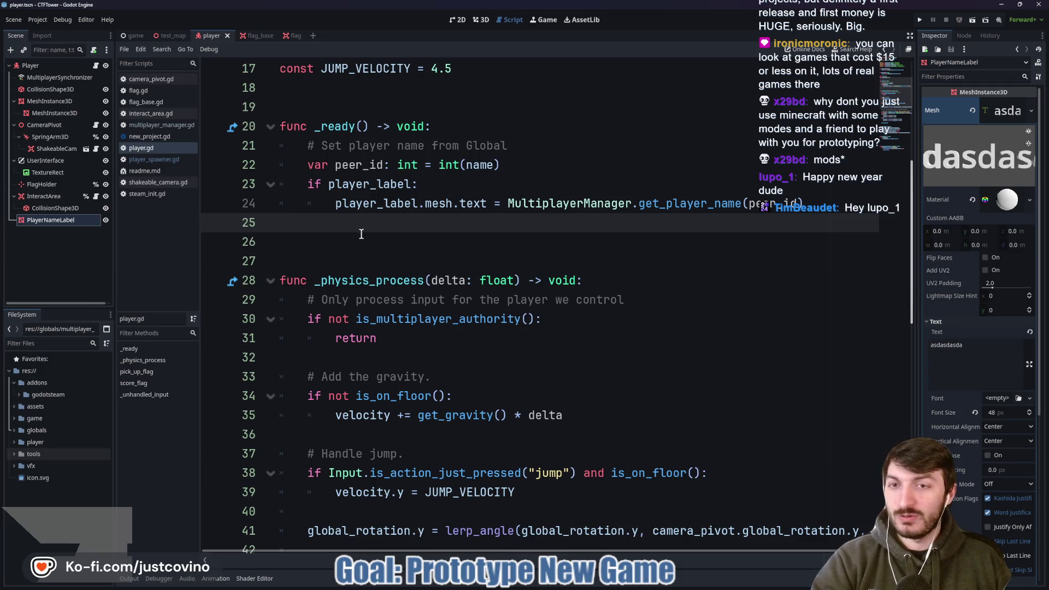
key("Delete")
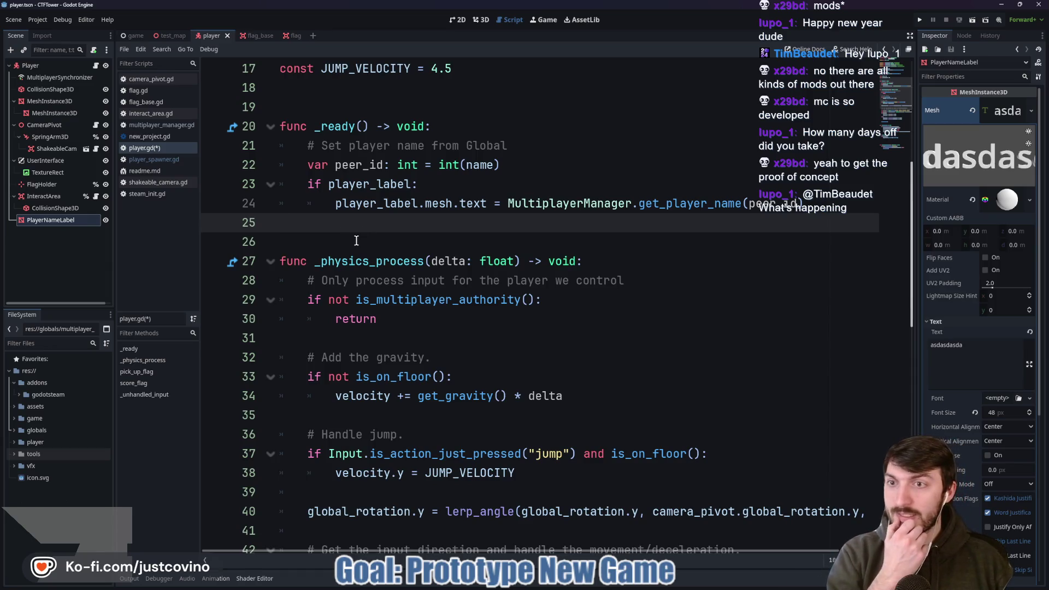
left_click(55, 78)
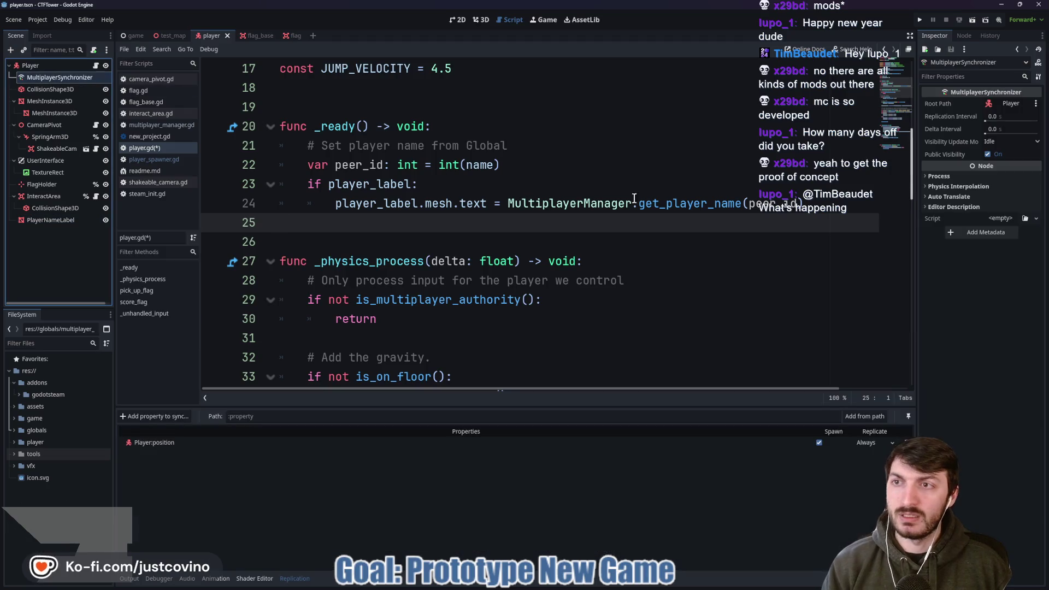
- Start adding a synced property on PlayerNameLabel and browse its property list
left_click(174, 416)
left_click(498, 331)
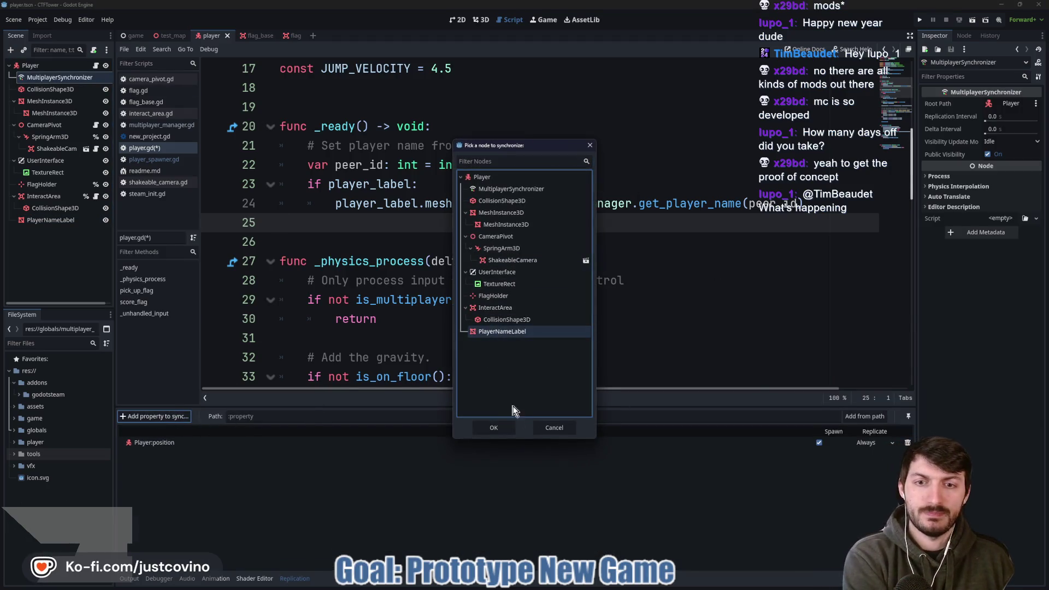
left_click(501, 429)
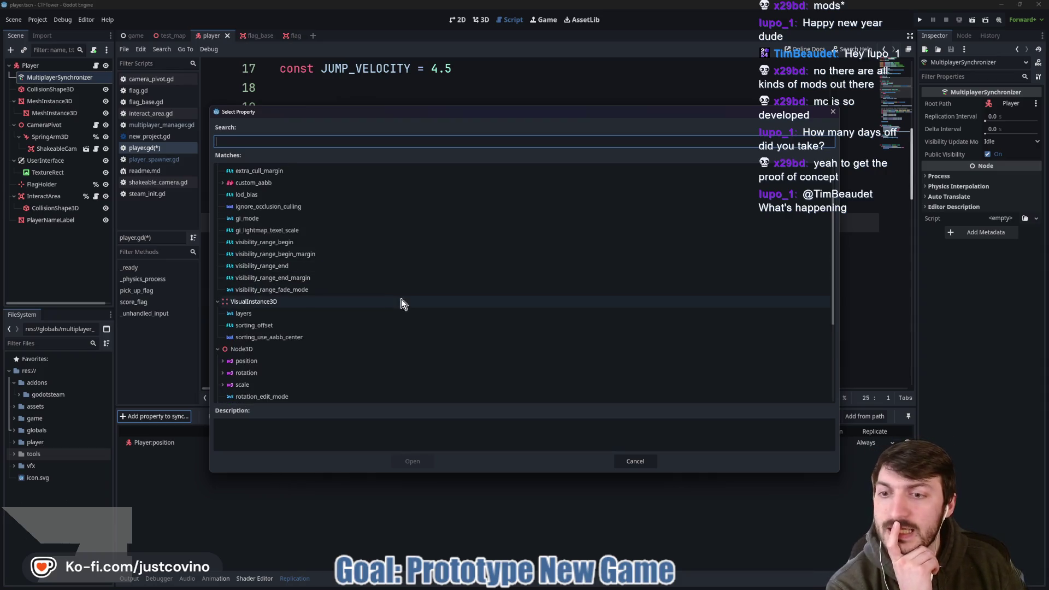
scroll(382, 309, "down", 5)
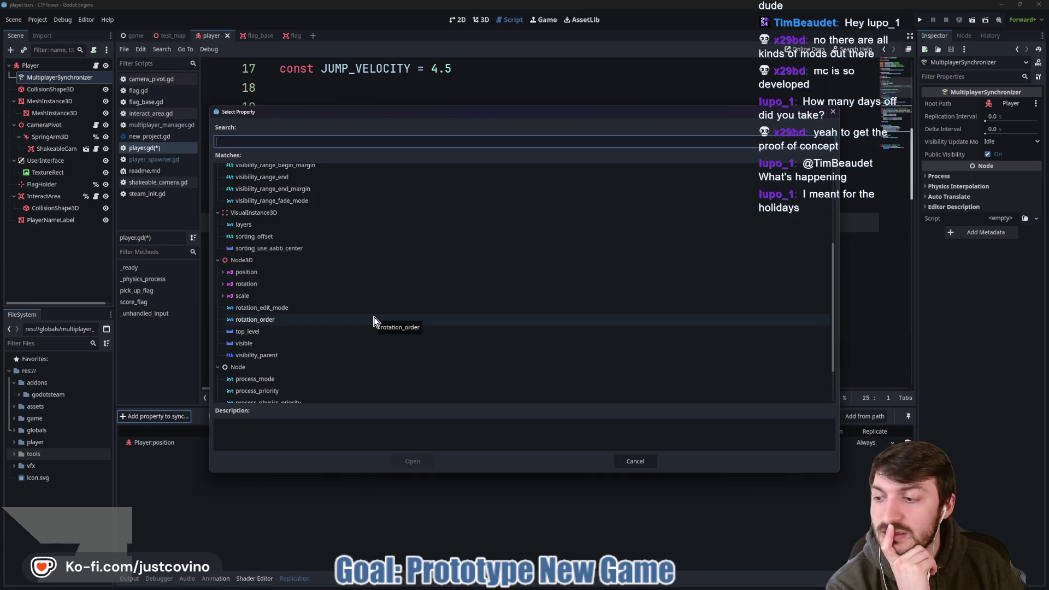
scroll(372, 318, "down", 1)
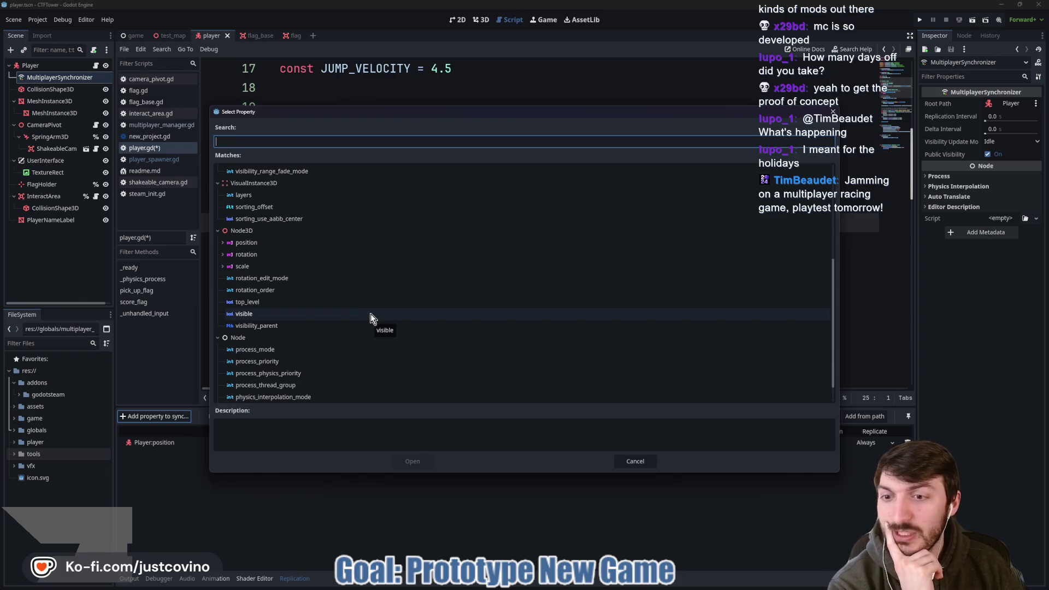
scroll(357, 308, "down", 1)
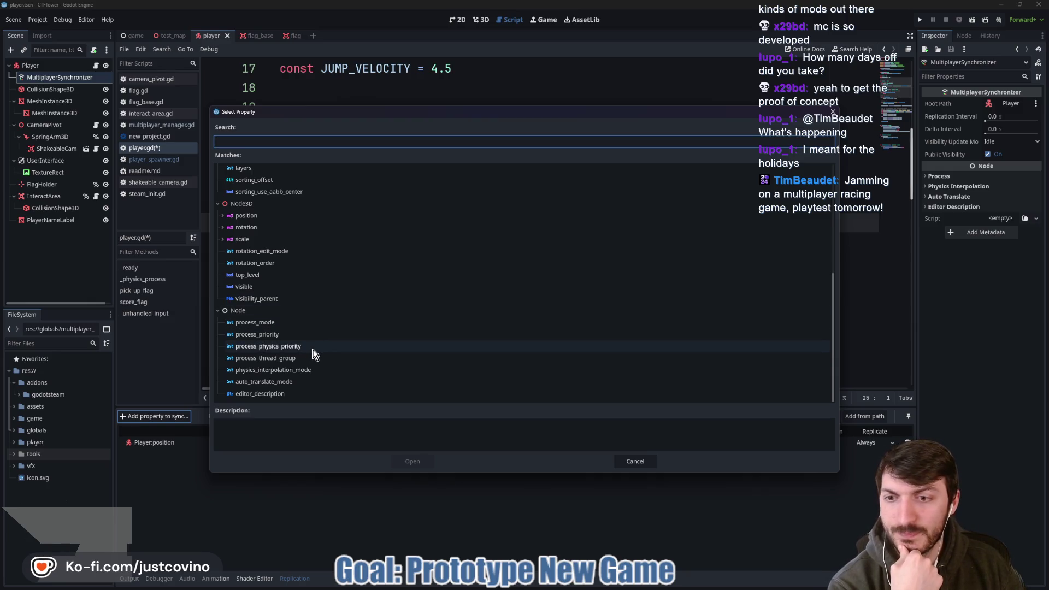
scroll(309, 353, "up", 3)
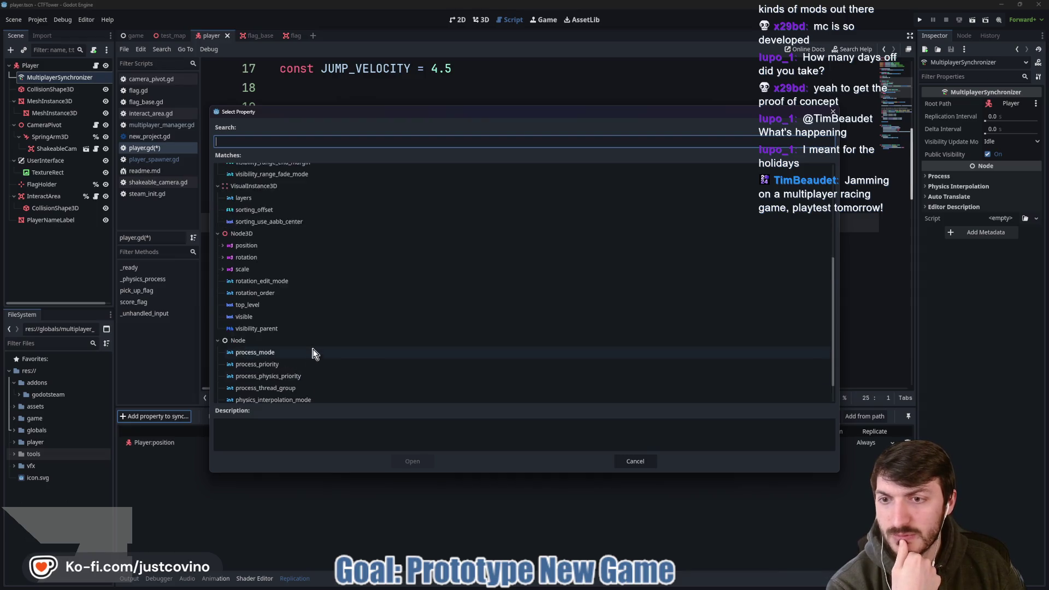
scroll(310, 354, "up", 4)
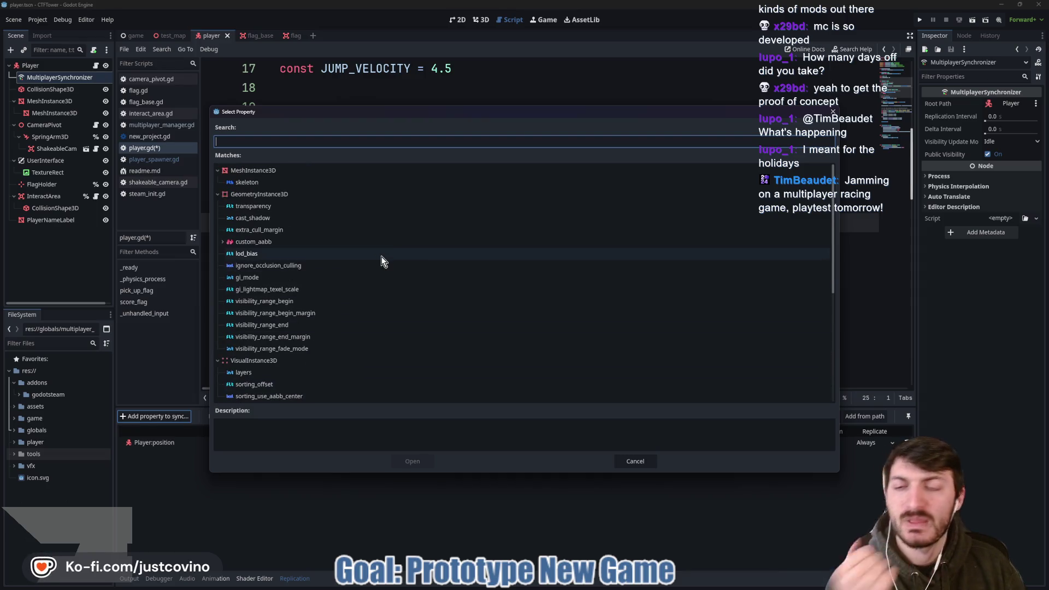
- Search properties for 'mesh.text', clear it, cancel the picker, and select PlayerNameLabel
type("mesy")
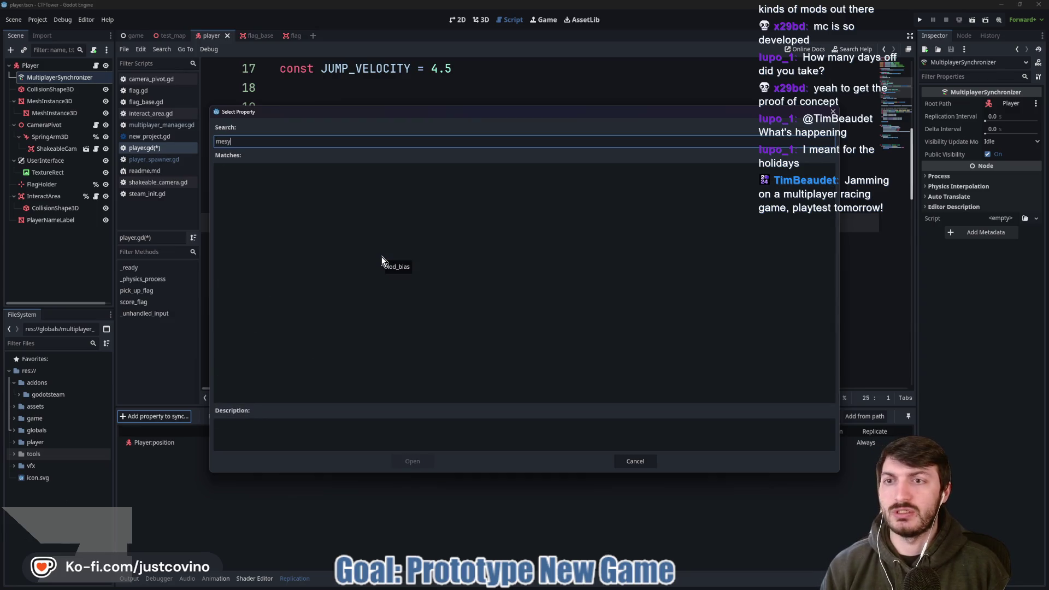
key("BackSpace")
type("h.text")
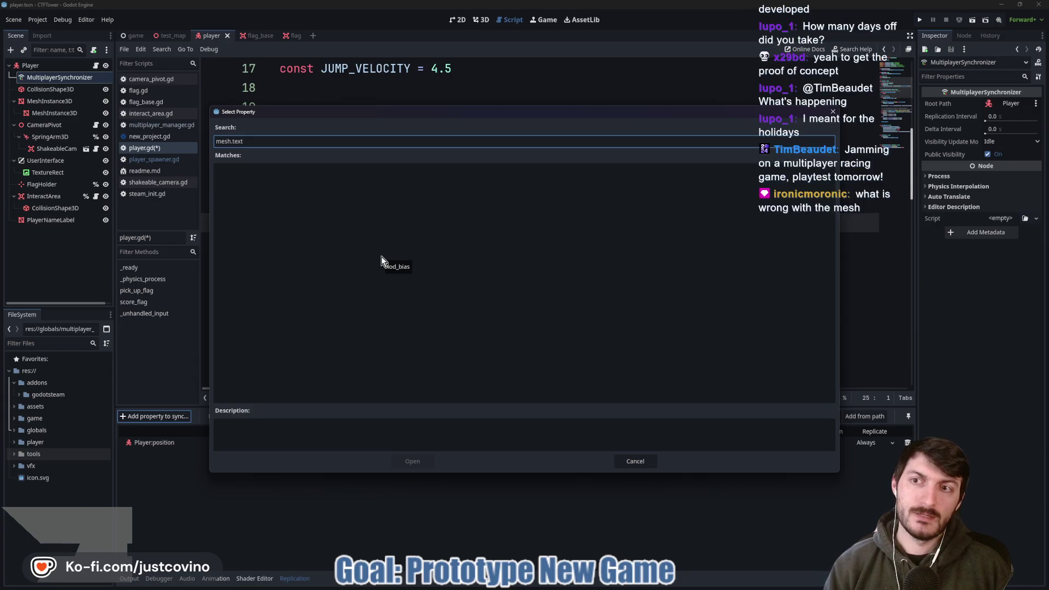
left_click(209, 144)
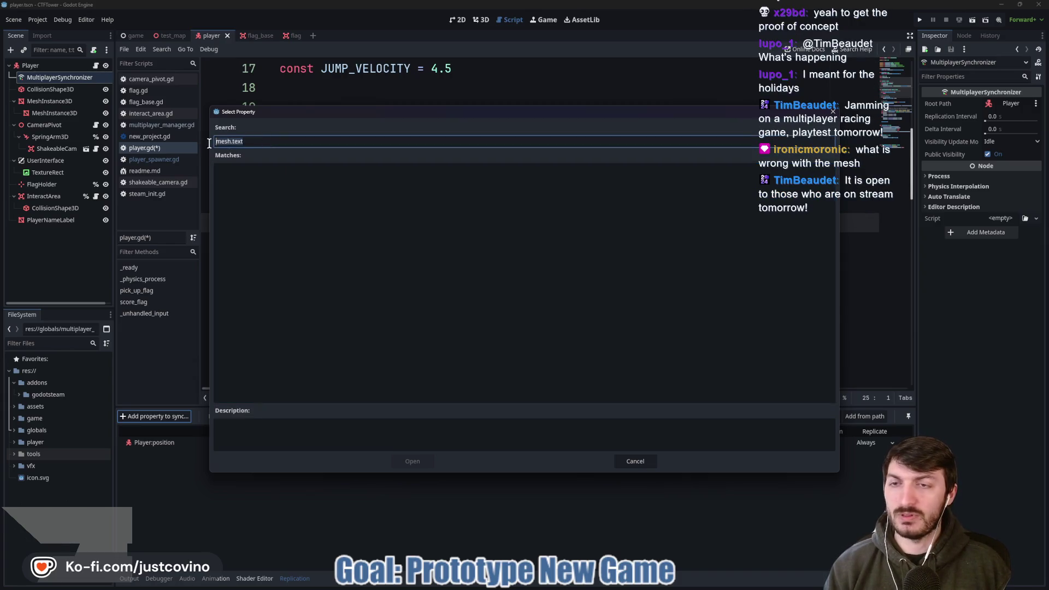
key("BackSpace")
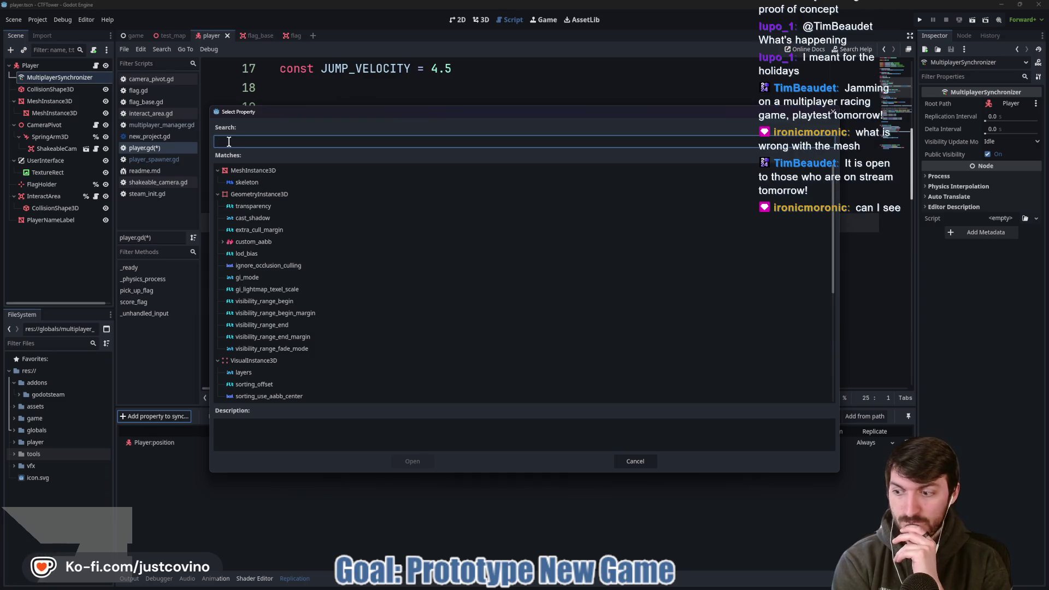
left_click(635, 461)
left_click(44, 220)
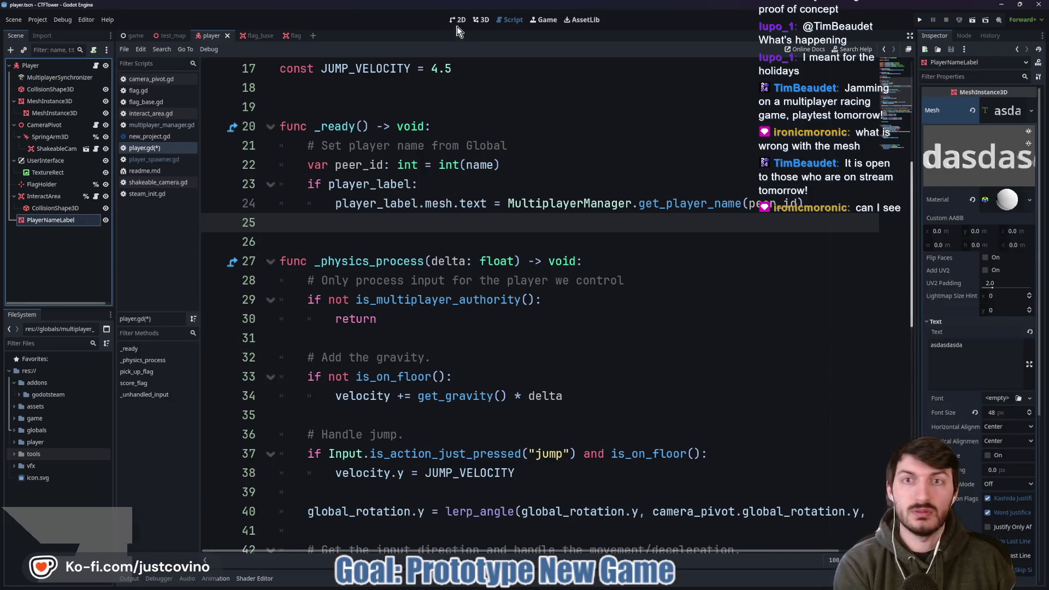
- Inspect the PlayerNameLabel text mesh in the 3D view, then run the project with F5
left_click(481, 19)
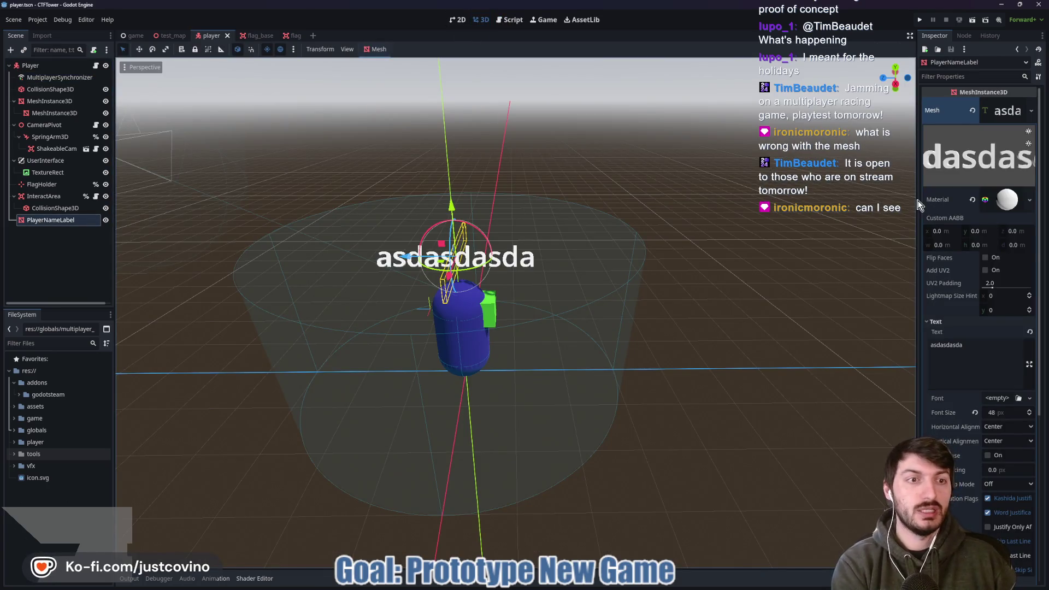
left_click(1002, 111)
left_click(984, 160)
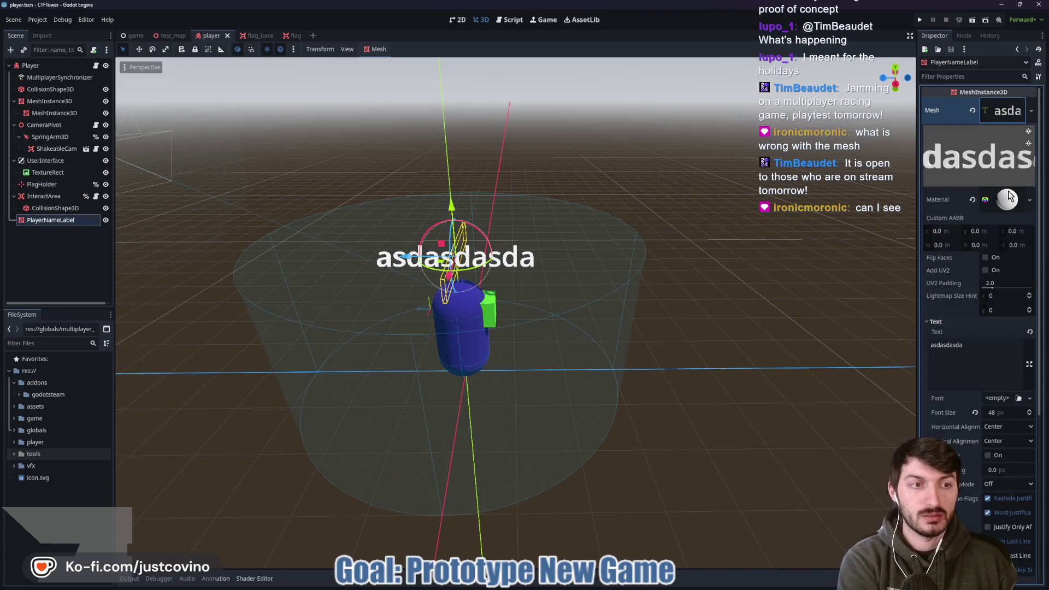
scroll(937, 322, "down", 2)
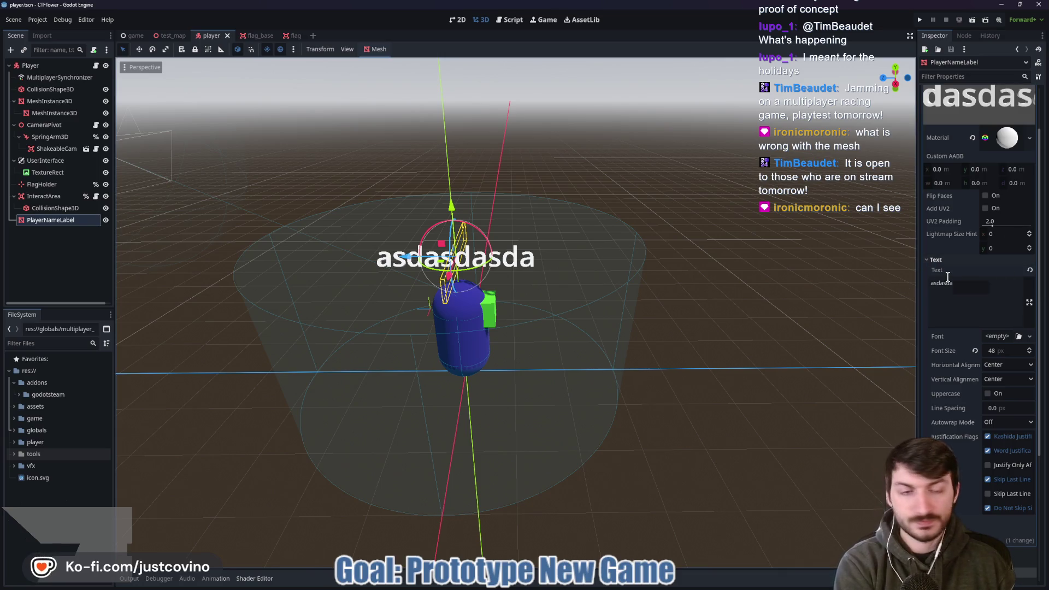
scroll(964, 290, "up", 2)
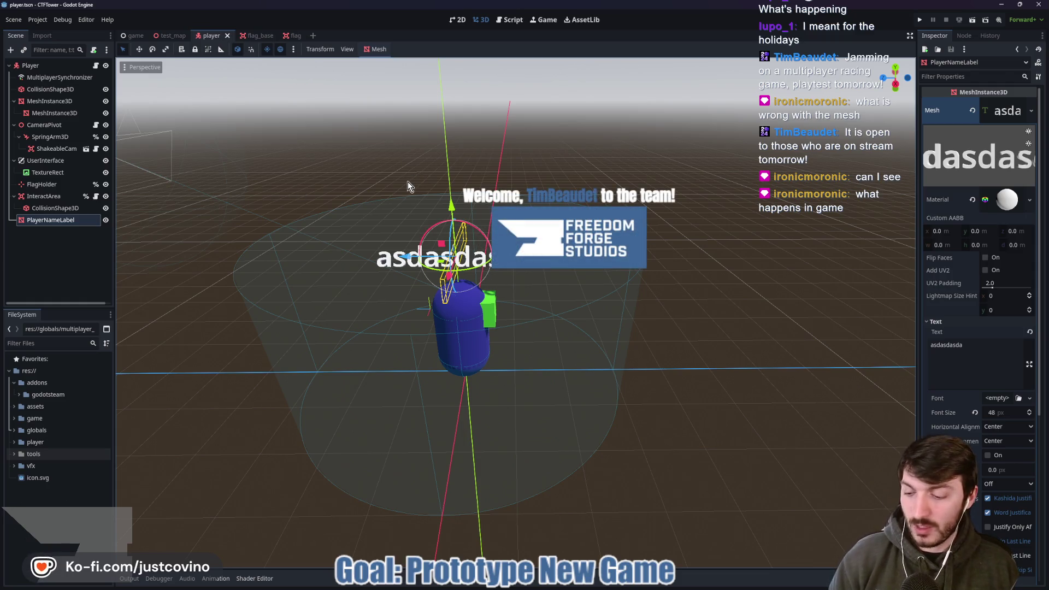
key("F5")
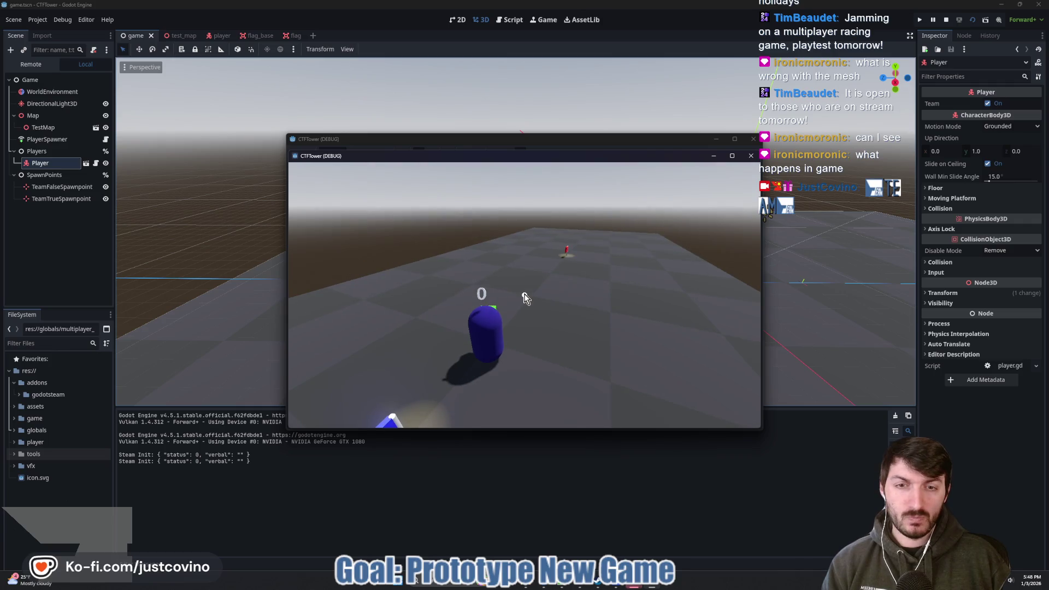
- Walk the player onto the red flag with W, carry it, turn with D, then stop with F8
mouse_move(519, 156)
left_mouse_down()
mouse_move(585, 459)
mouse_move(546, 377)
mouse_move(494, 117)
mouse_move(498, 154)
left_mouse_up()
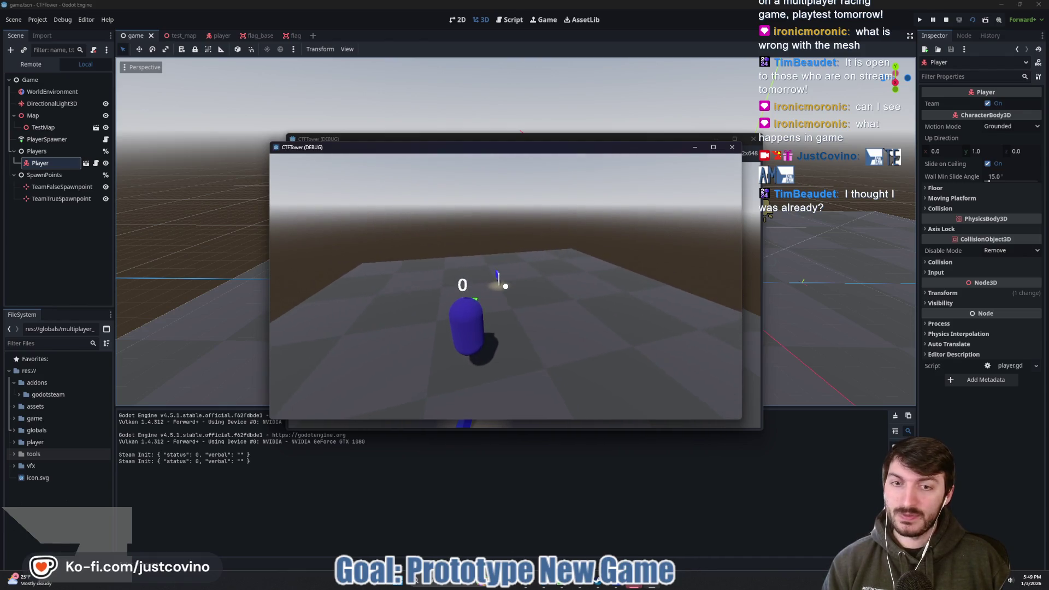
key("w")
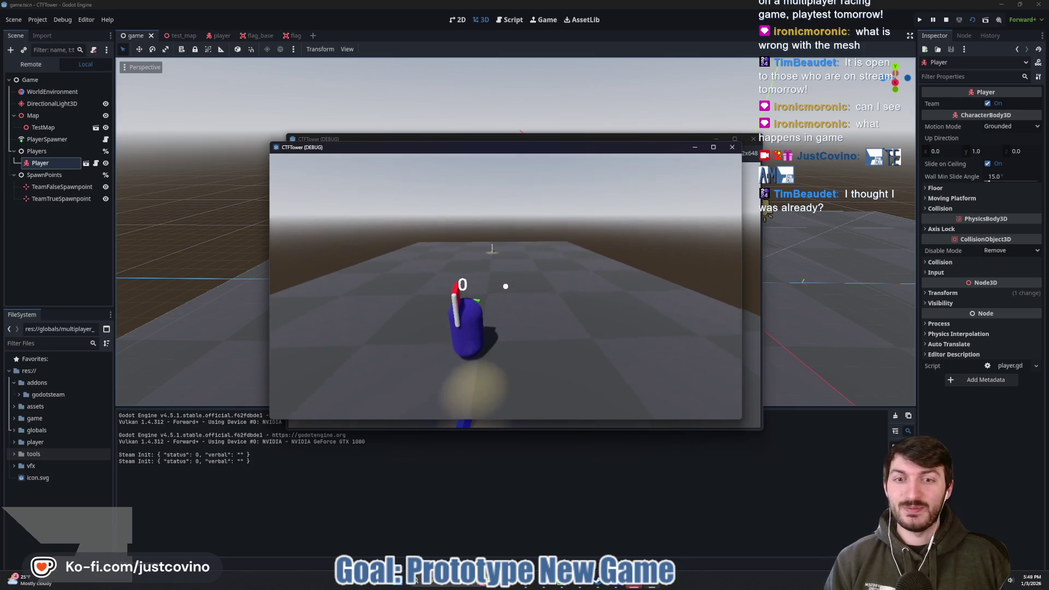
key("w")
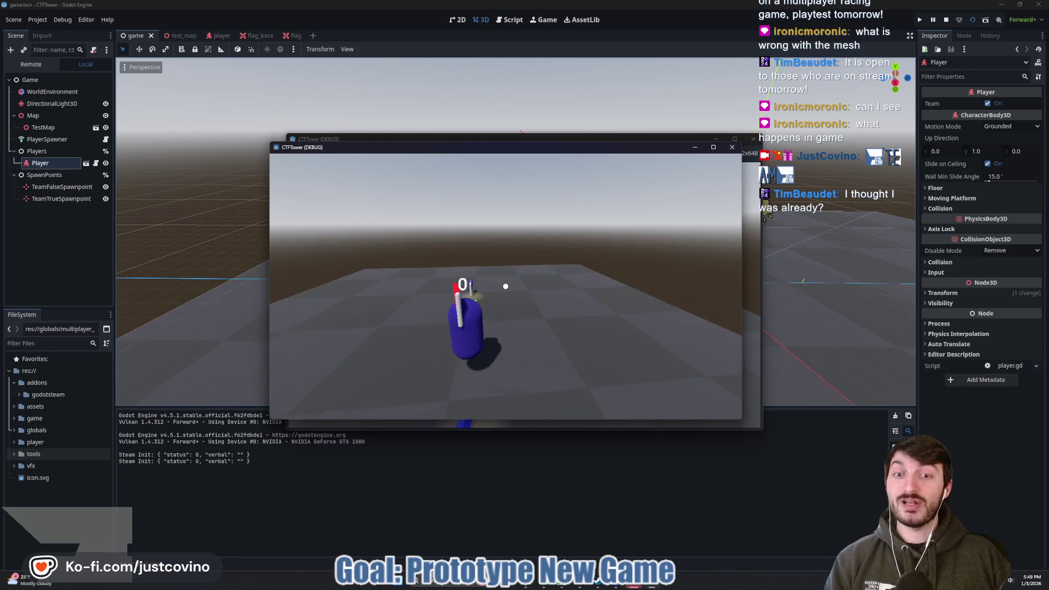
key("d")
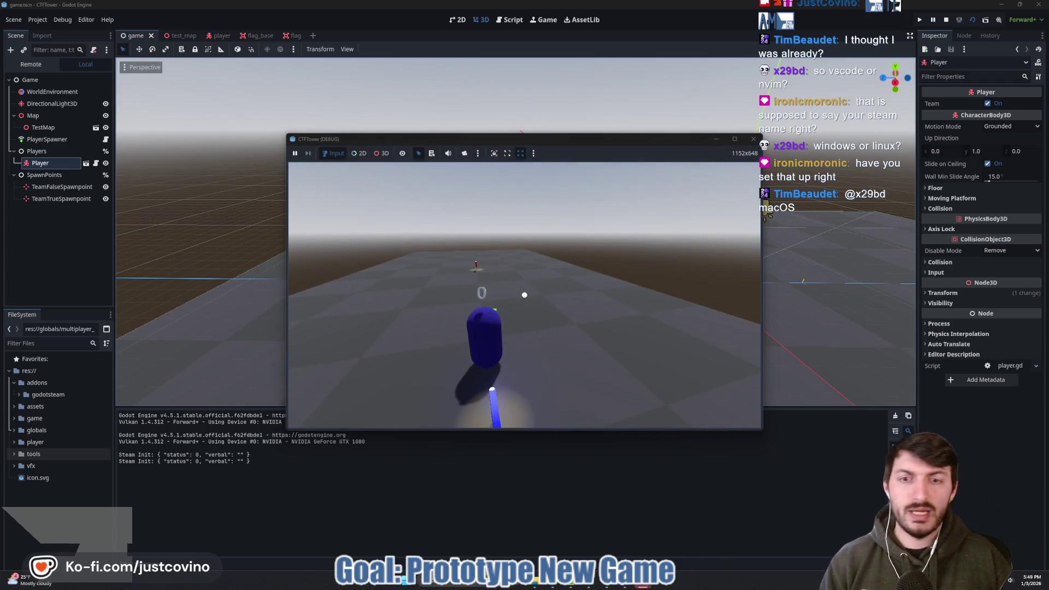
key("F8")
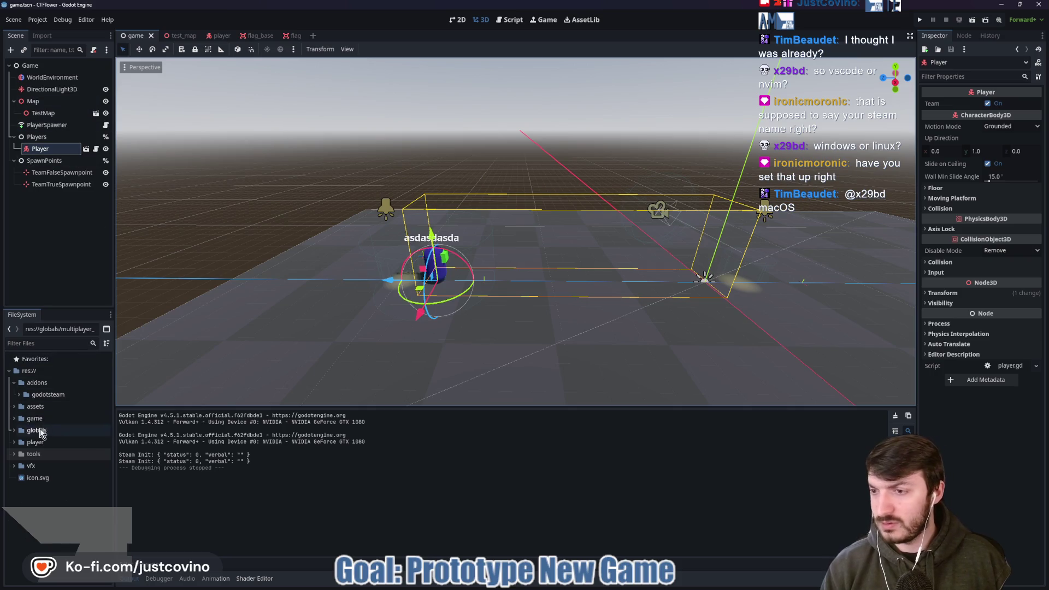
left_click(14, 419)
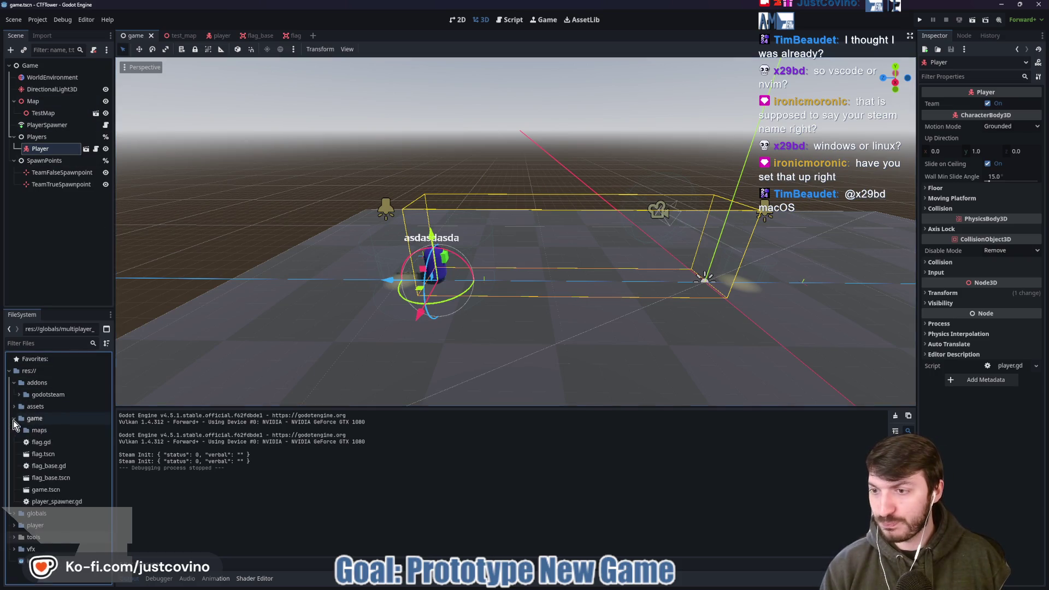
left_click(14, 419)
left_click(14, 430)
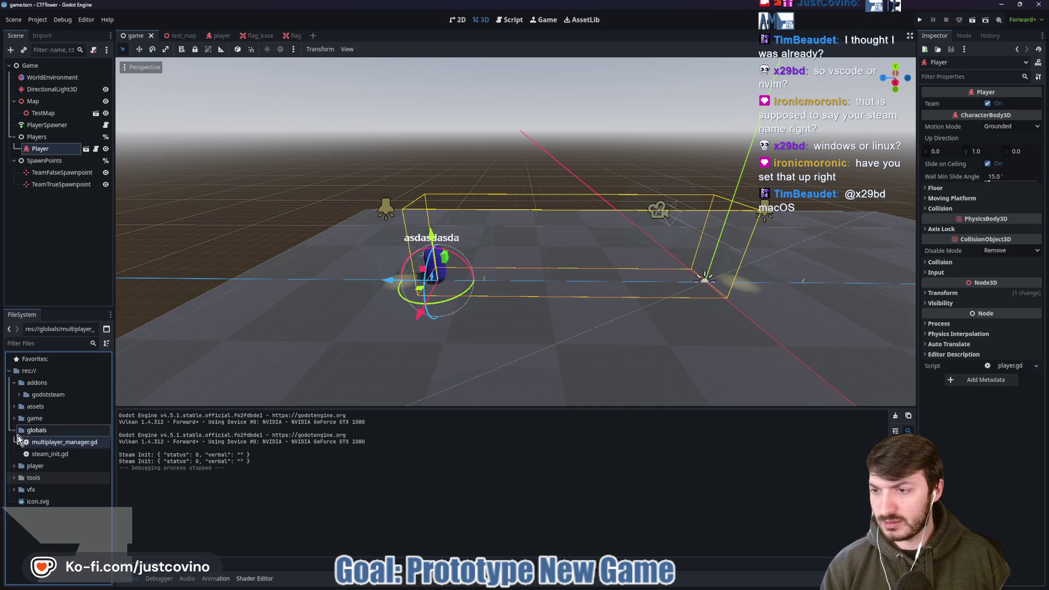
double_click(86, 443)
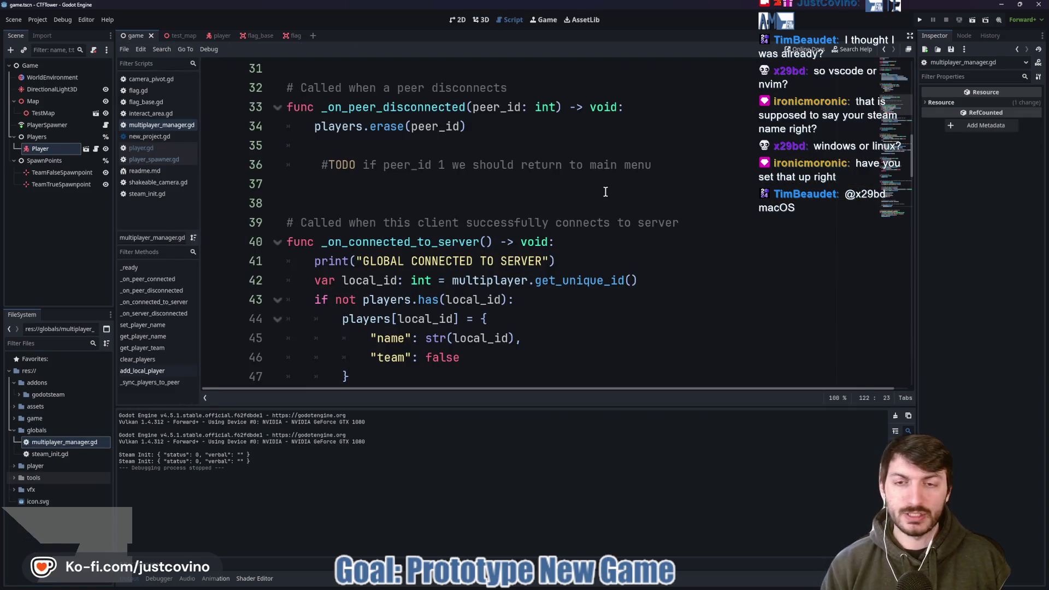
key("ctrl+j")
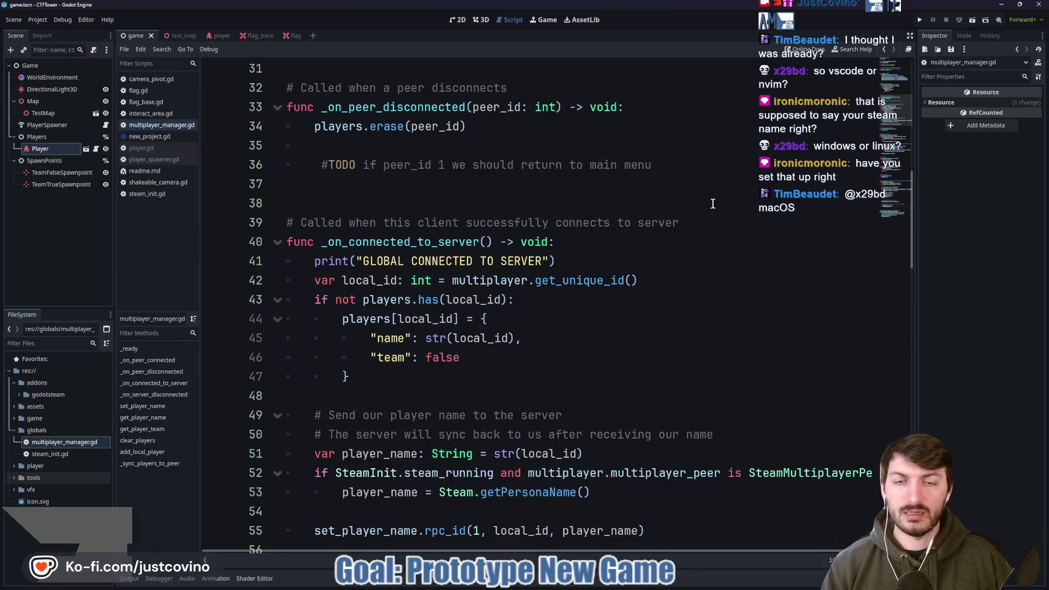
scroll(585, 302, "up", 6)
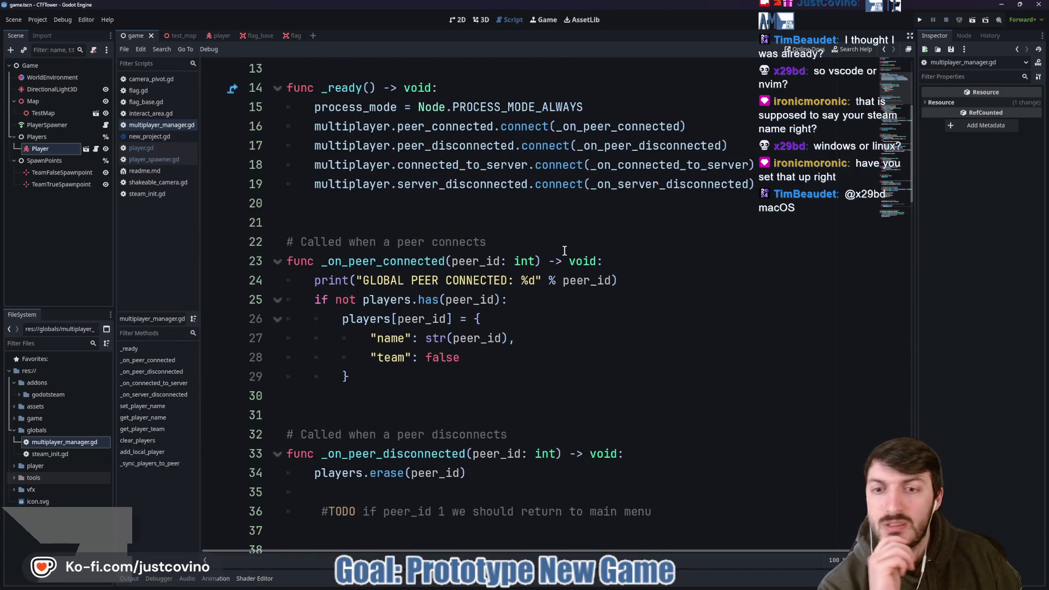
scroll(431, 321, "up", 2)
scroll(435, 319, "down", 17)
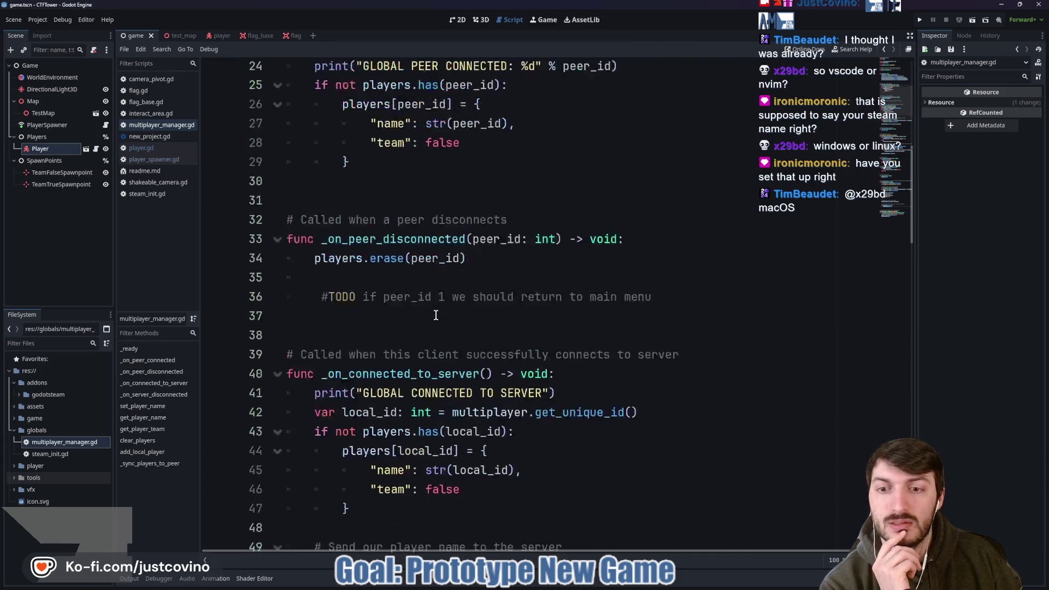
double_click(375, 203)
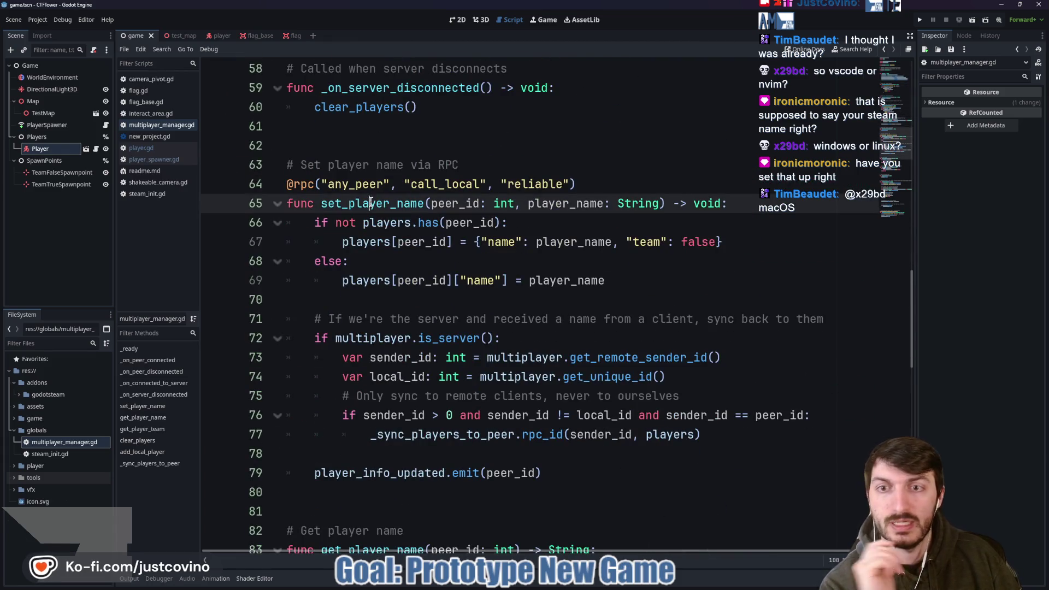
double_click(456, 203)
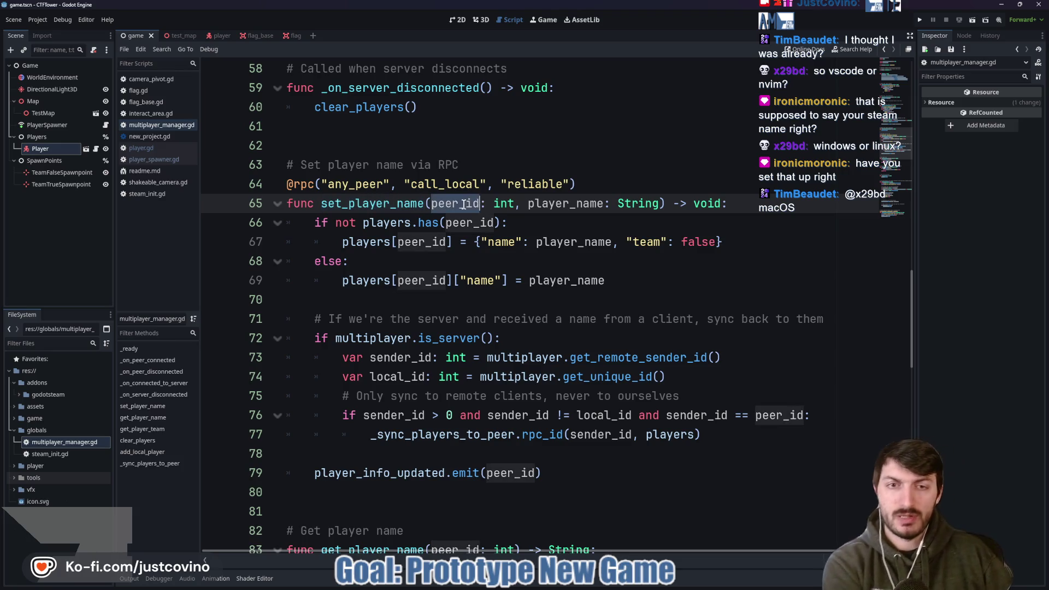
double_click(573, 203)
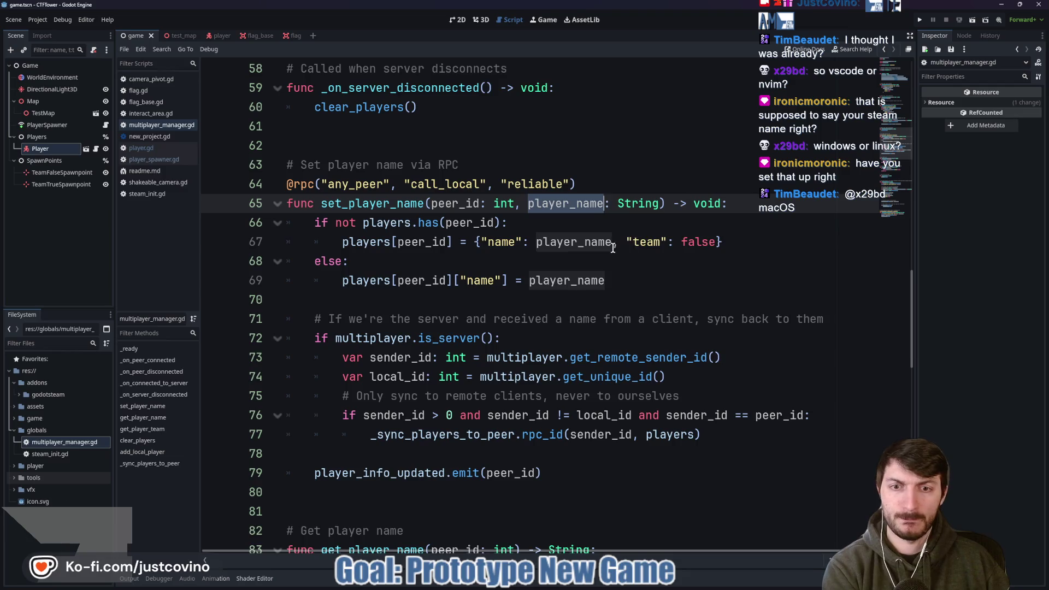
scroll(607, 251, "down", 1)
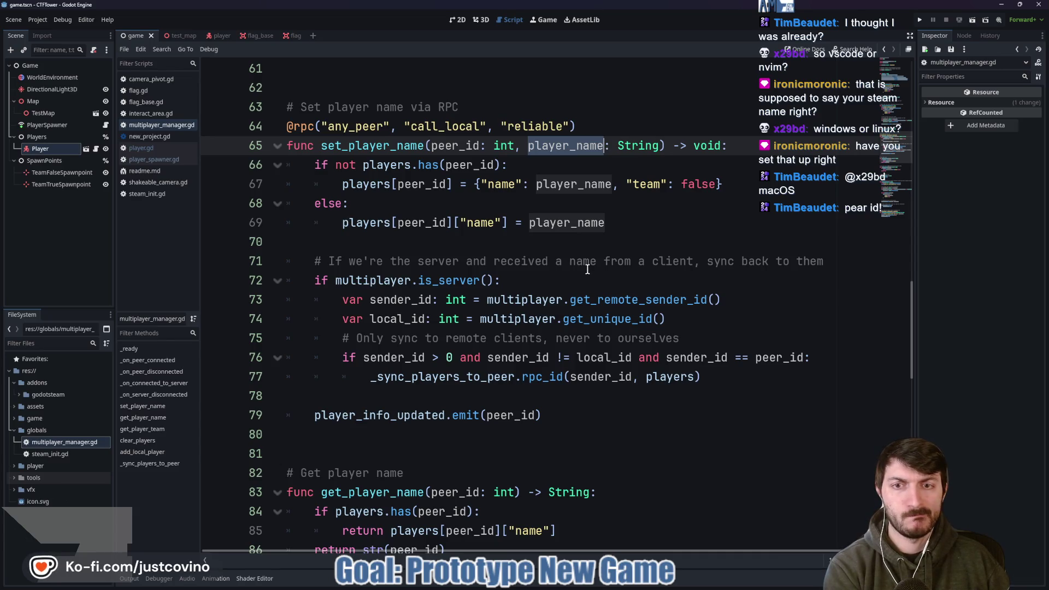
scroll(584, 267, "down", 5)
scroll(569, 265, "up", 2)
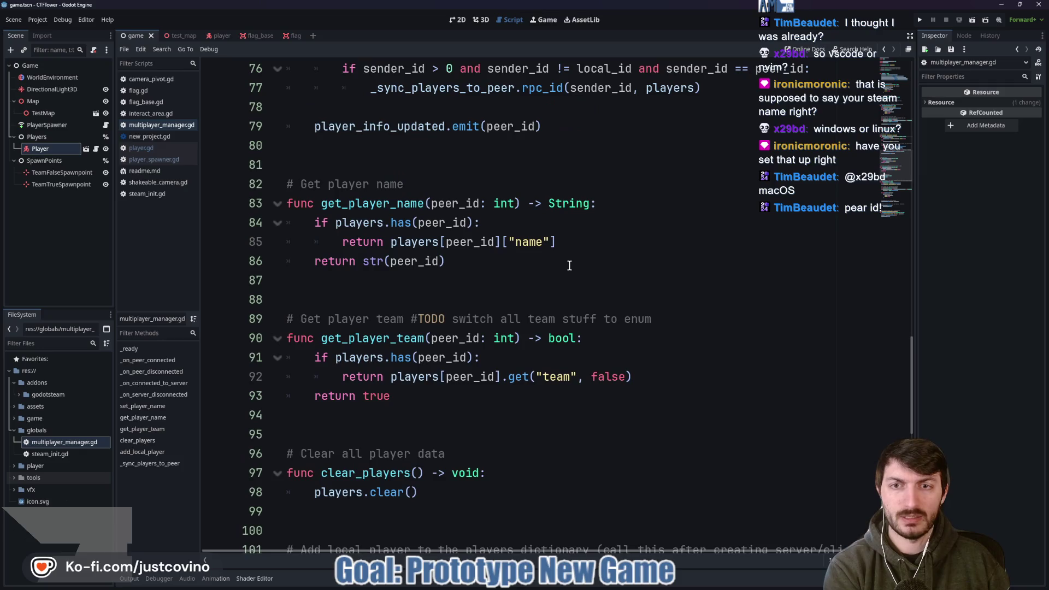
scroll(569, 258, "down", 6)
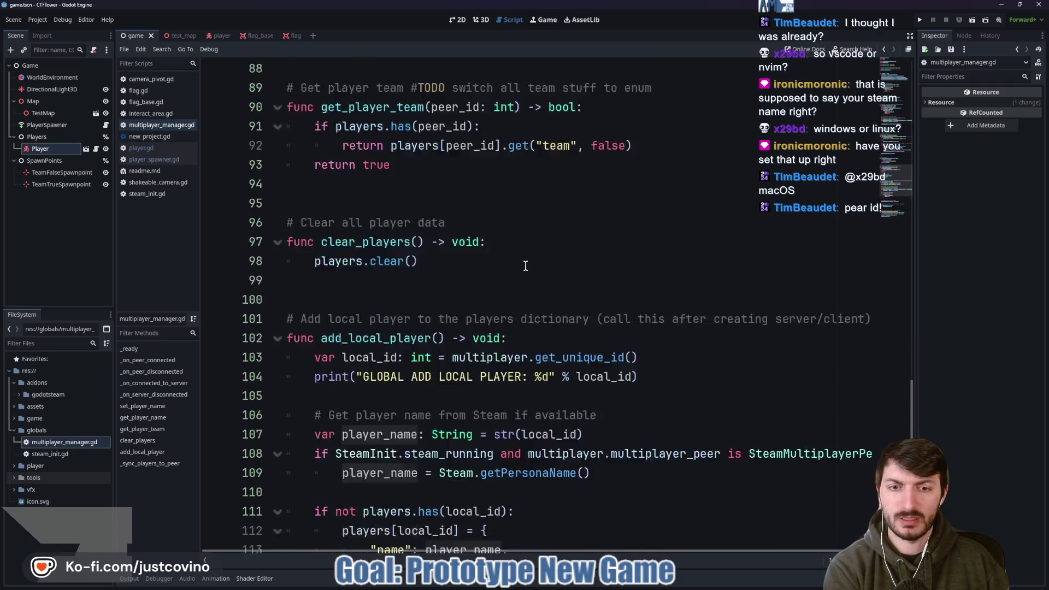
left_click(457, 358)
double_click(529, 357)
scroll(529, 357, "up", 1)
double_click(356, 280)
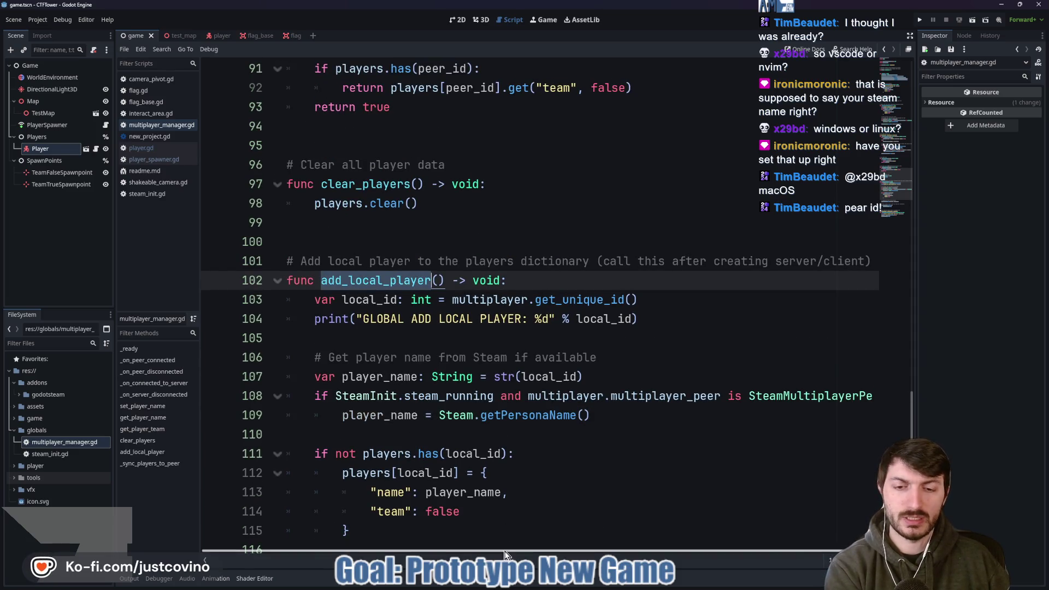
left_click_drag(601, 550, 616, 550)
left_click_drag(514, 556, 499, 556)
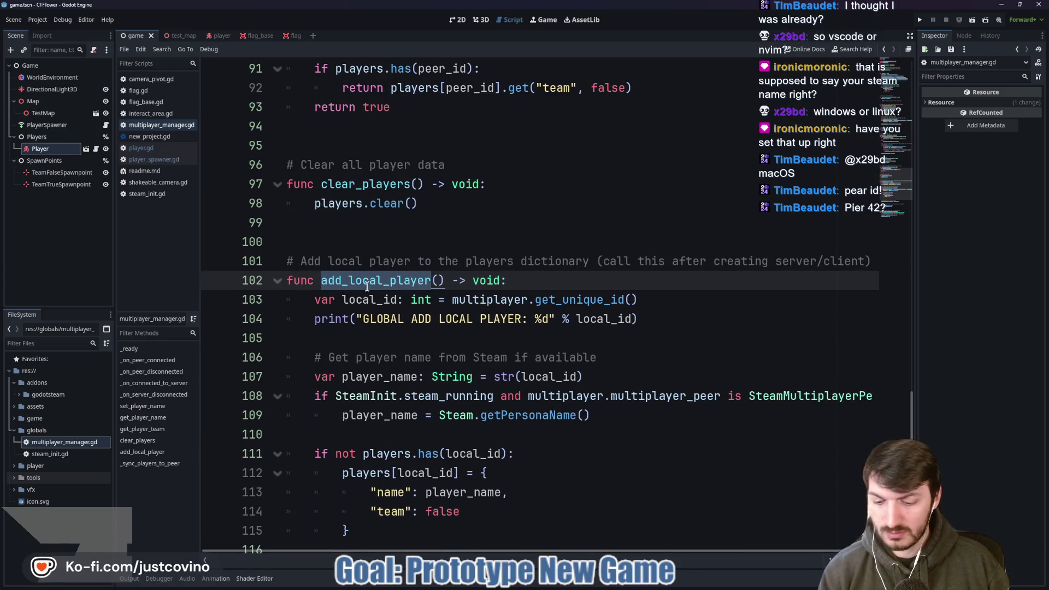
key("ctrl+shift+f")
left_click(523, 338)
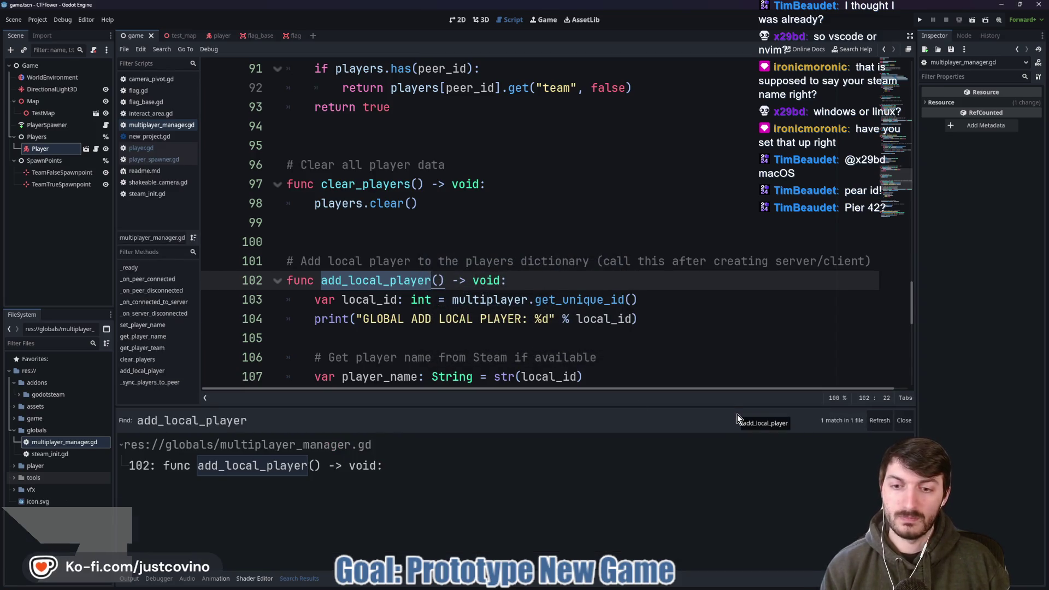
left_click(907, 420)
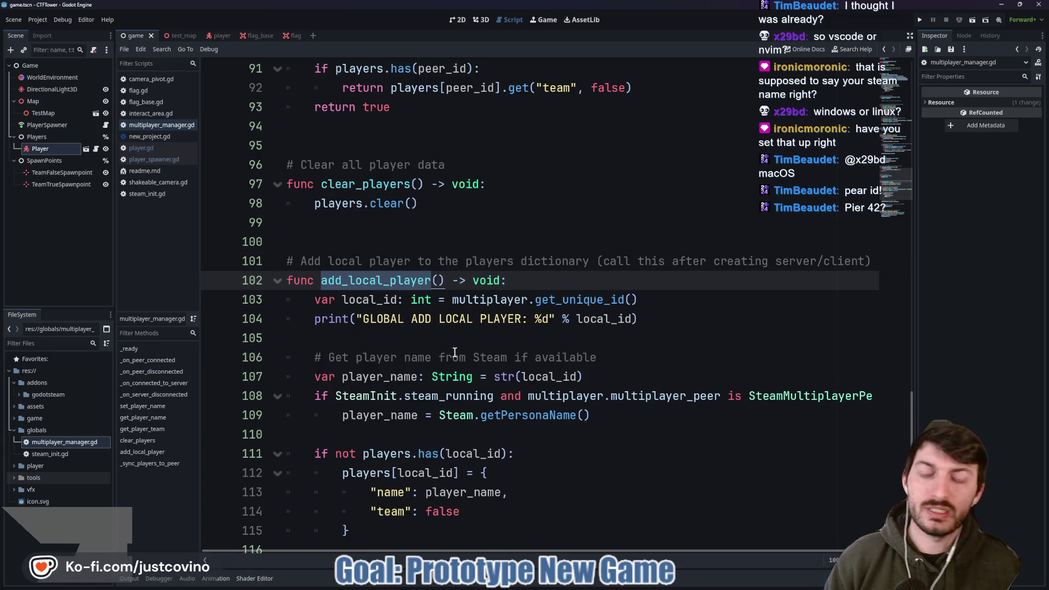
left_click(525, 282)
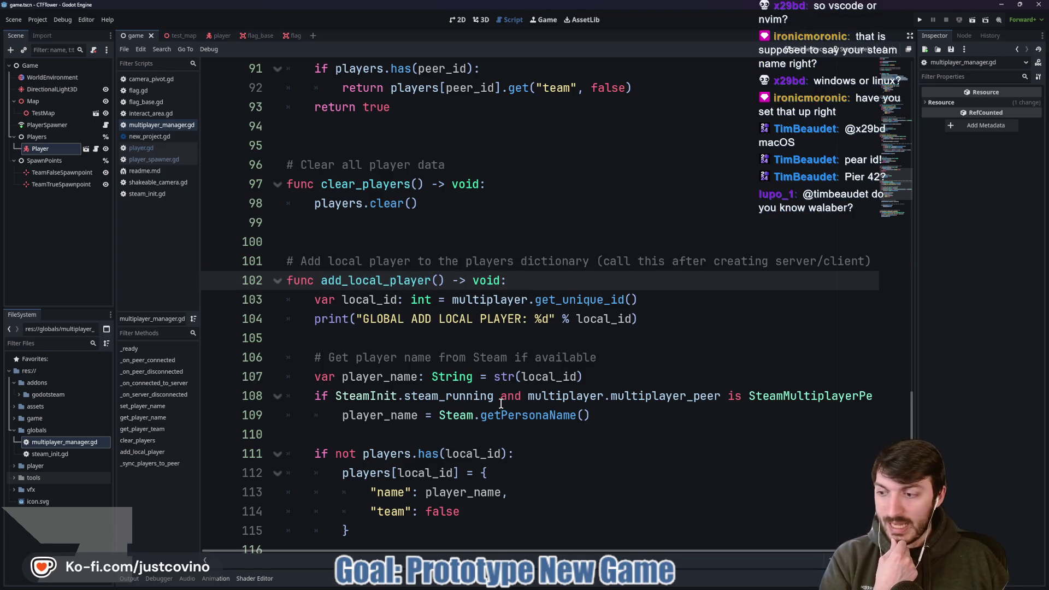
scroll(501, 405, "down", 1)
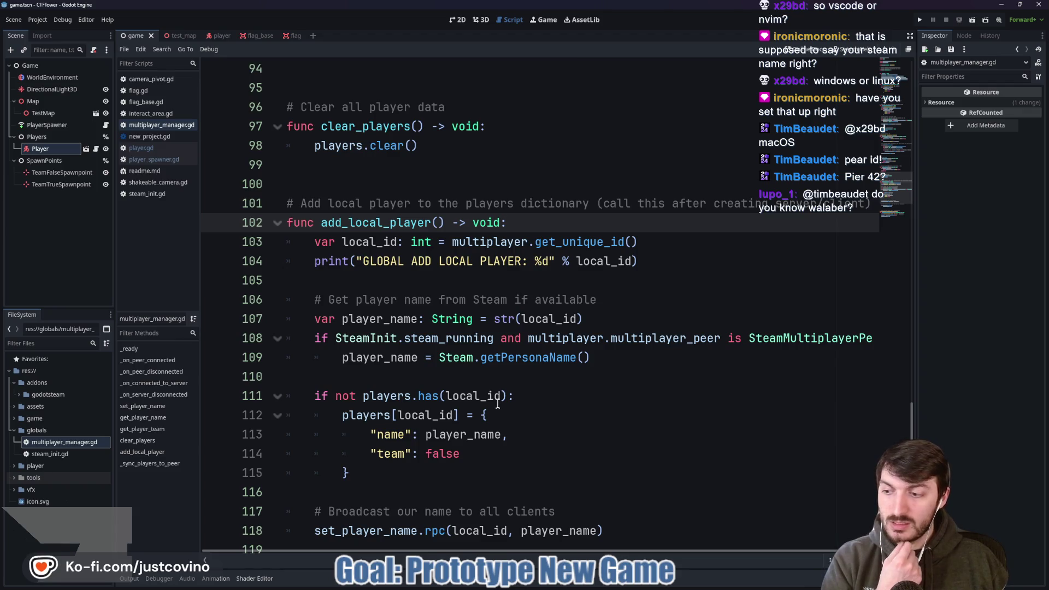
left_click(428, 377)
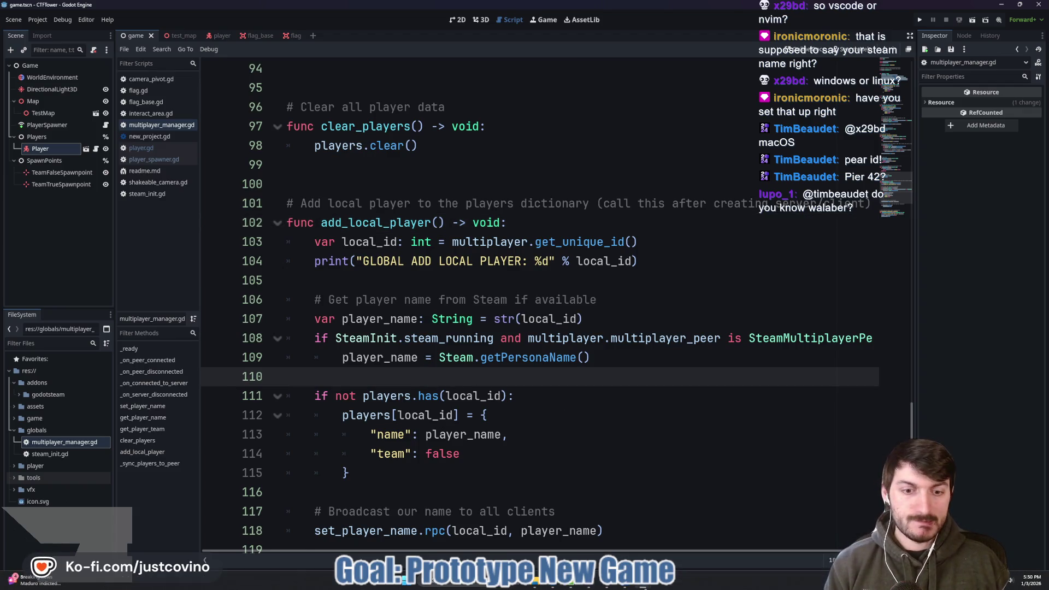
- In the Cooties project, open Global.gd, select add_local_player, and search it project-wide
mouse_move(647, 586)
left_click(599, 529)
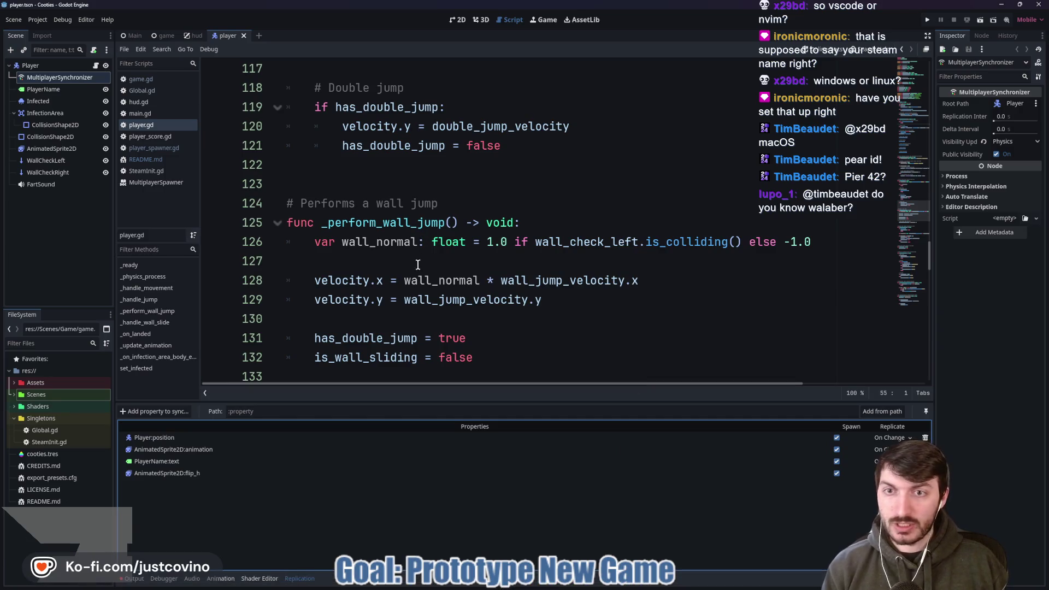
left_click(142, 90)
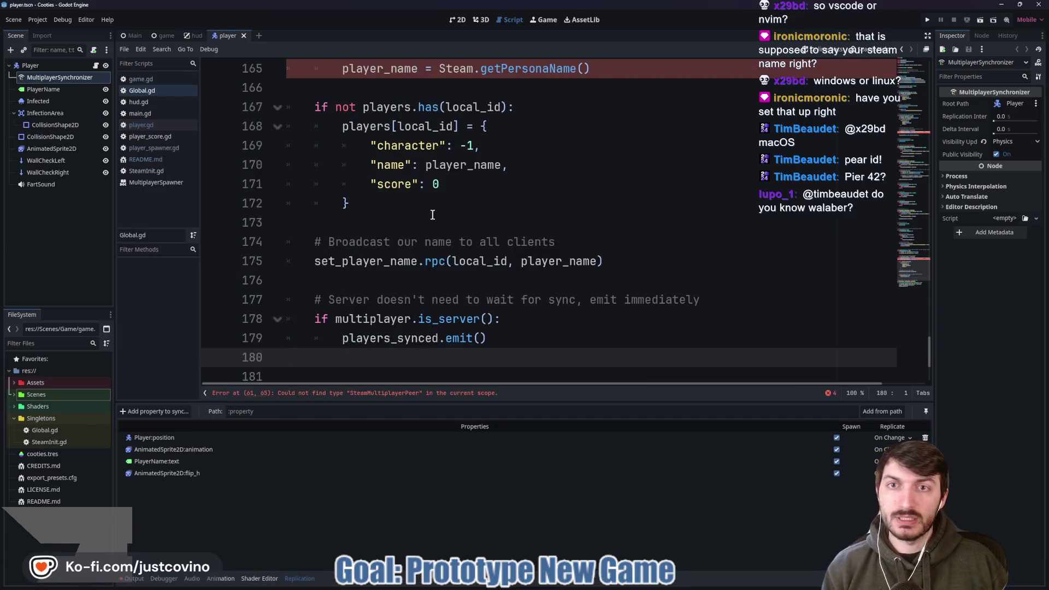
scroll(432, 214, "down", 3)
scroll(464, 231, "up", 8)
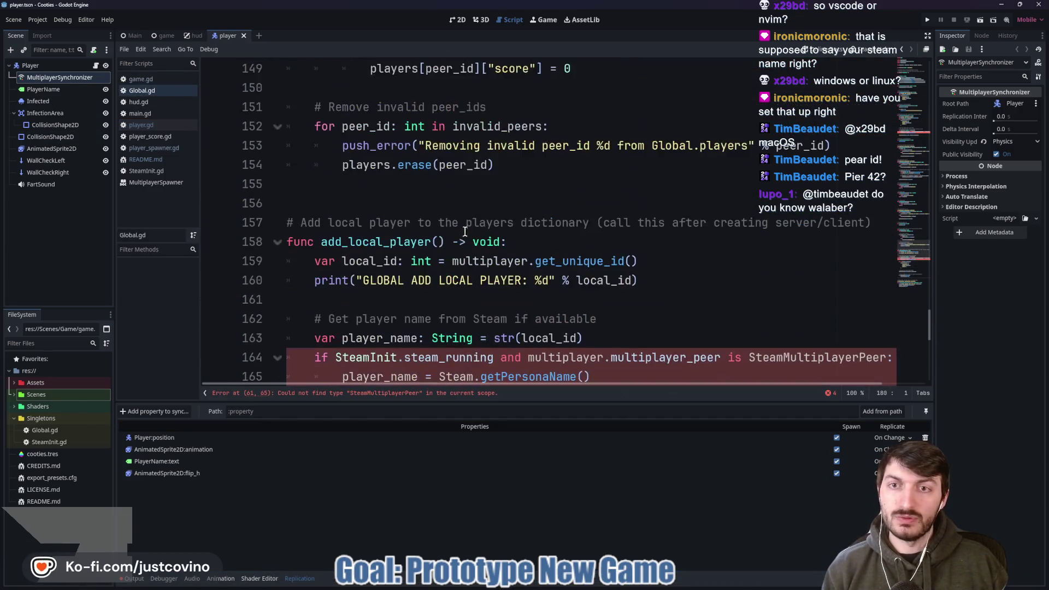
double_click(376, 245)
key("ctrl+shift+f")
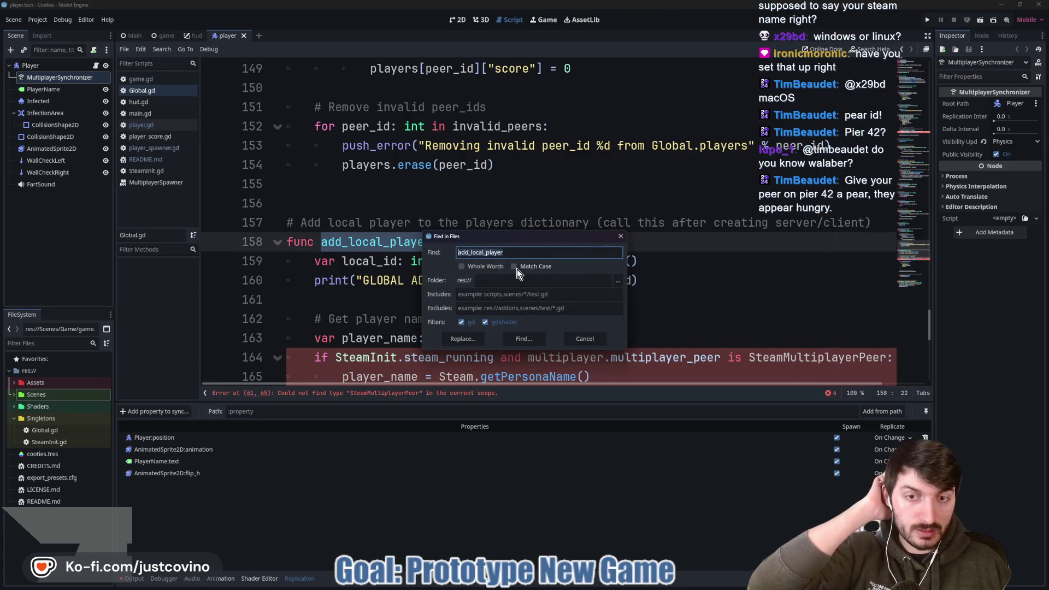
- Search the Cooties project and open the add_local_player call at main_menu.gd line 75
left_click(524, 338)
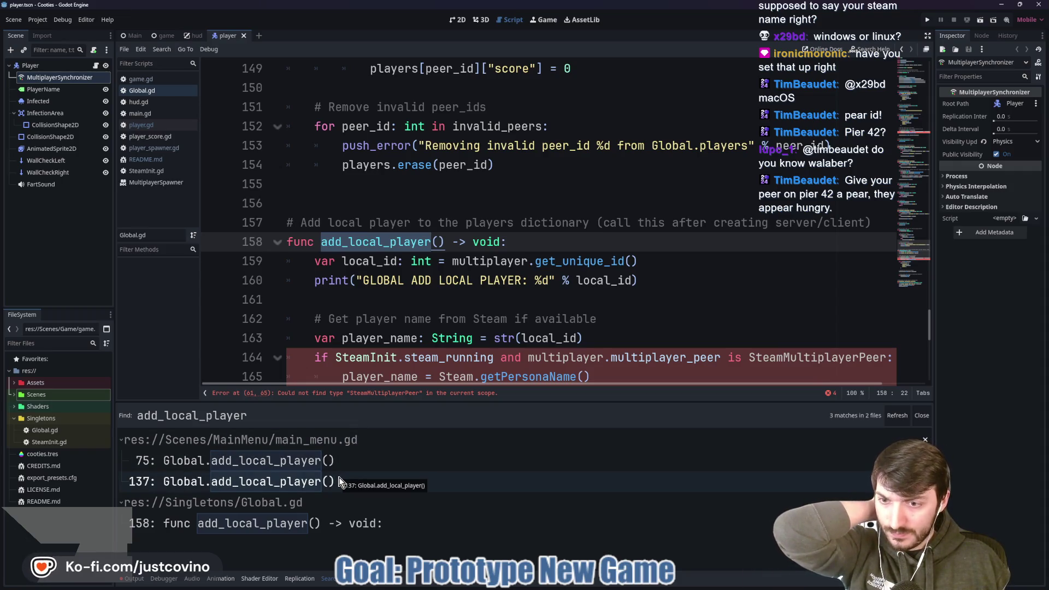
left_click(305, 459)
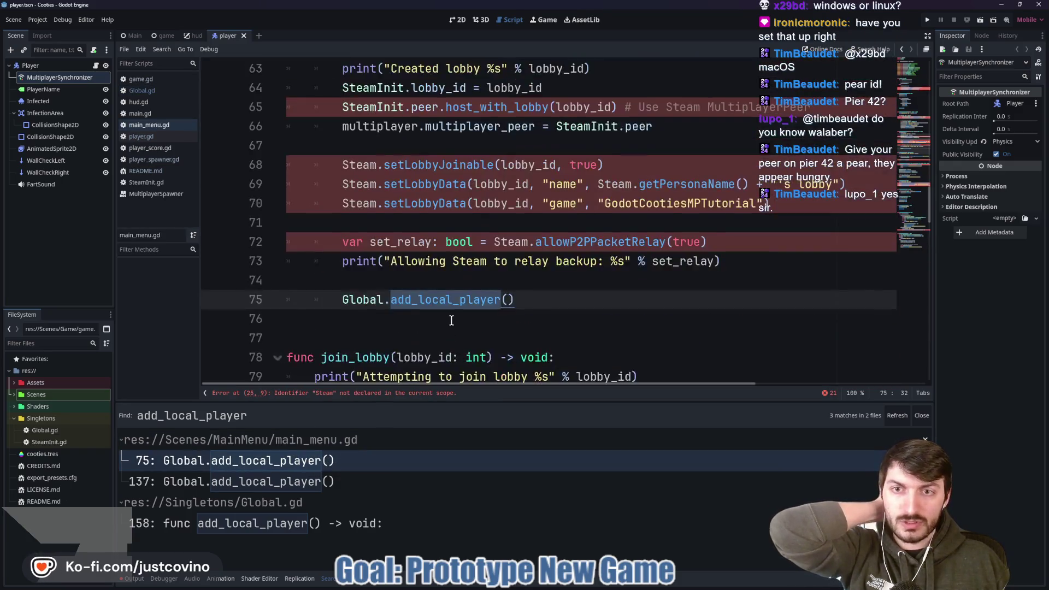
scroll(451, 320, "up", 3)
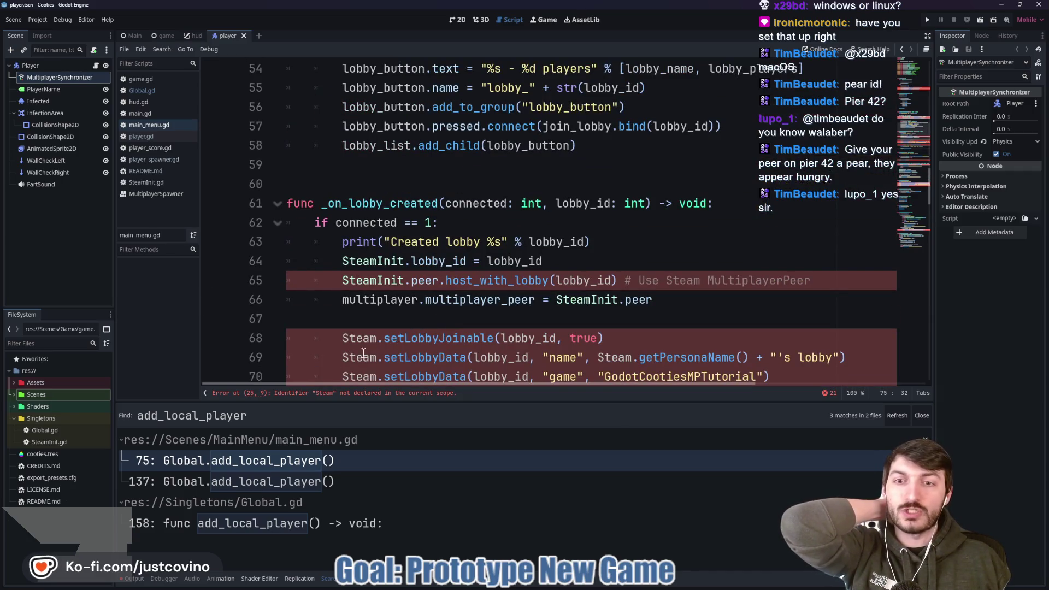
key("Escape")
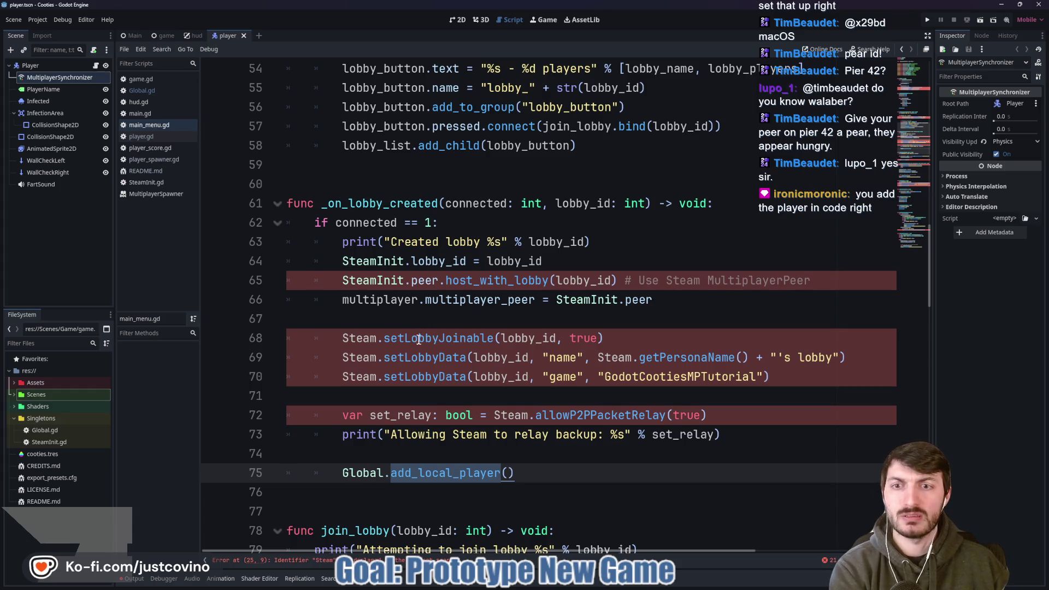
- Select the Global.add_local_player() call and jump to its definition in Global.gd
scroll(418, 340, "up", 1)
scroll(407, 343, "down", 2)
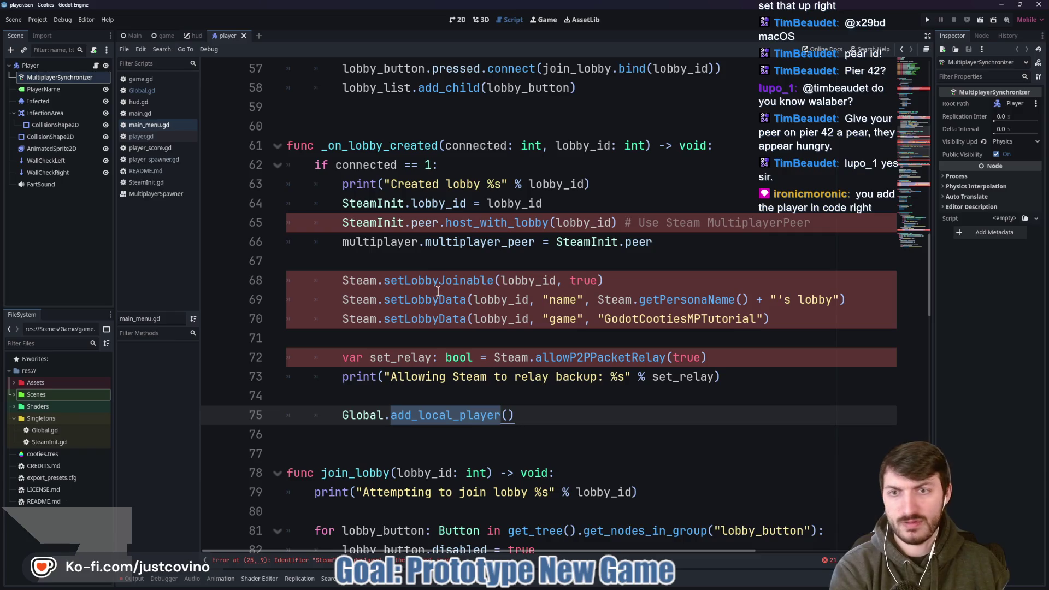
left_click(455, 415)
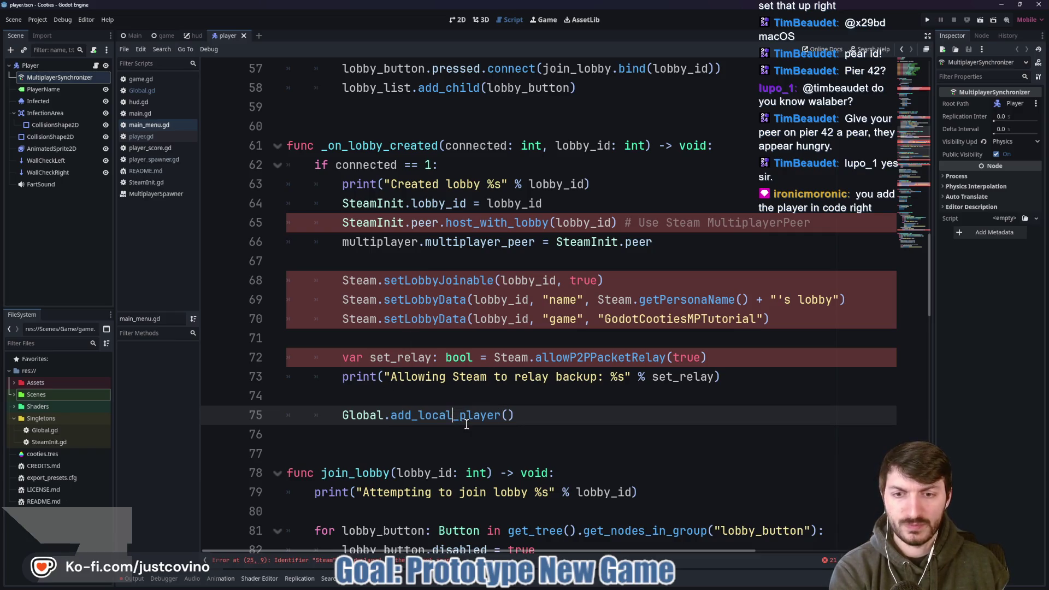
double_click(438, 415)
key("End")
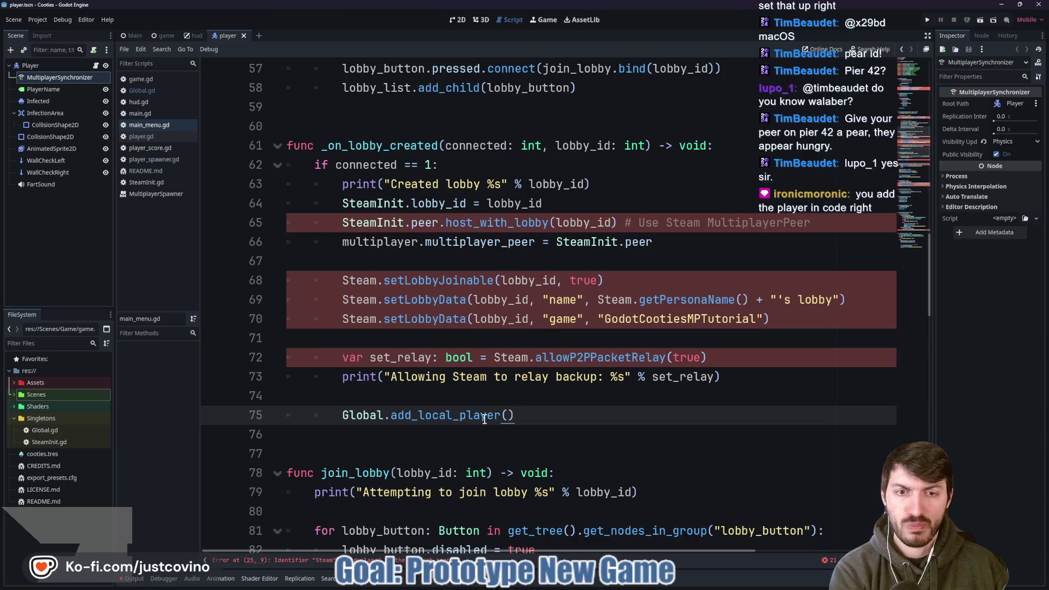
key("shift+Home")
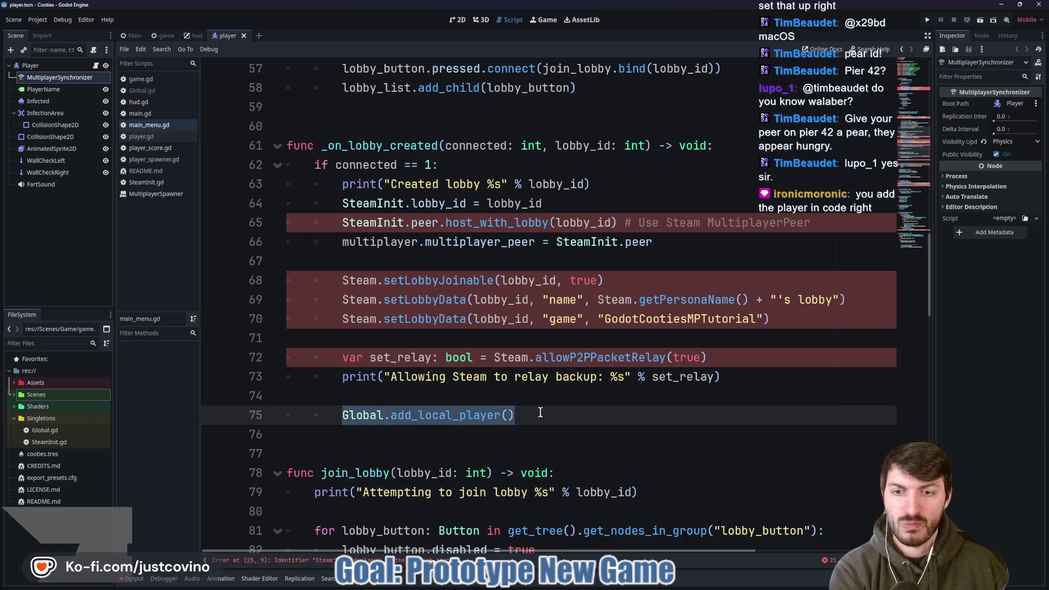
left_click(446, 416, "ctrl")
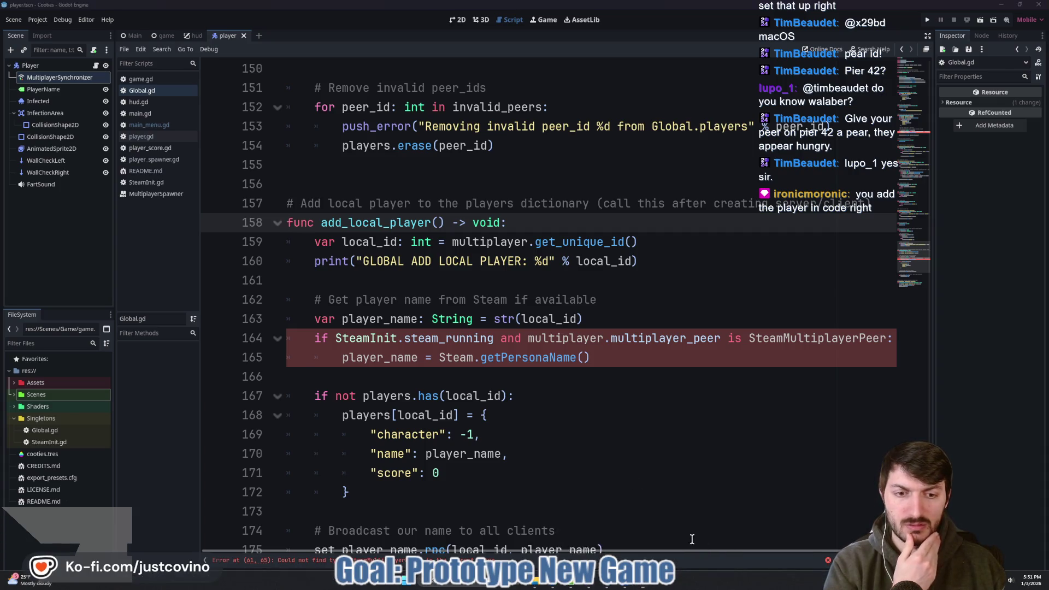
key("alt+Tab")
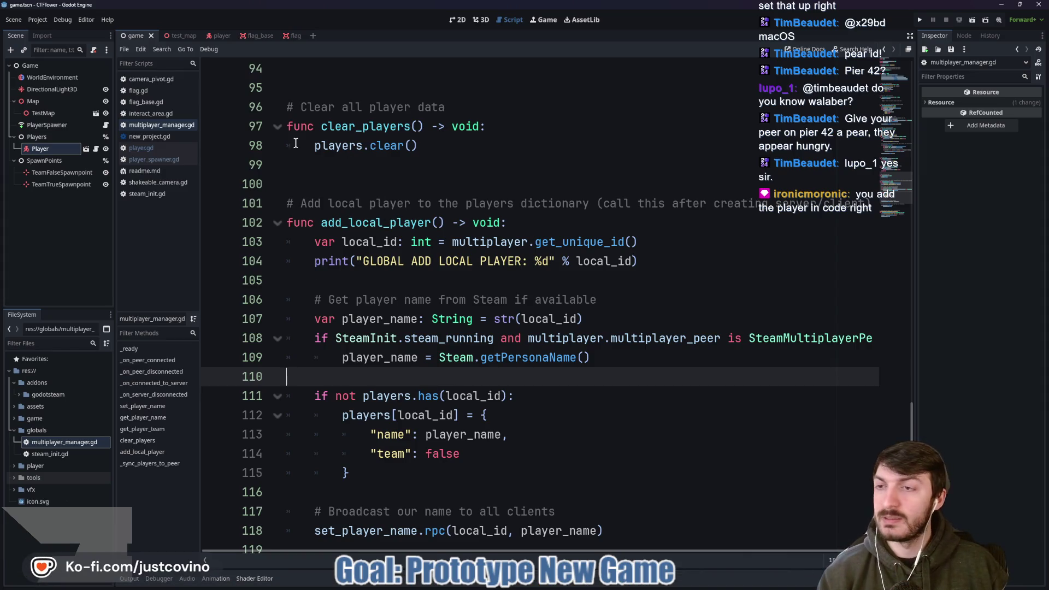
left_click(424, 146)
left_click(374, 177)
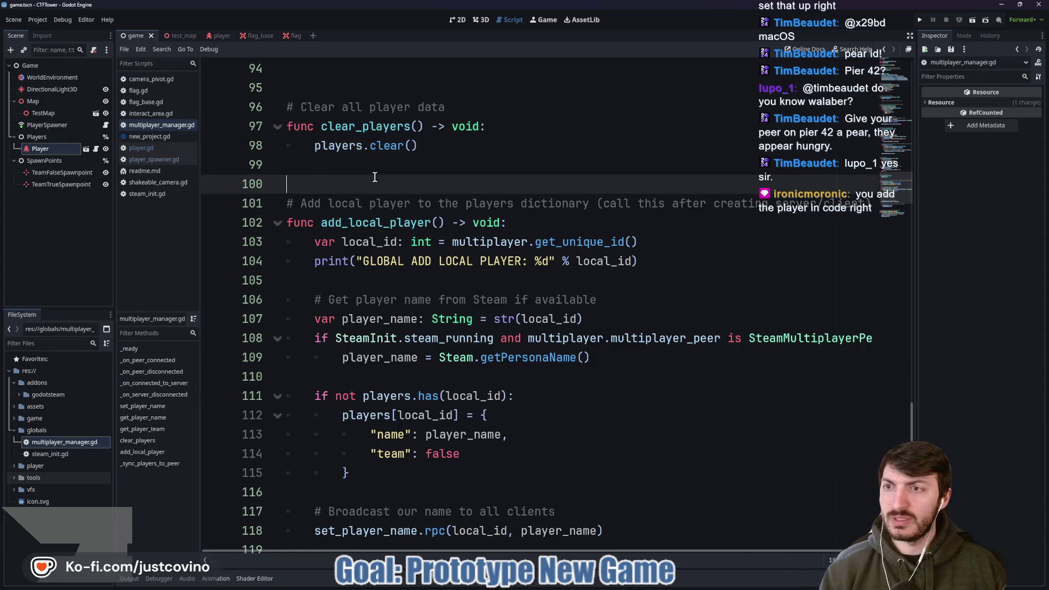
left_click(34, 66)
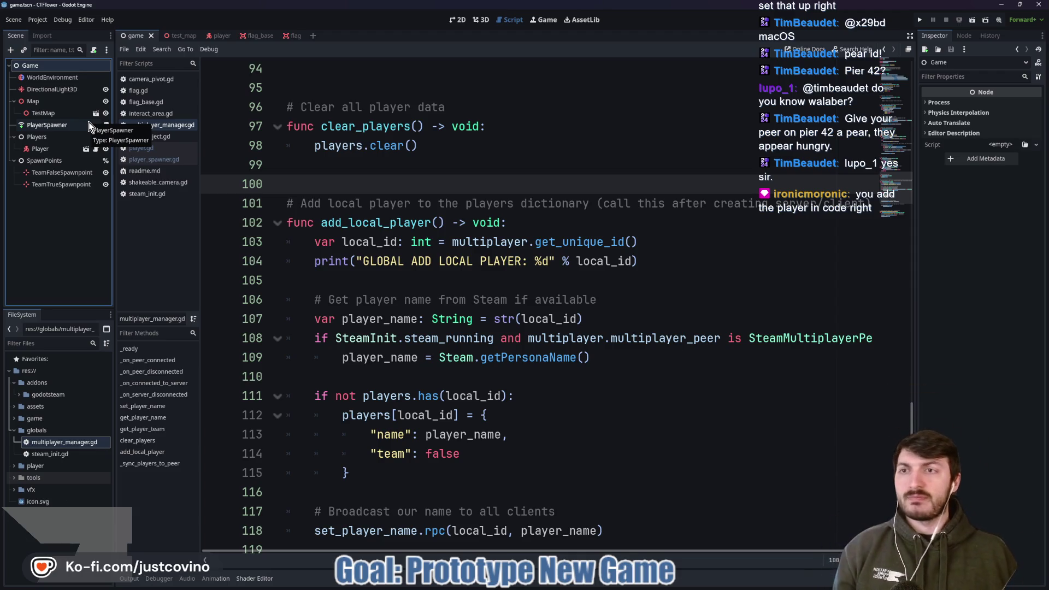
mouse_move(641, 586)
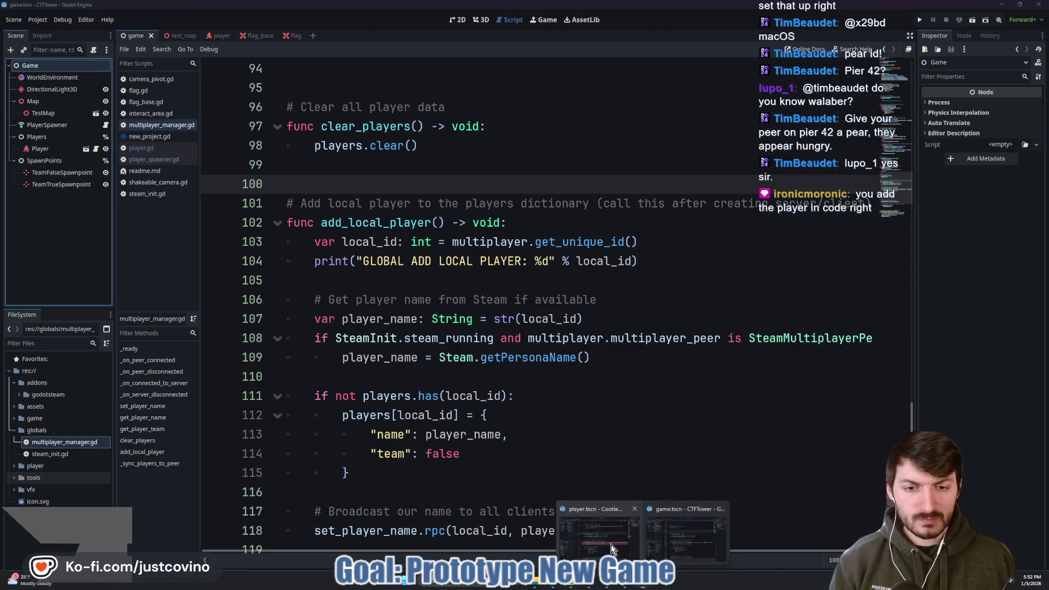
left_click(617, 519)
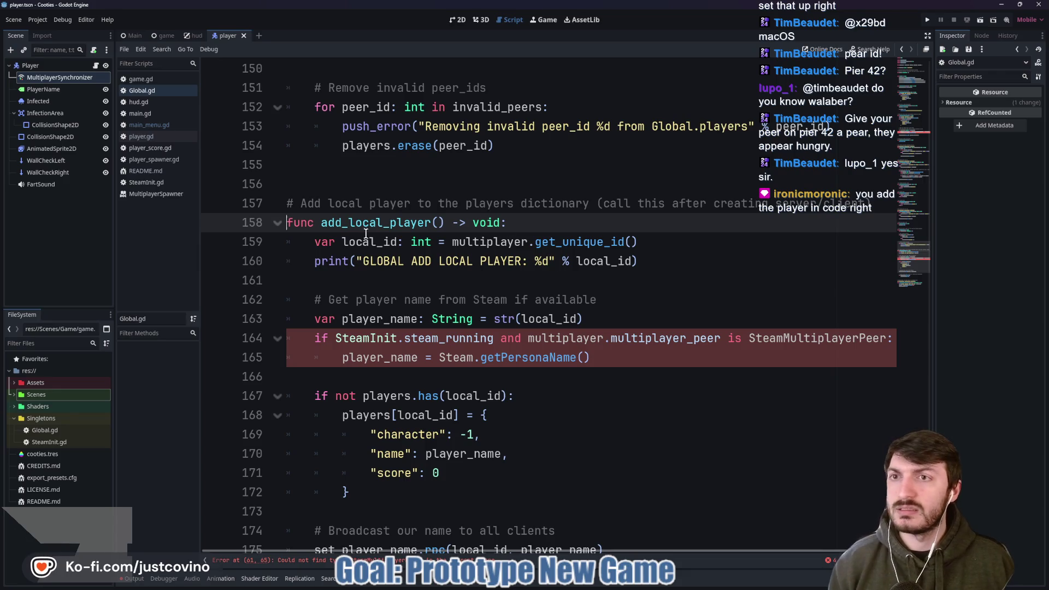
scroll(403, 239, "up", 20)
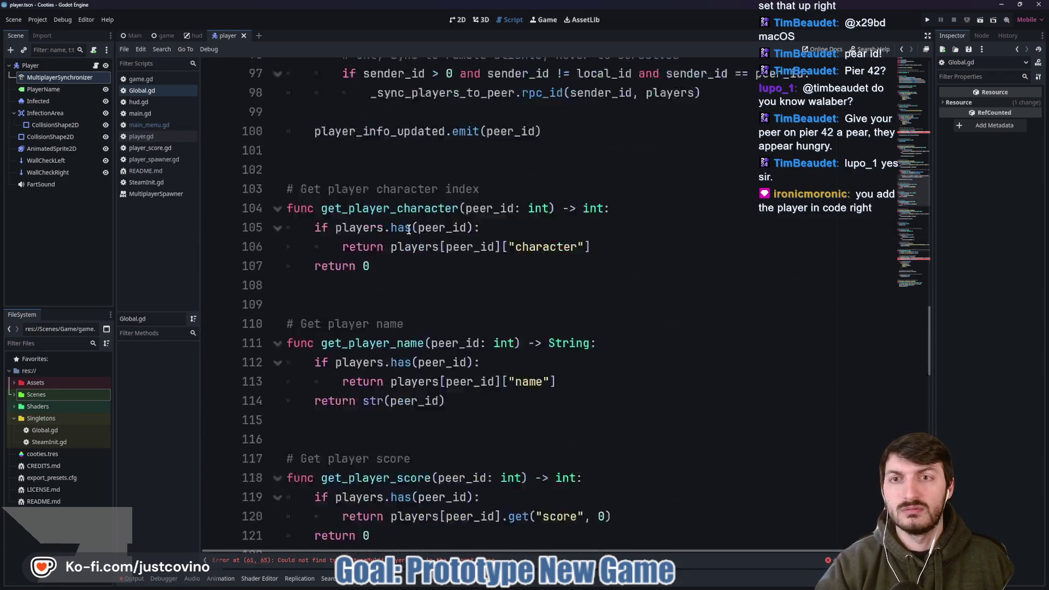
scroll(403, 239, "up", 20)
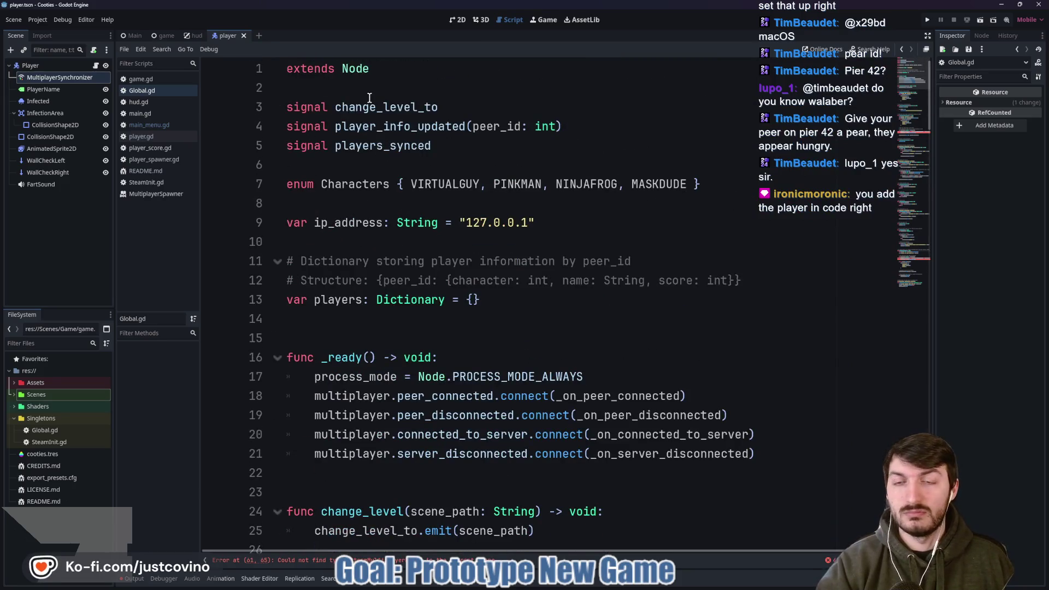
left_click(447, 267)
key("ctrl+z")
scroll(415, 240, "up", 20)
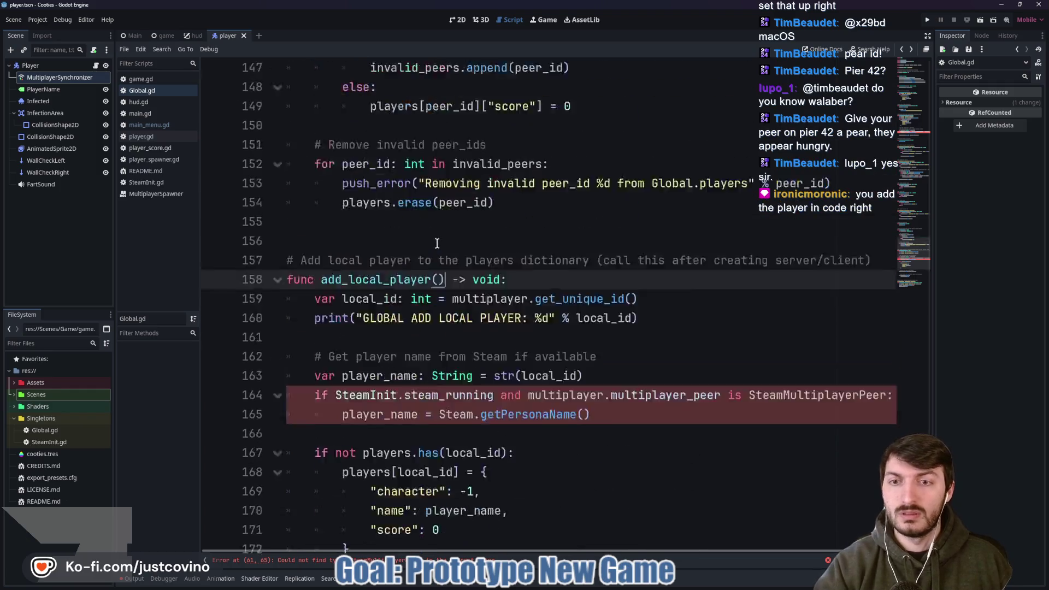
scroll(385, 228, "up", 20)
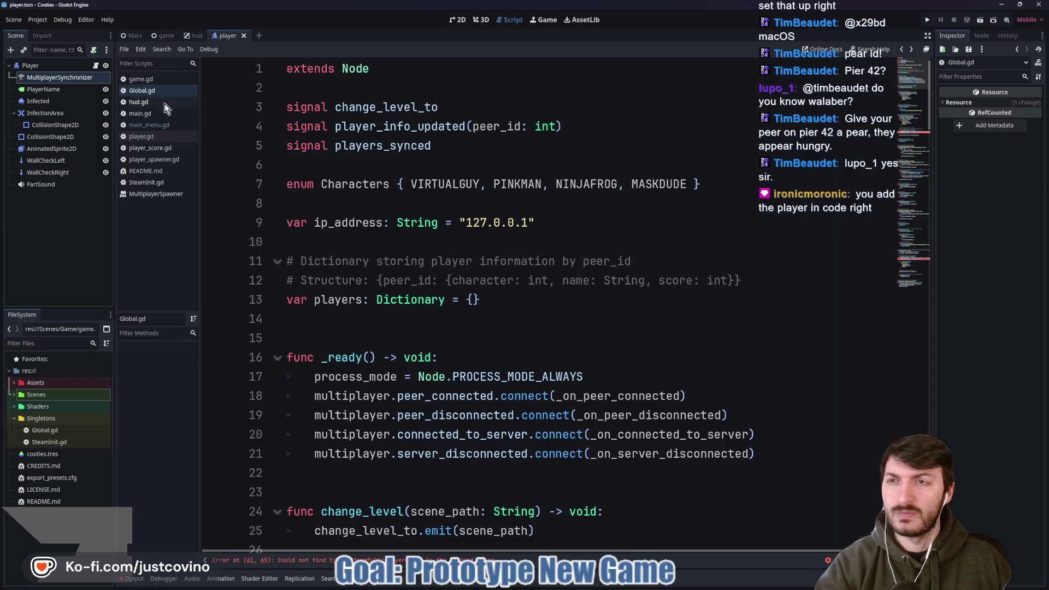
- Open game.gd and read through its round logic functions
left_click(146, 80)
scroll(450, 193, "down", 20)
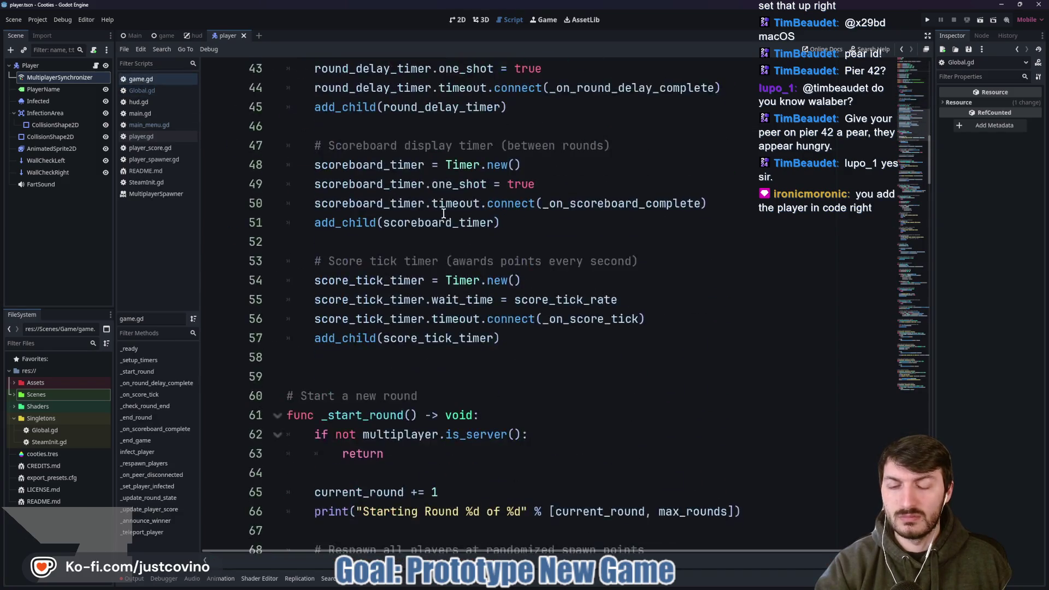
scroll(444, 211, "down", 13)
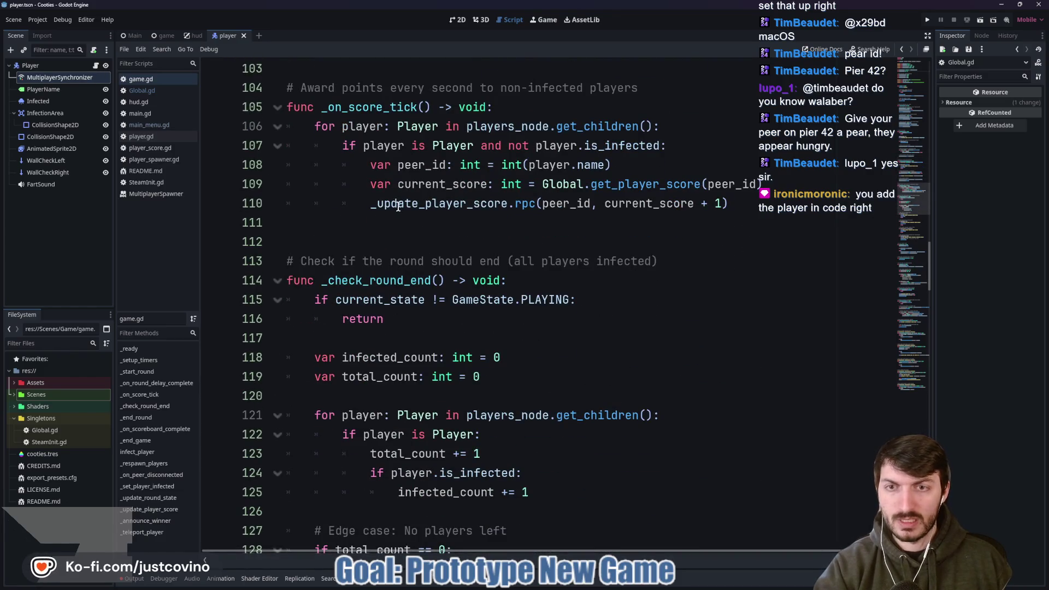
scroll(409, 278, "up", 4)
scroll(437, 271, "up", 5)
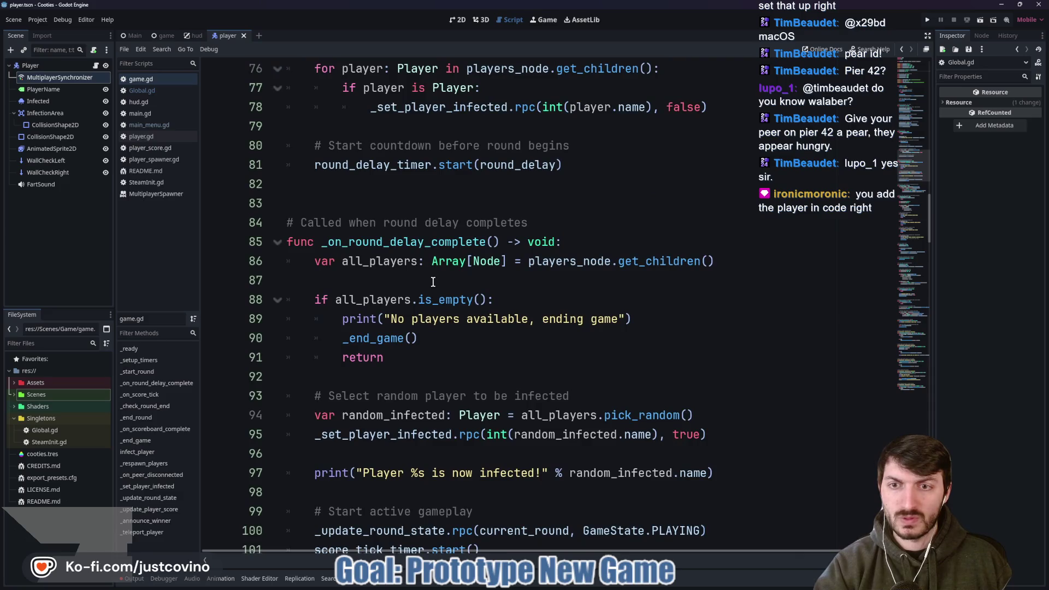
scroll(431, 281, "down", 3)
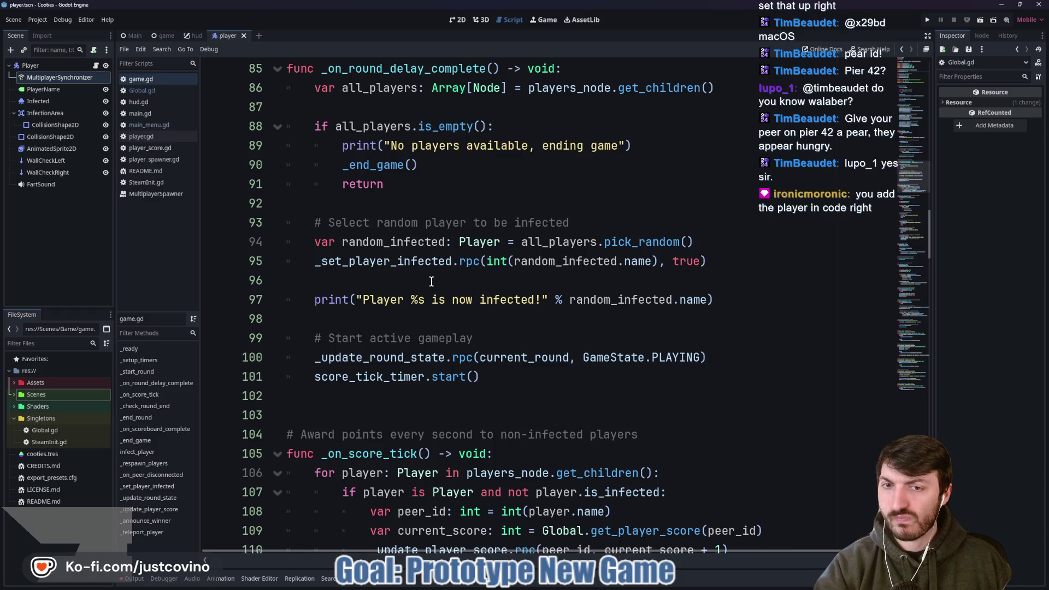
scroll(431, 282, "down", 5)
scroll(431, 281, "down", 20)
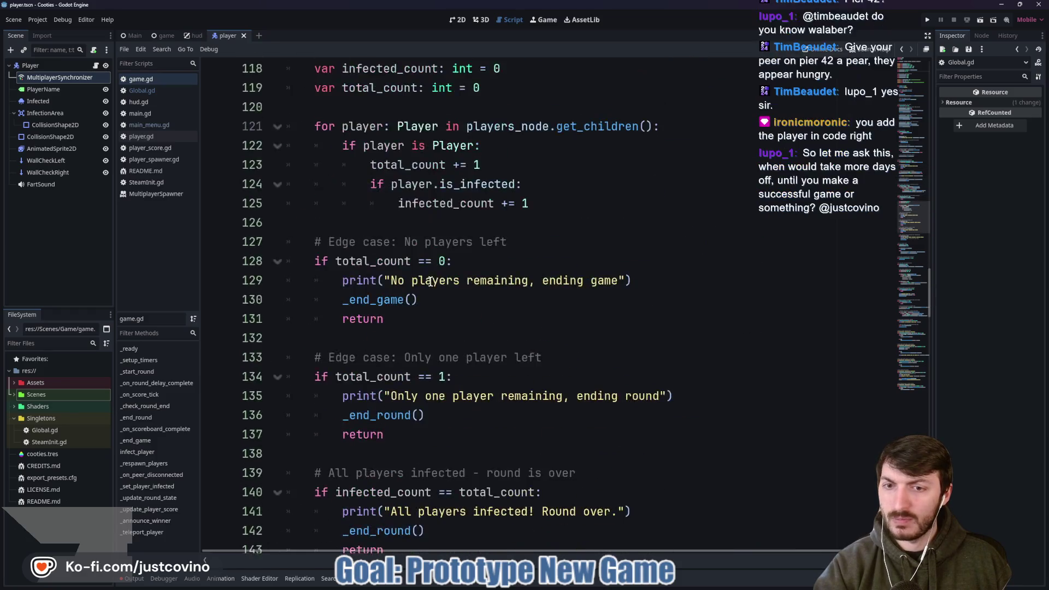
scroll(431, 282, "down", 7)
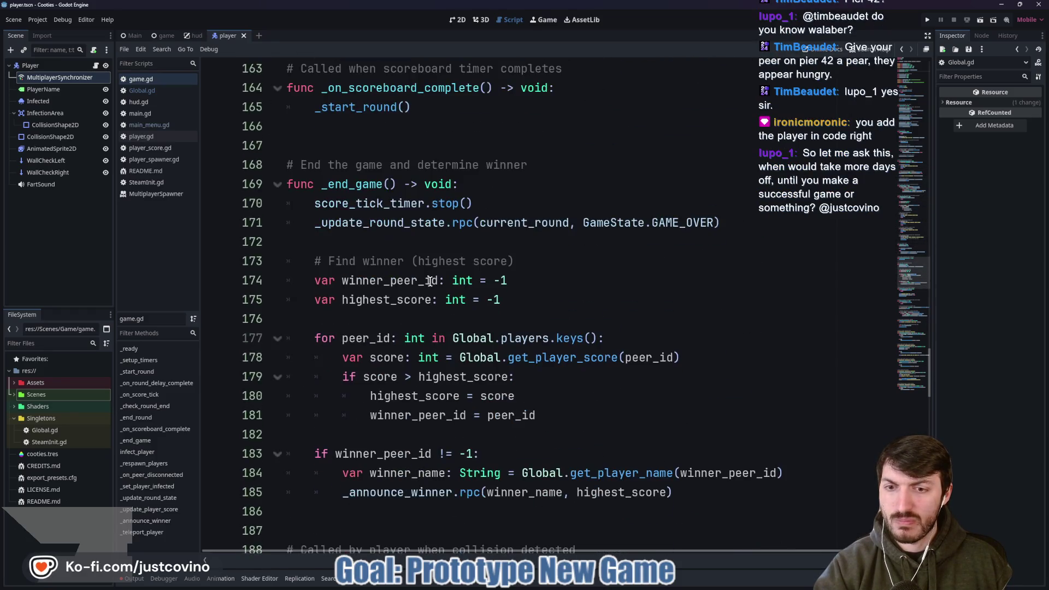
- Finish reading game.gd's scoring code, then bring up the Main scene and main.gd
scroll(363, 264, "down", 5)
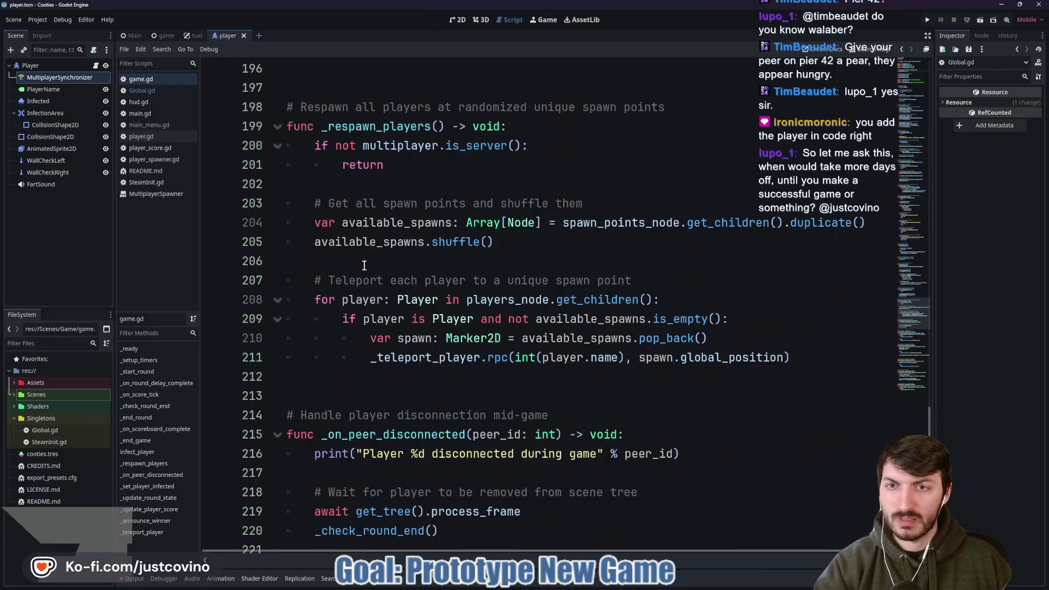
scroll(367, 258, "down", 2)
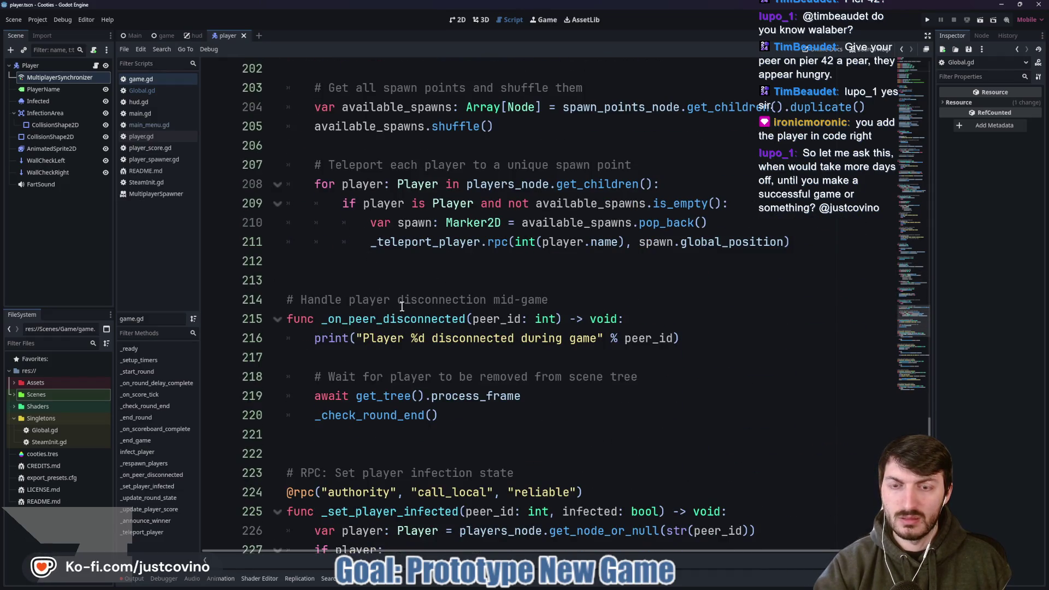
scroll(407, 330, "down", 3)
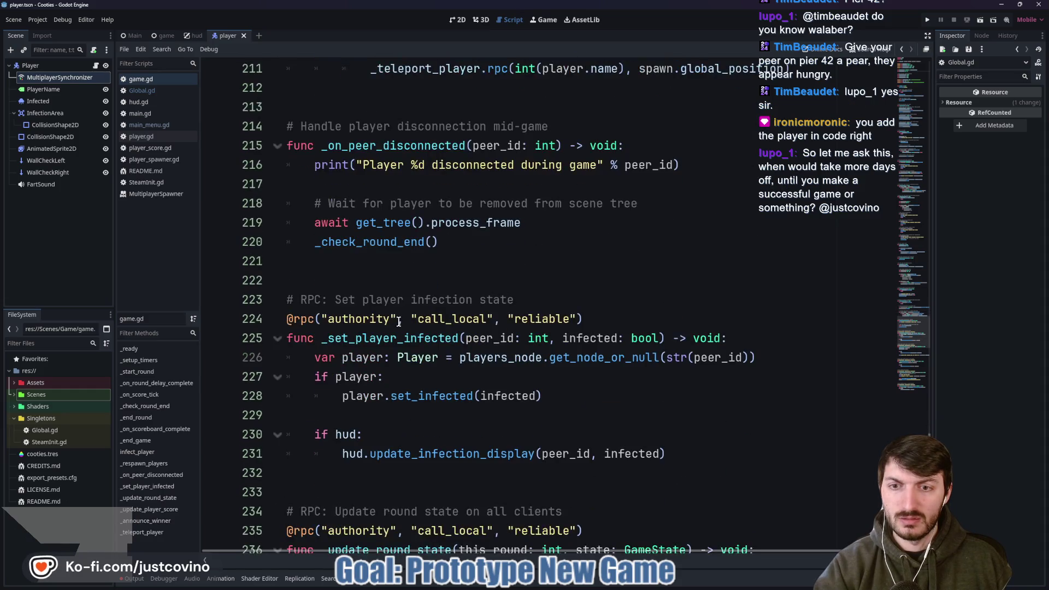
scroll(414, 340, "down", 6)
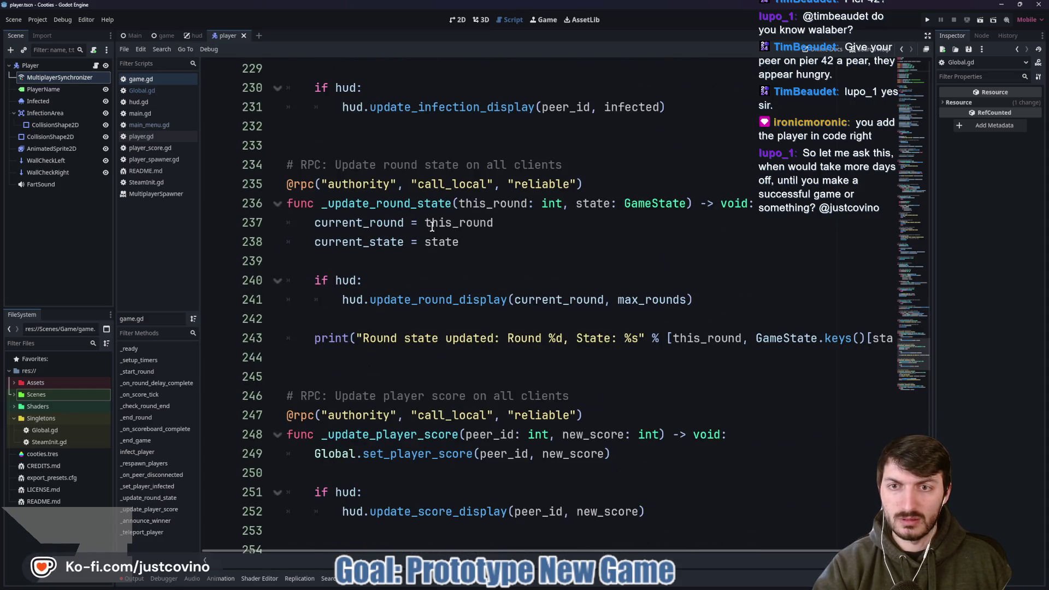
scroll(424, 251, "down", 4)
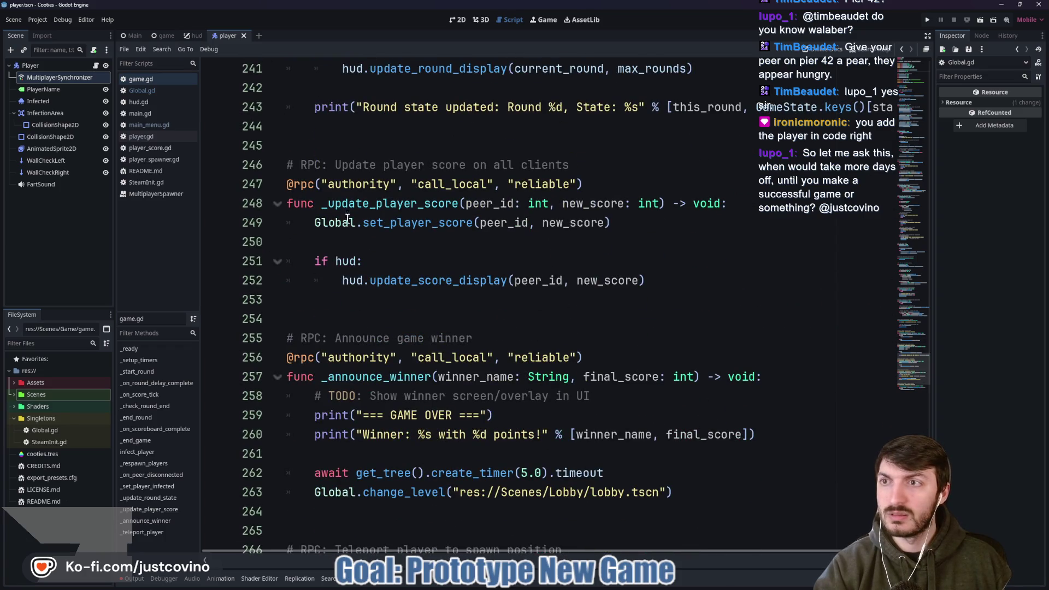
left_click(136, 35)
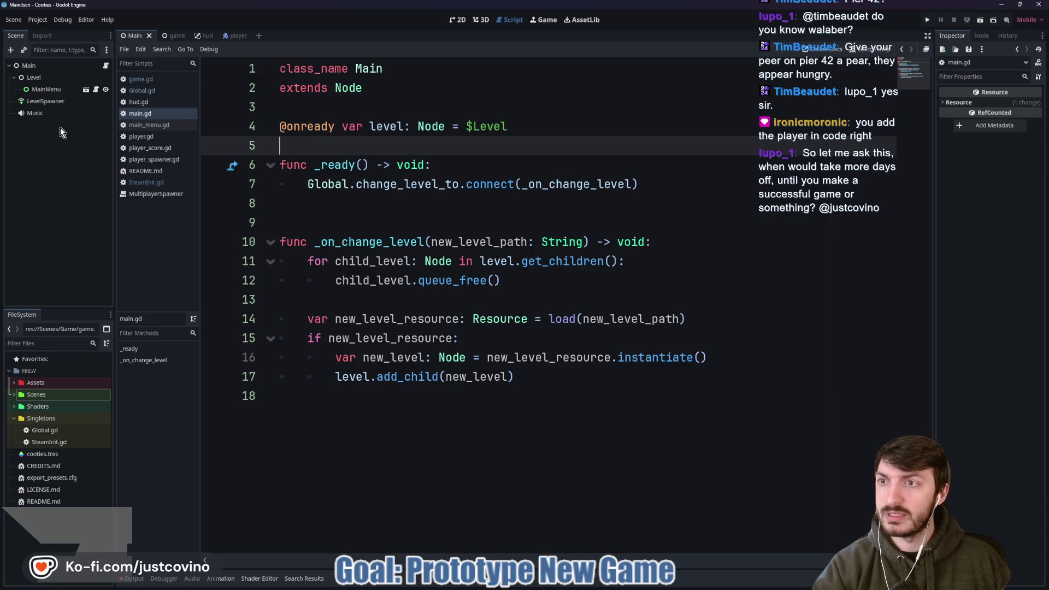
- Show main_menu.gd and check the tooltip for add_local_player() in _on_lobby_created
left_click(96, 89)
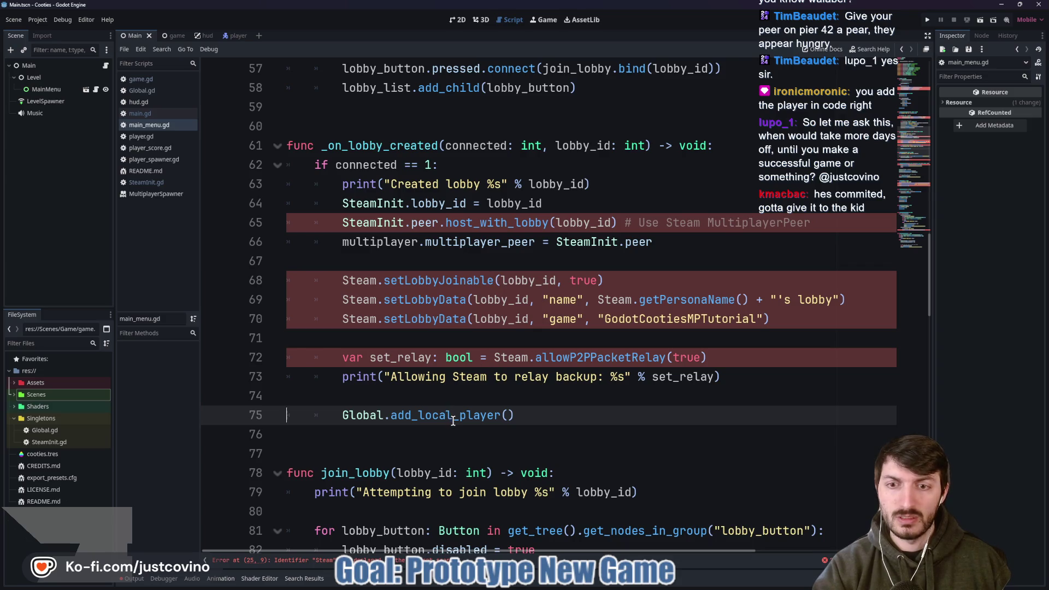
mouse_move(452, 422)
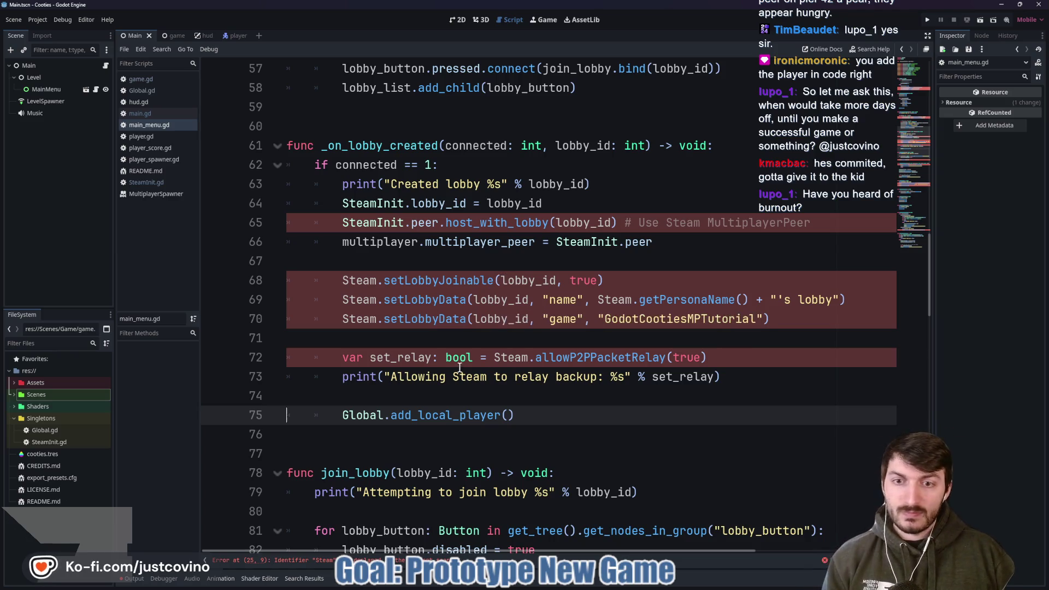
left_click(405, 339)
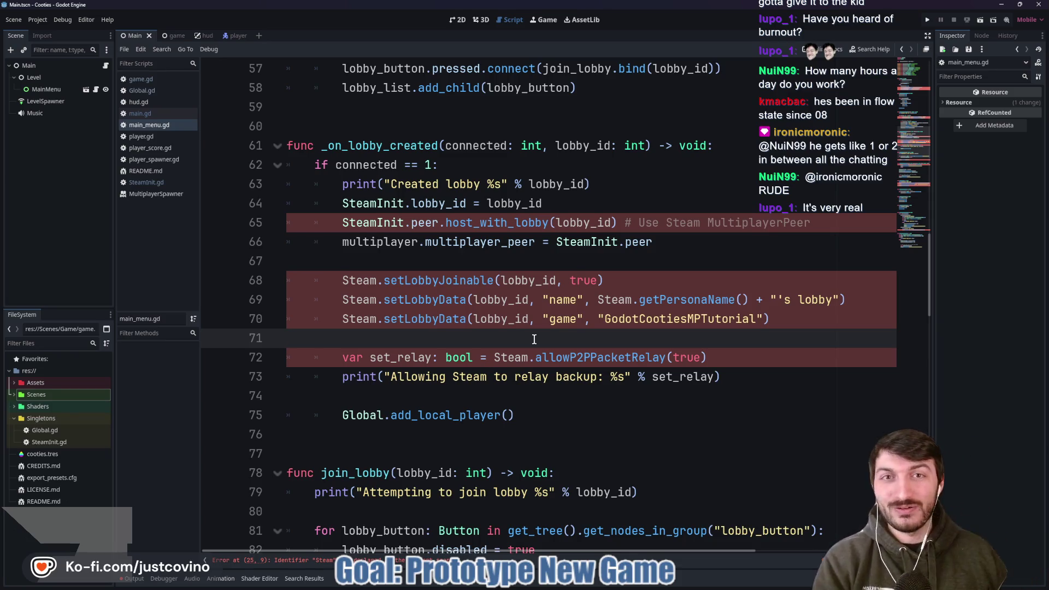
left_click(497, 260)
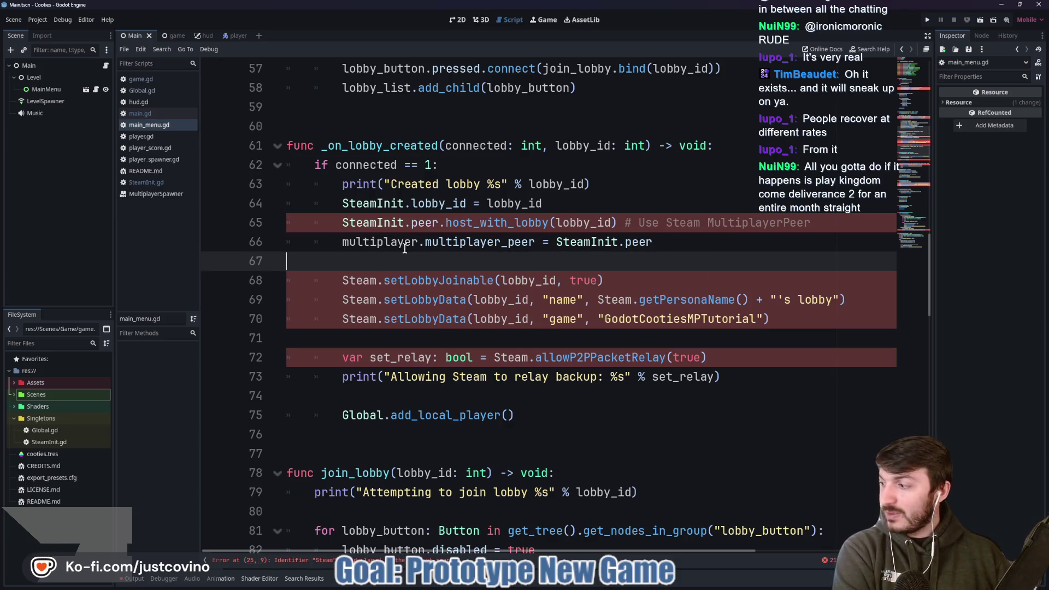
mouse_move(410, 250)
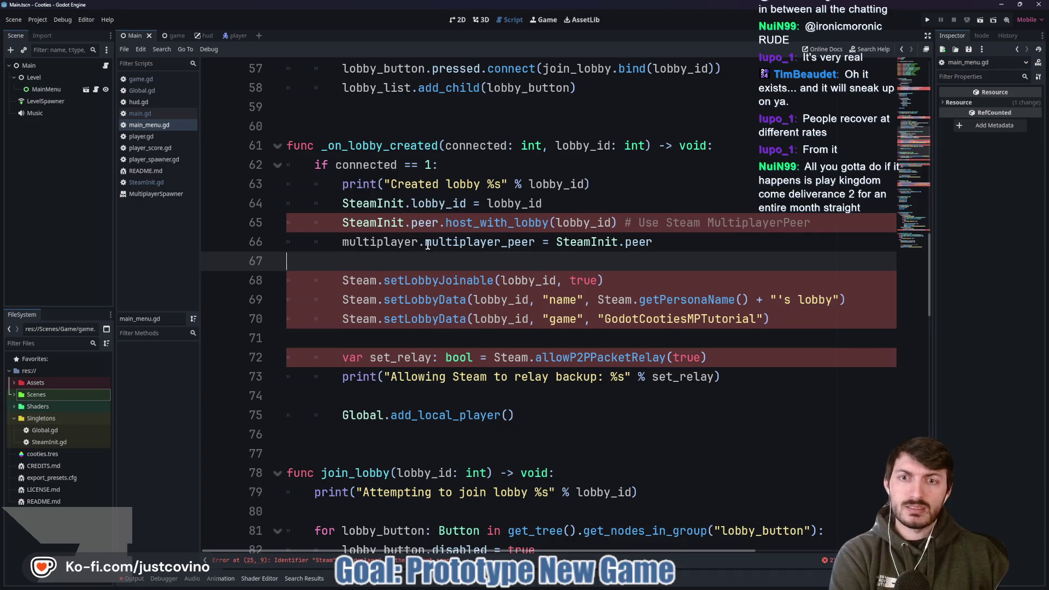
scroll(423, 246, "down", 1)
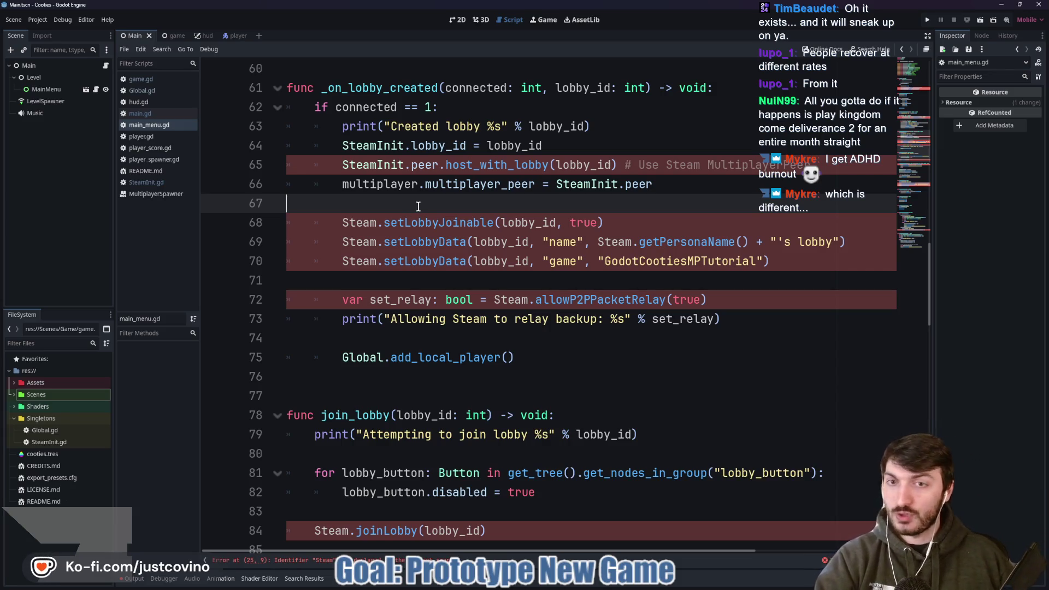
scroll(418, 206, "up", 1)
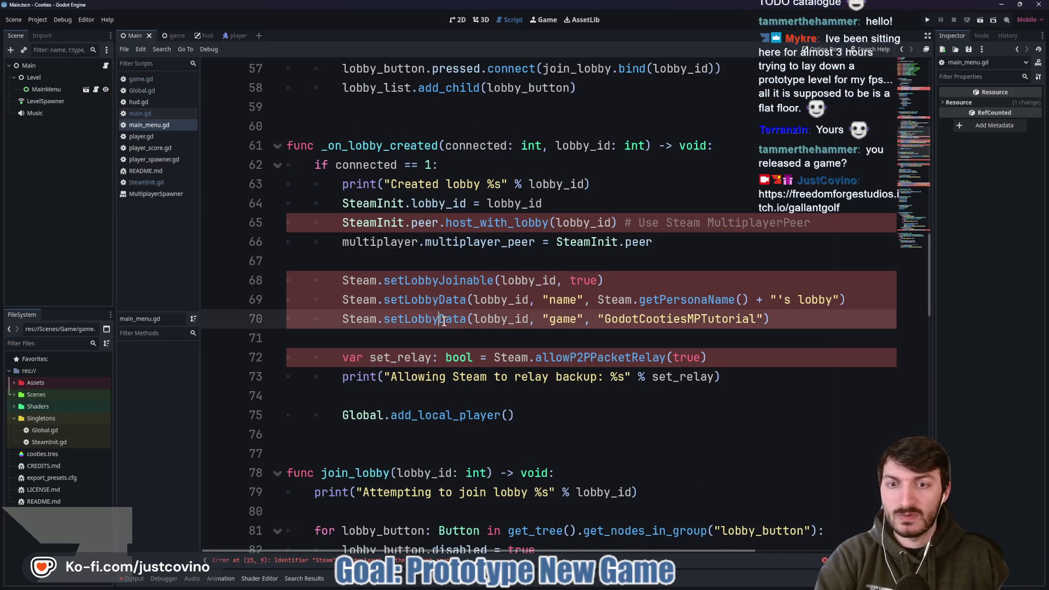
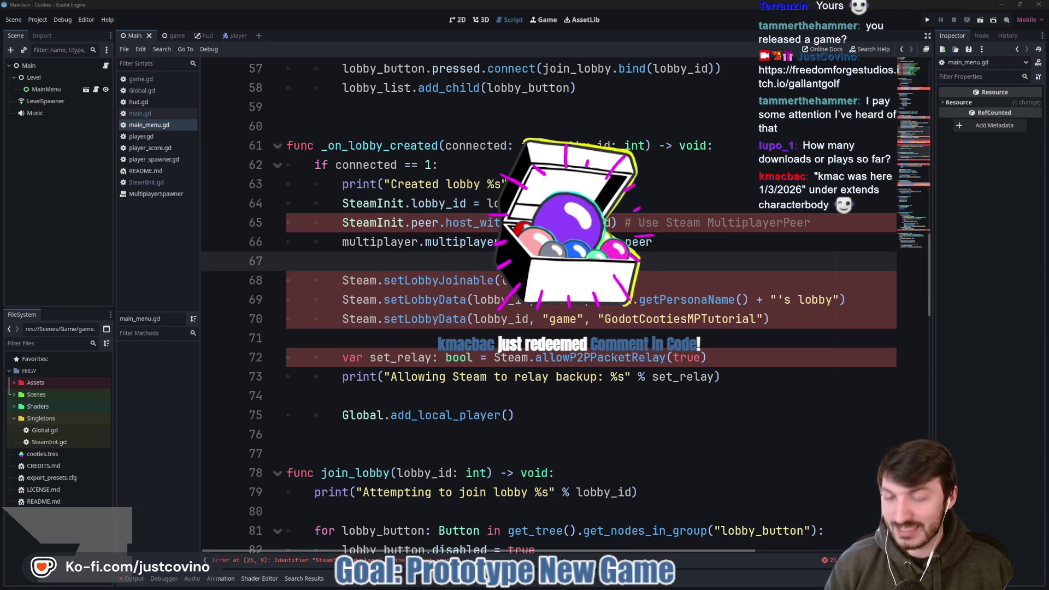
- Switch to the CTFTower project and open the player.gd script
mouse_move(645, 585)
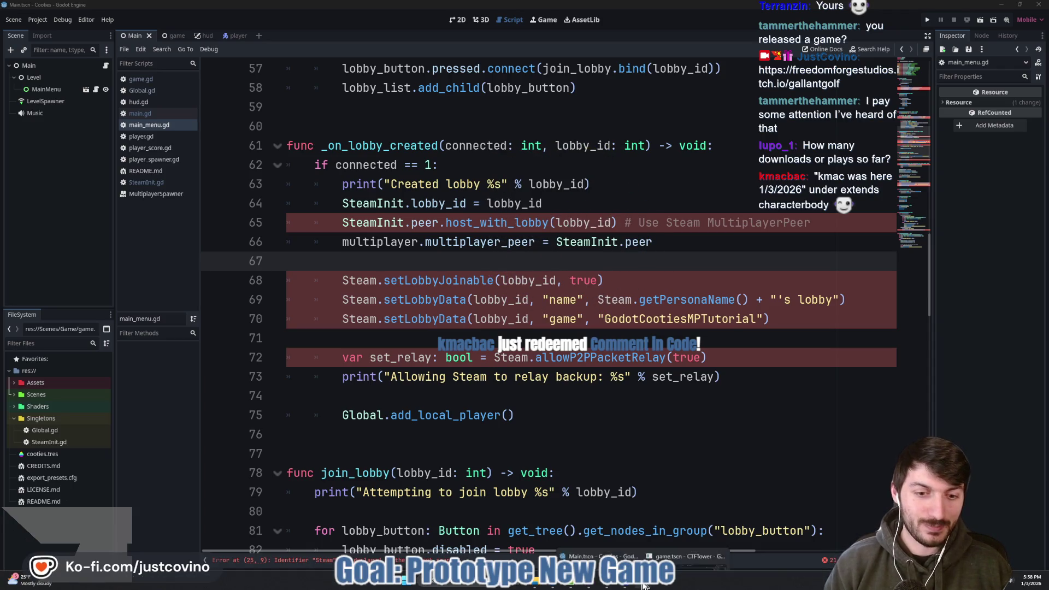
mouse_move(665, 549)
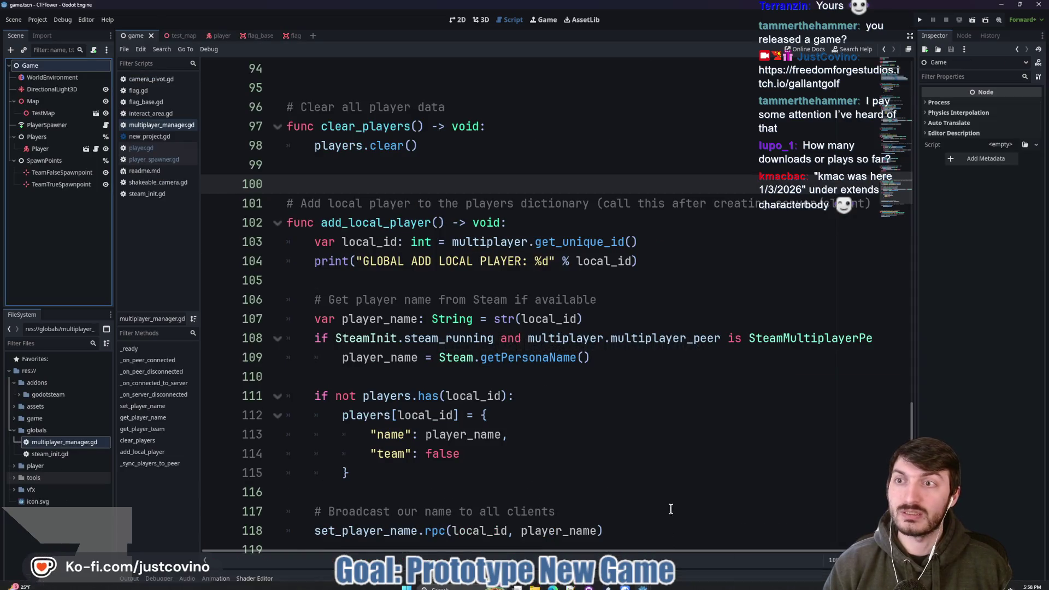
left_click(459, 167)
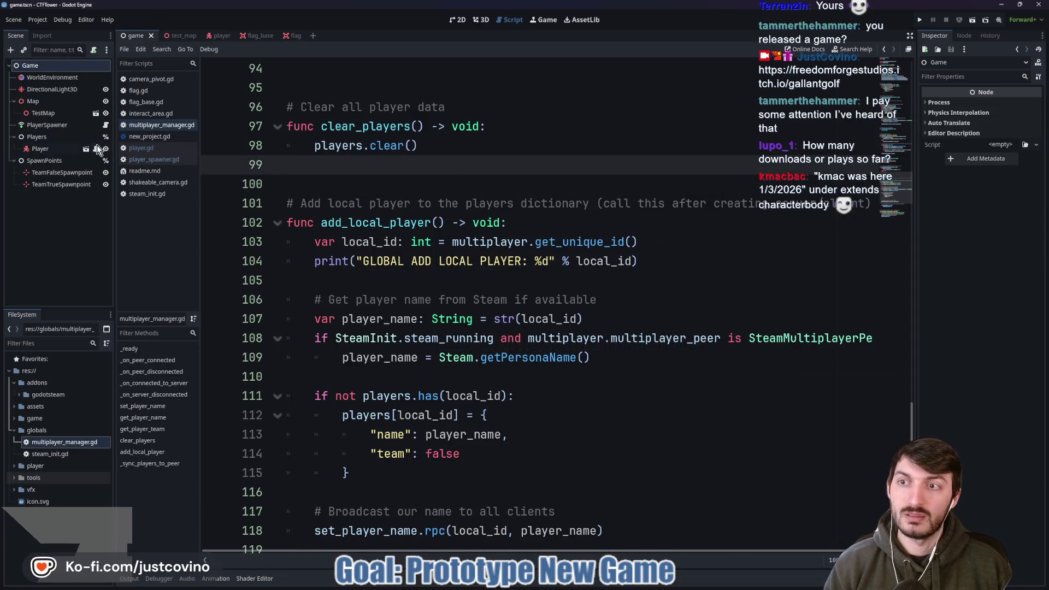
left_click(96, 146)
scroll(414, 80, "up", 5)
- Add a # comment on line 2 crediting a chat viewer, dated 1/3/2026 and 3 JAN 2026
left_click(413, 80)
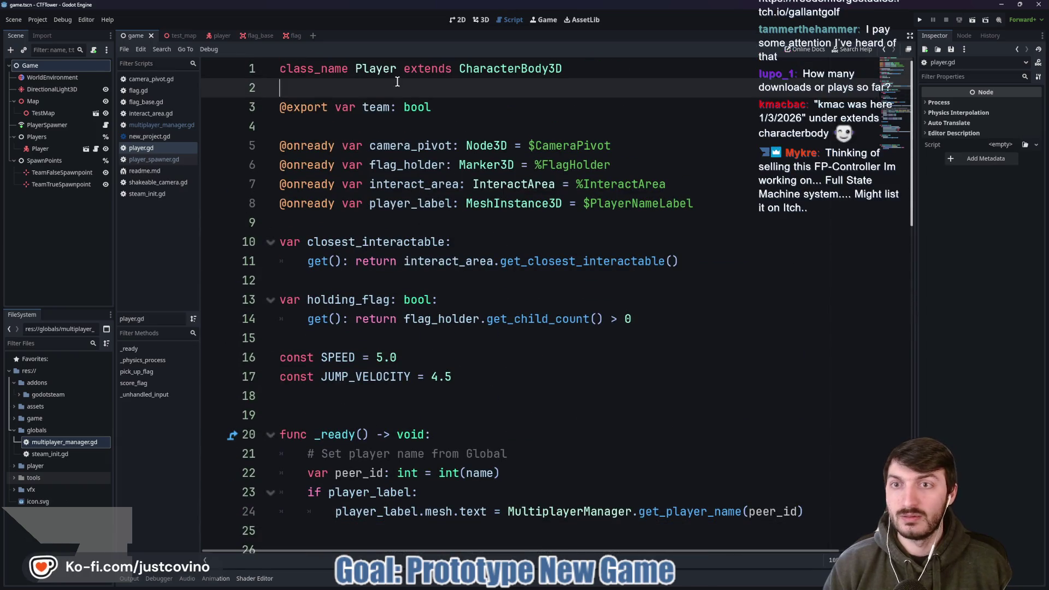
key("Return")
key("Return")
left_click(397, 82)
type("kmac was here 1/3/2026")
left_click(286, 96)
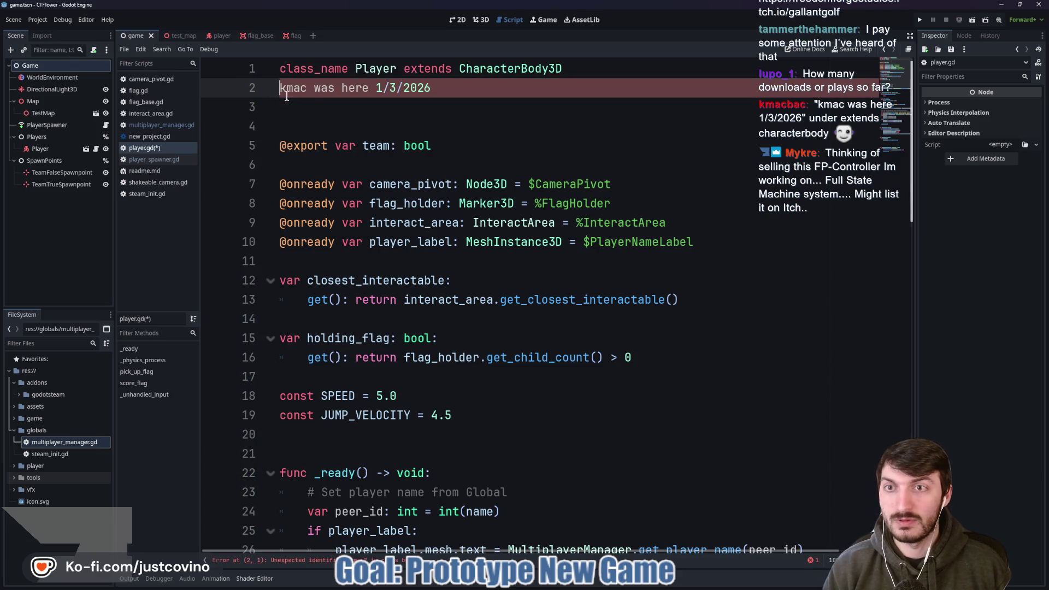
type("#")
left_click(491, 97)
type("- k")
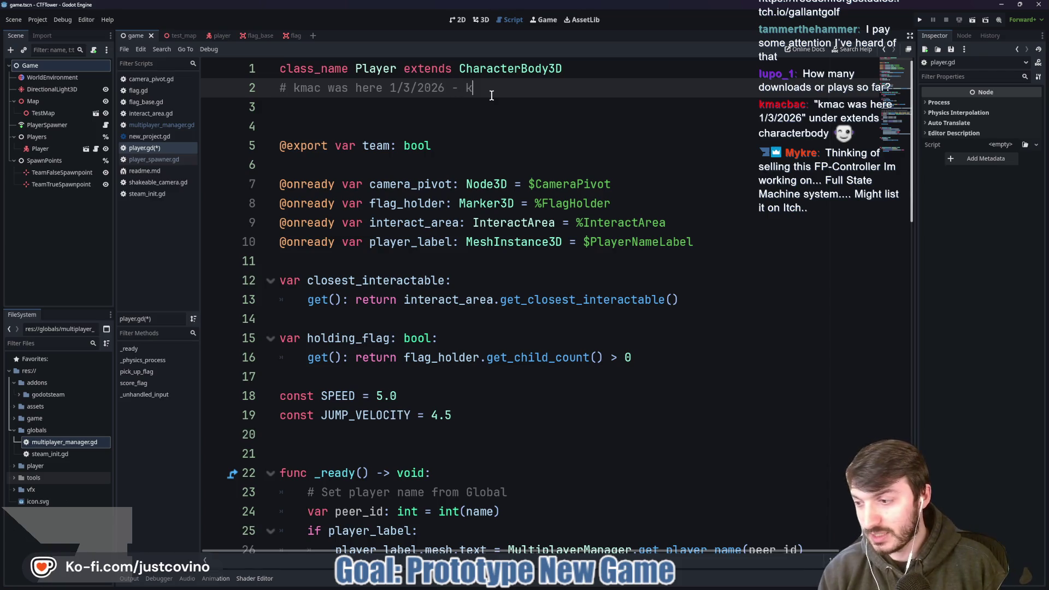
type("macbac")
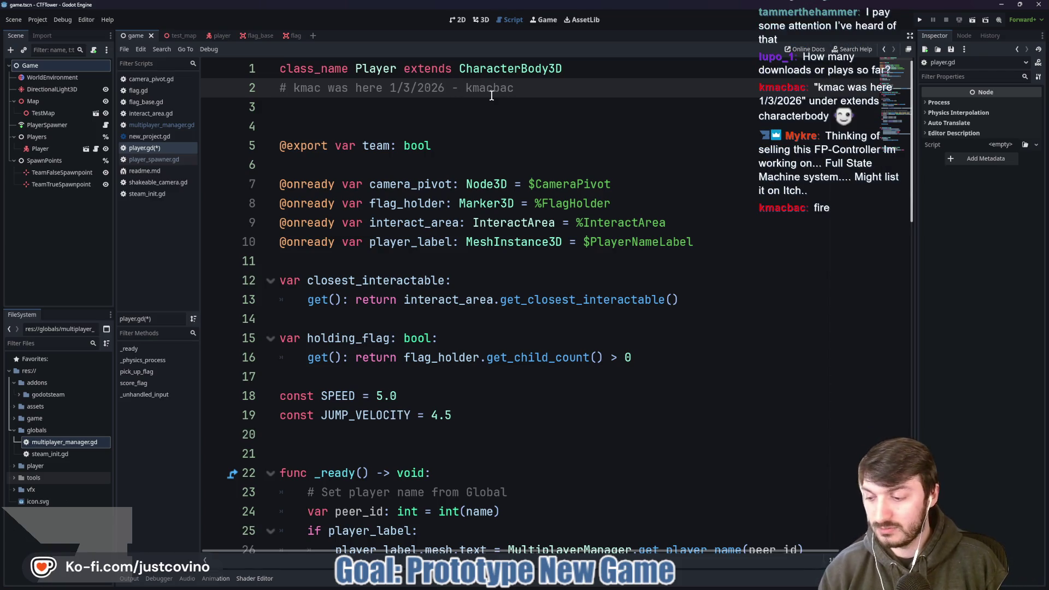
type(" 3 J")
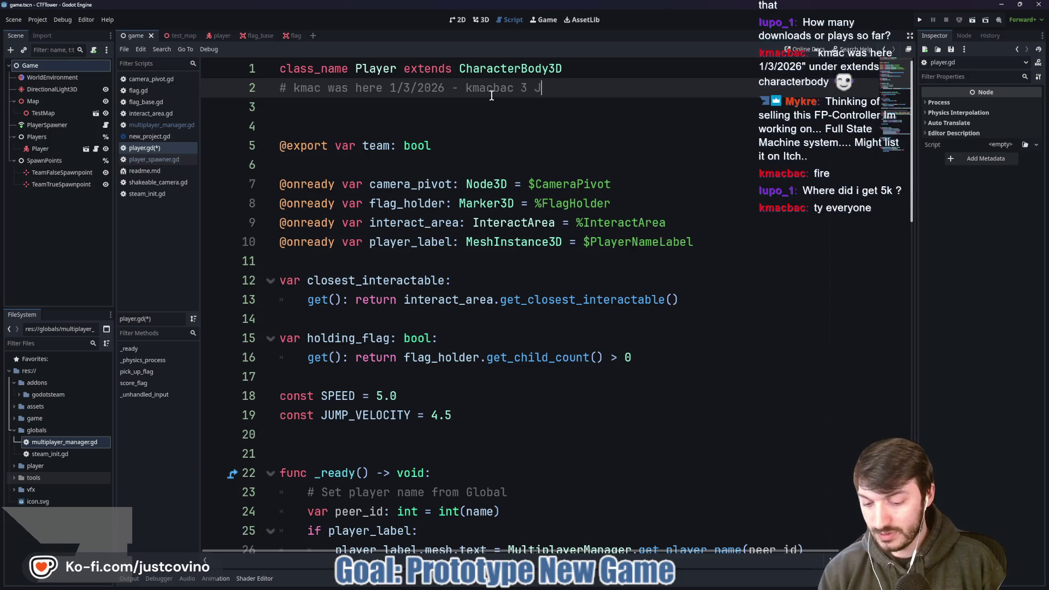
type("AN 2026")
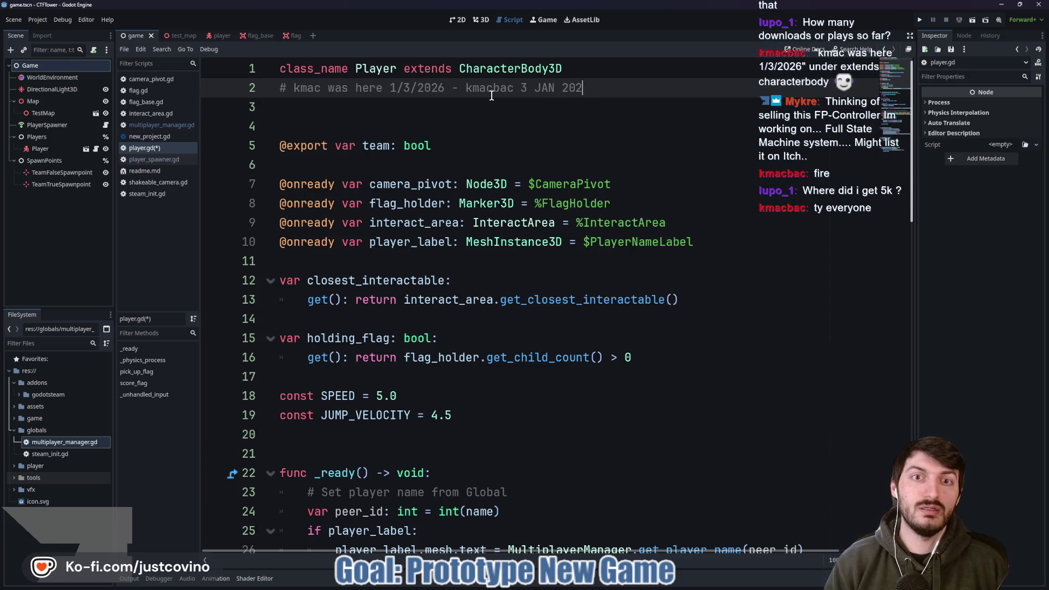
left_click(479, 105)
key("BackSpace")
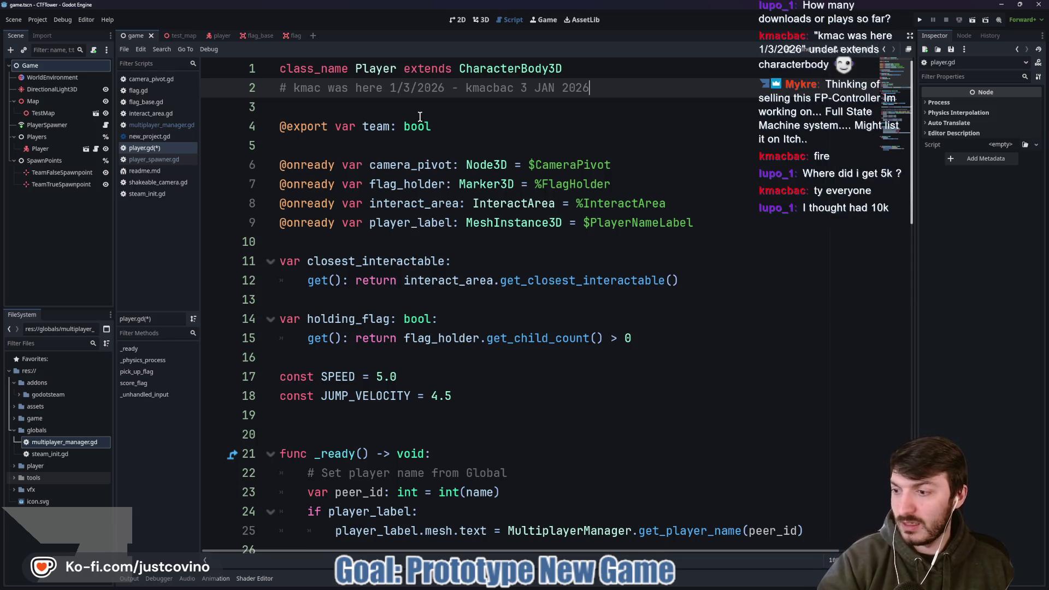
mouse_move(418, 117)
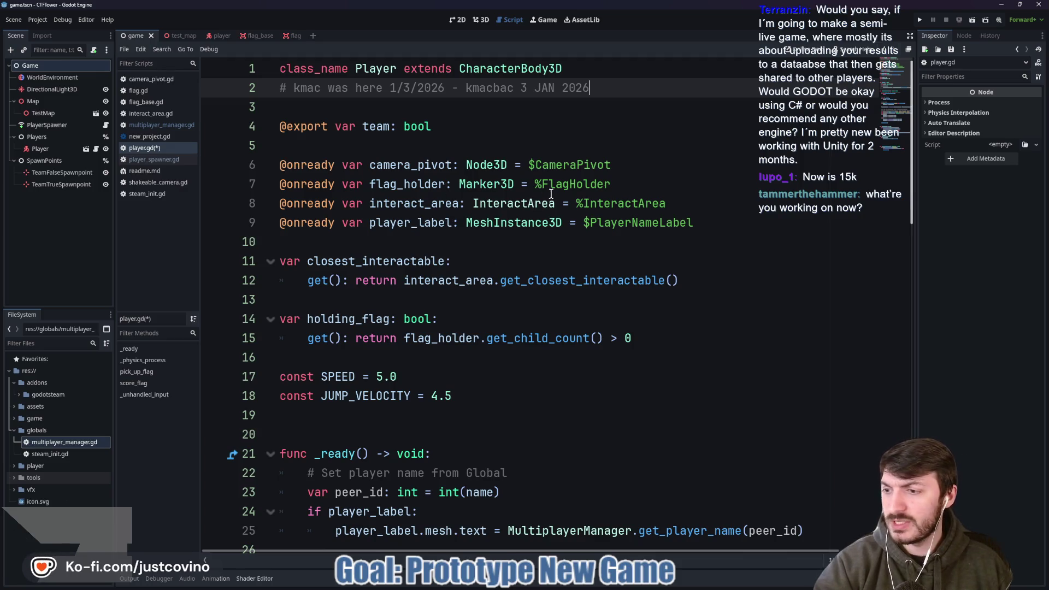
left_click(520, 200)
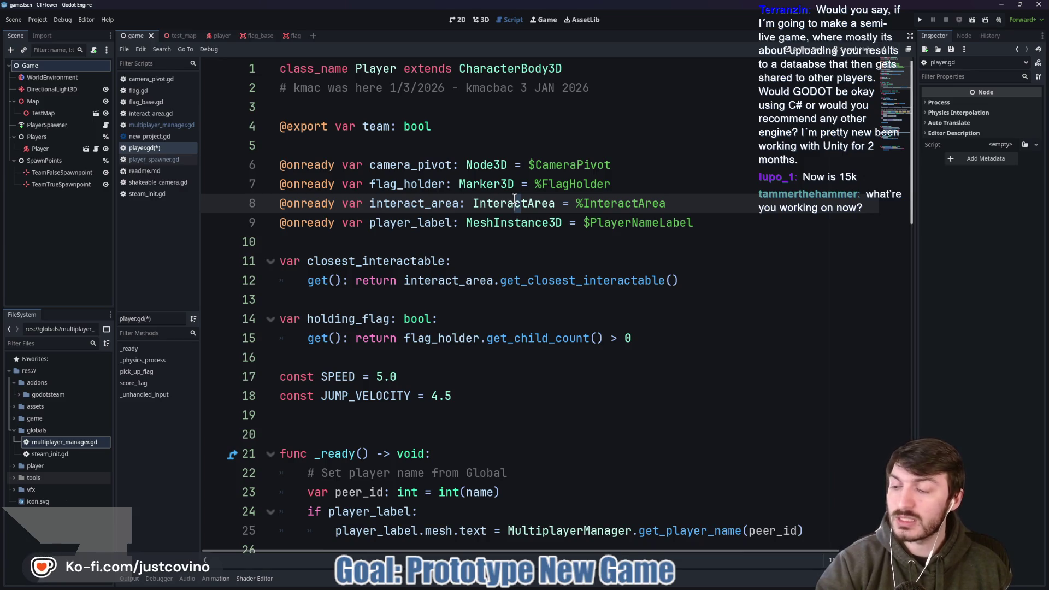
left_click(473, 244)
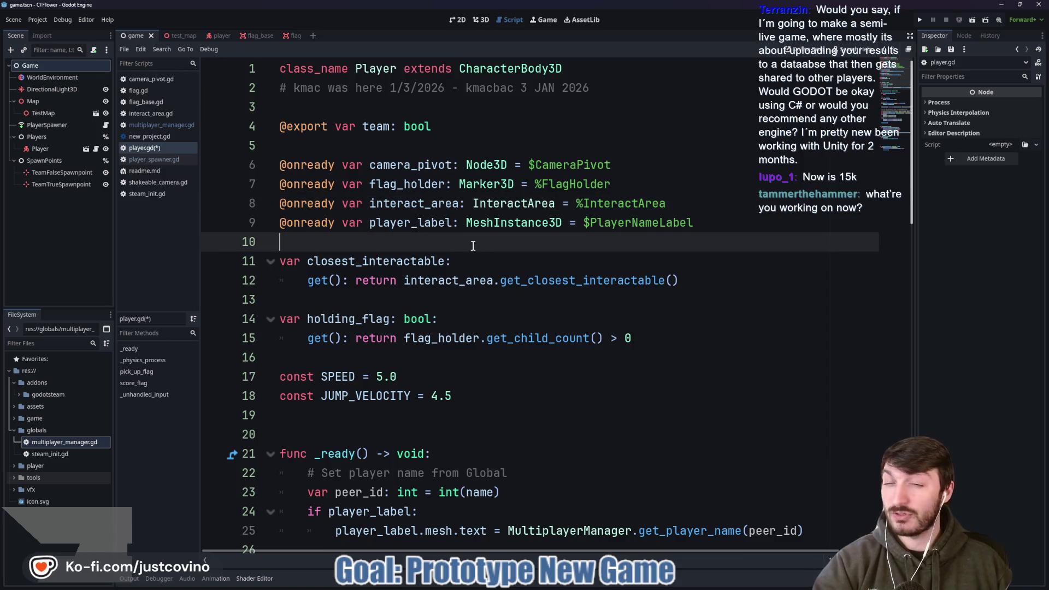
key("Return")
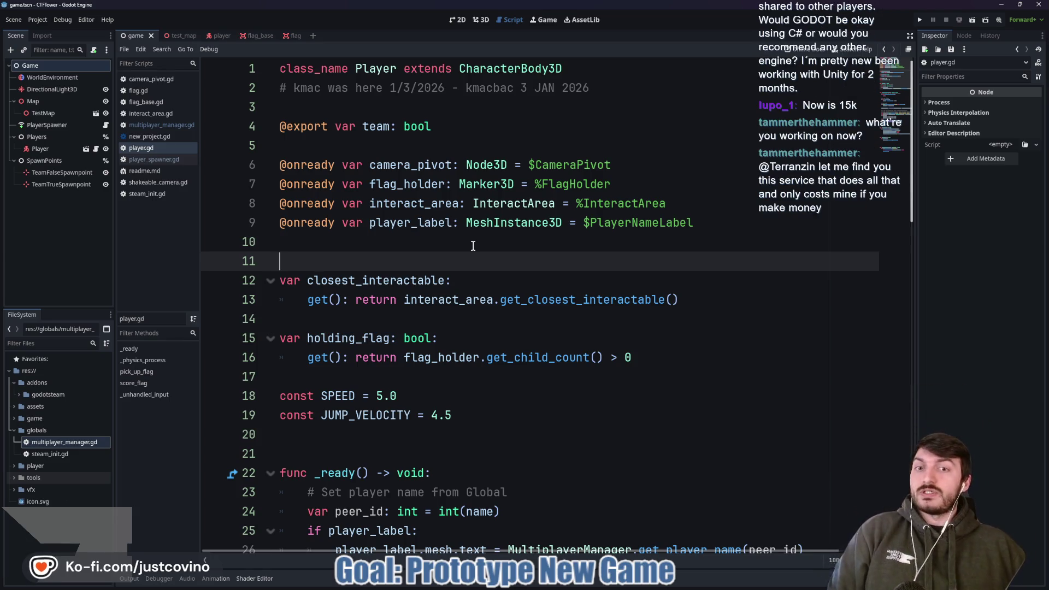
left_click(347, 154)
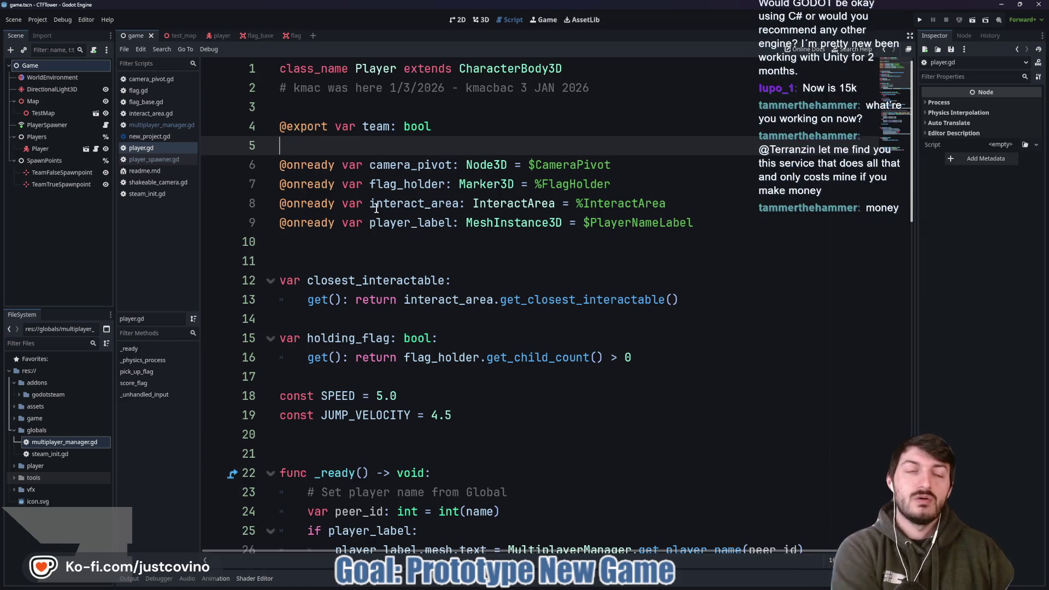
left_click(384, 256)
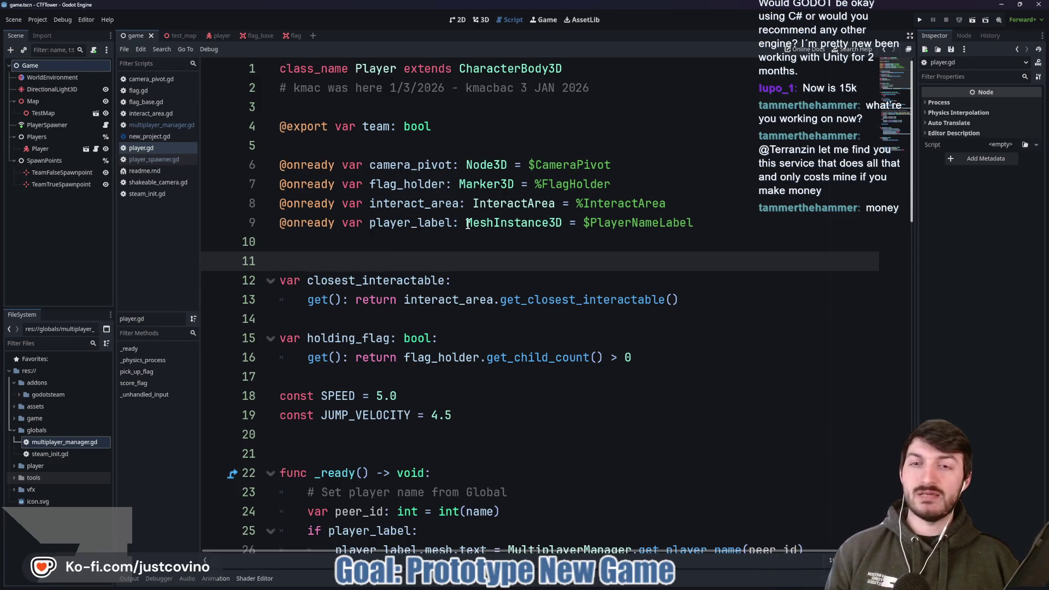
left_click(446, 248)
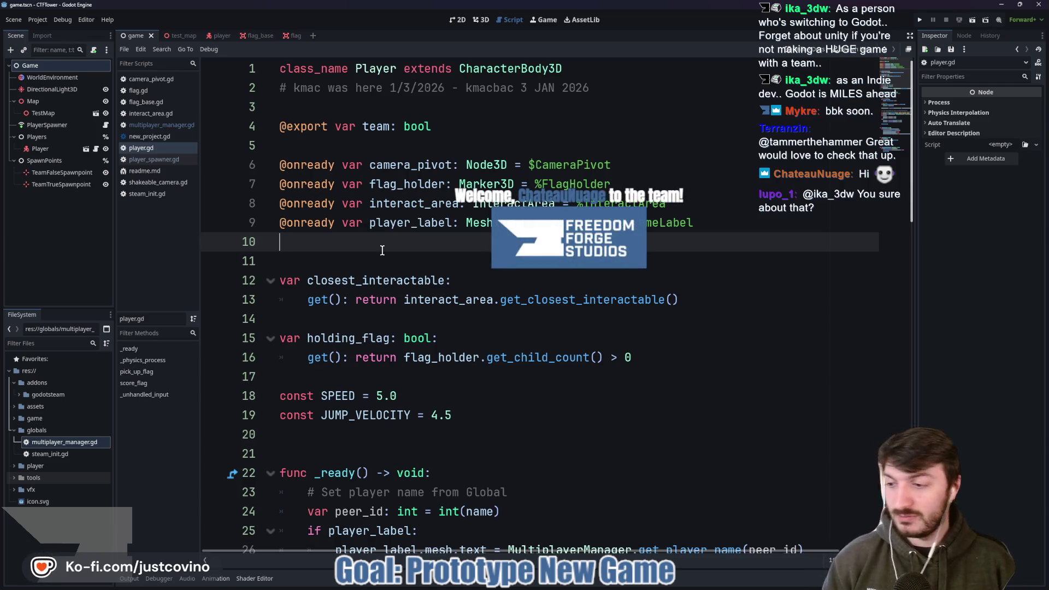
left_click(402, 256)
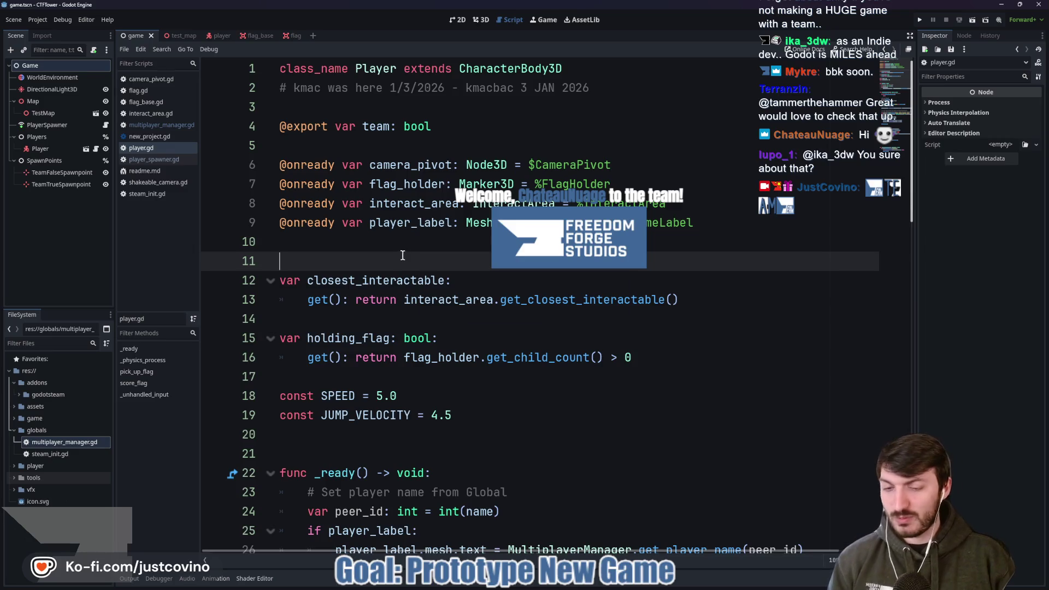
scroll(403, 254, "down", 1)
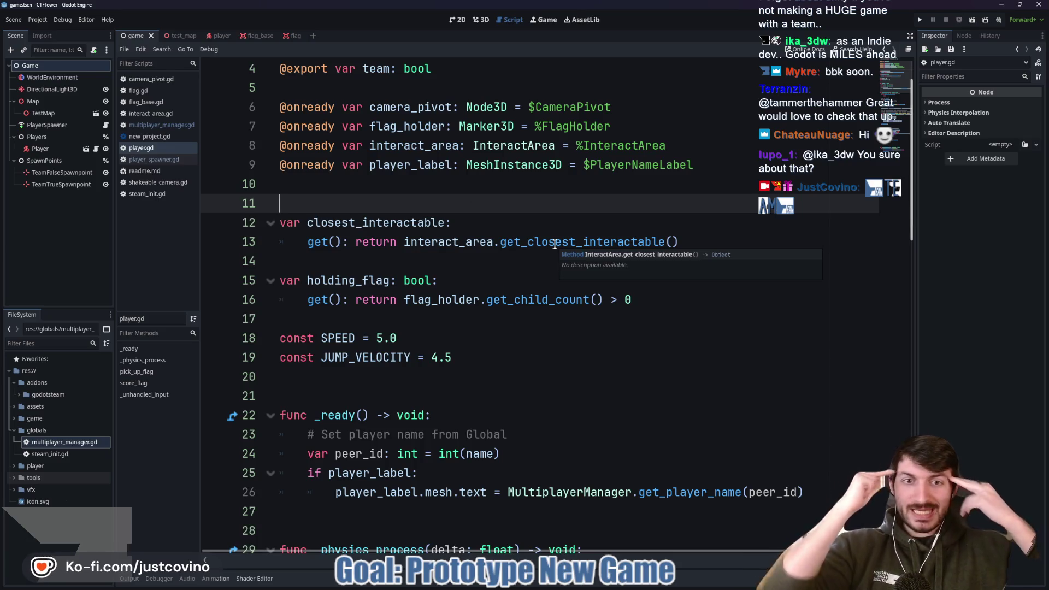
left_click(388, 191)
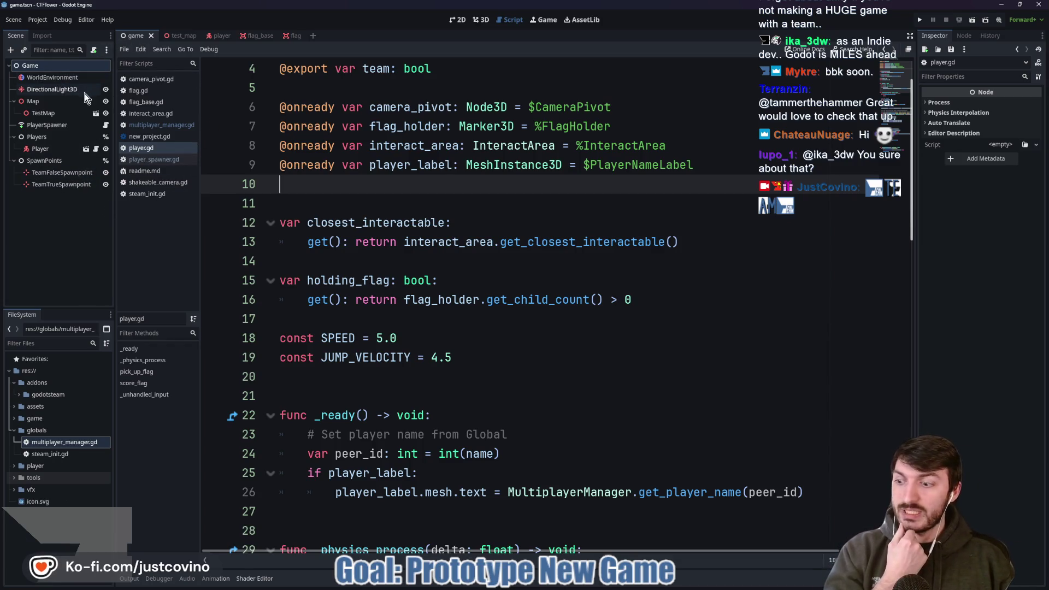
left_click(54, 81)
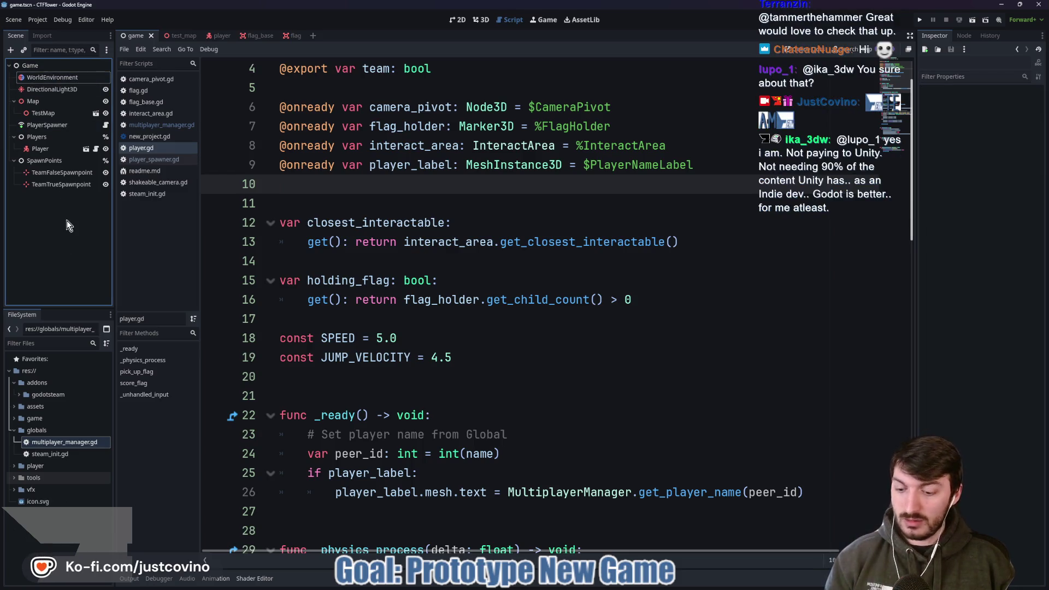
mouse_move(103, 65)
left_mouse_down()
mouse_move(2, 191)
mouse_move(177, 59)
mouse_move(164, 52)
mouse_move(366, 65)
left_mouse_up()
key("Escape")
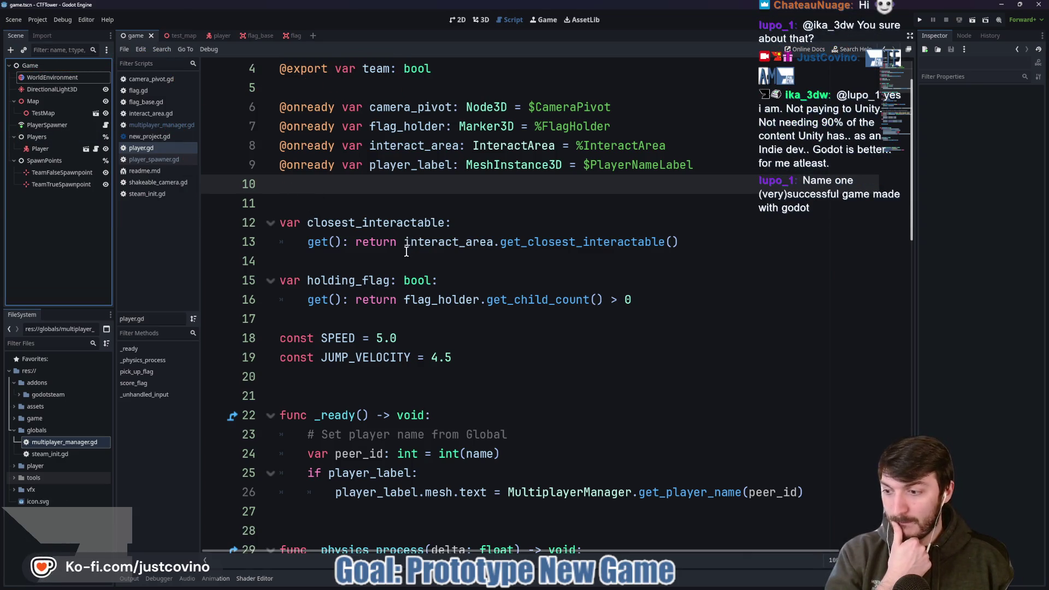
left_click(390, 279)
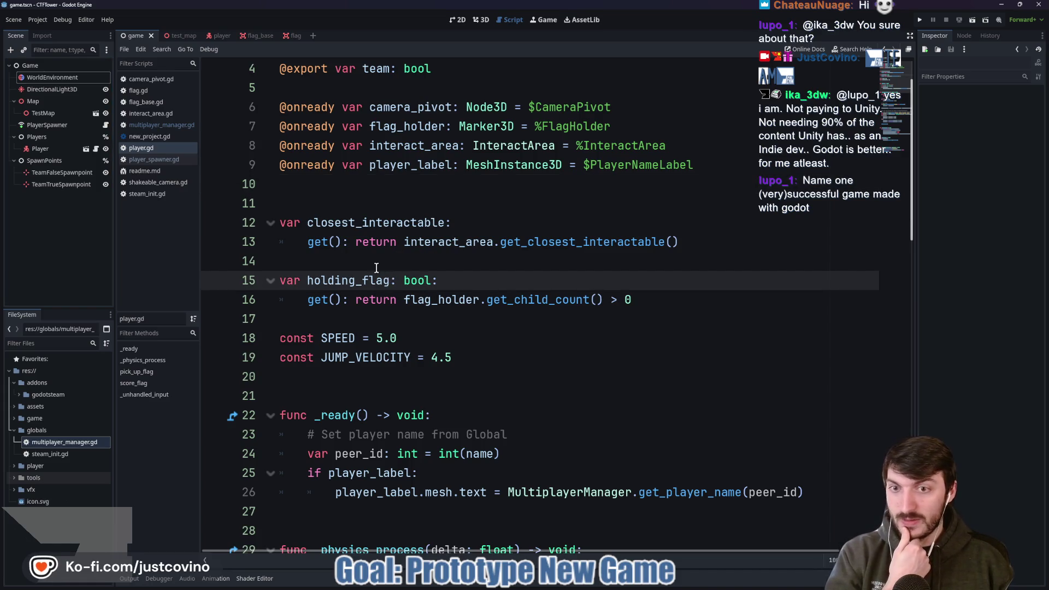
left_click(370, 261)
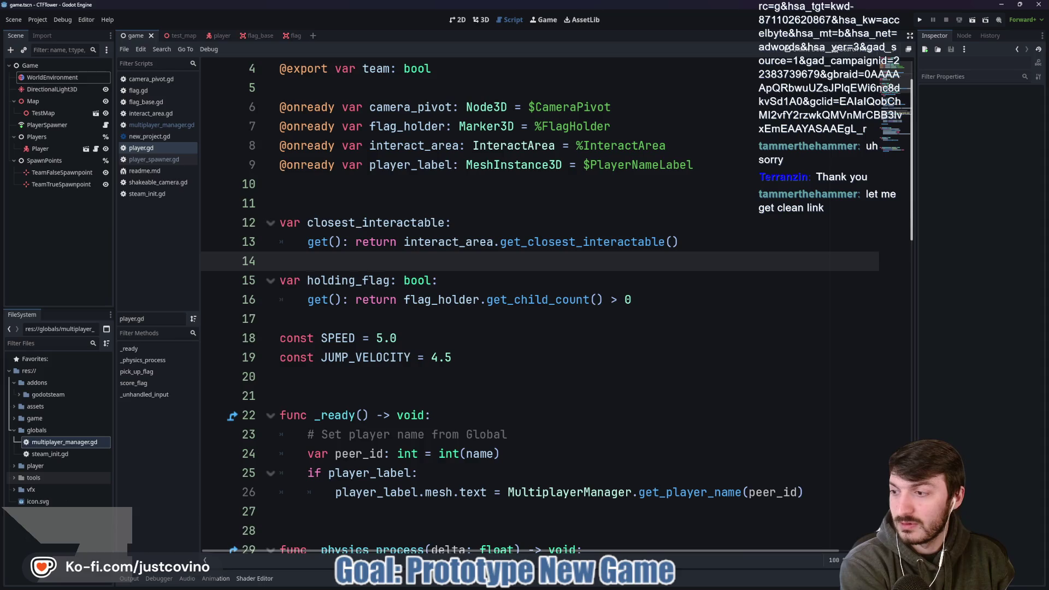
left_click(553, 241)
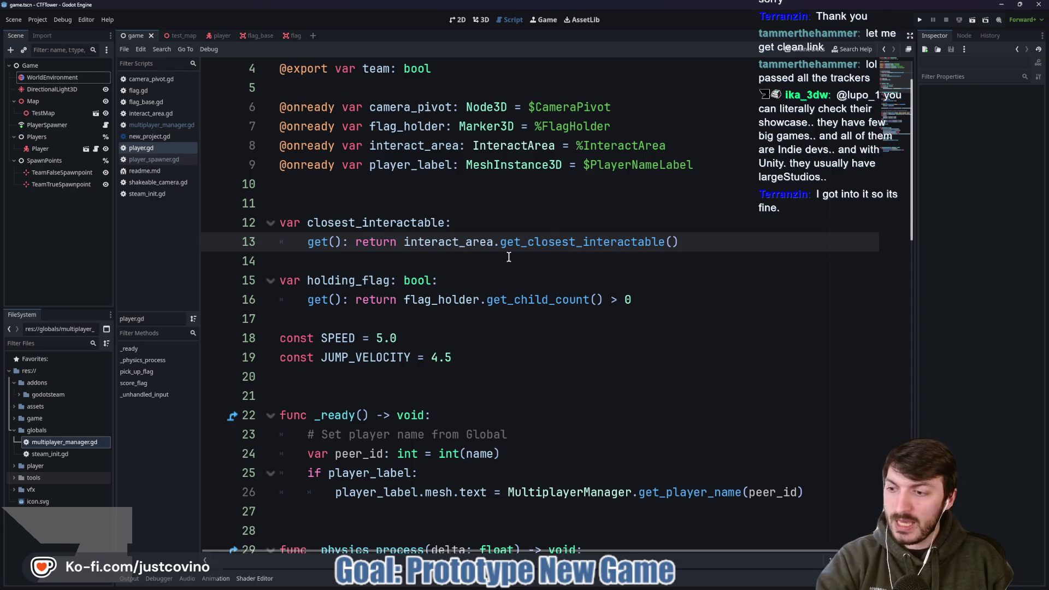
left_click(463, 262)
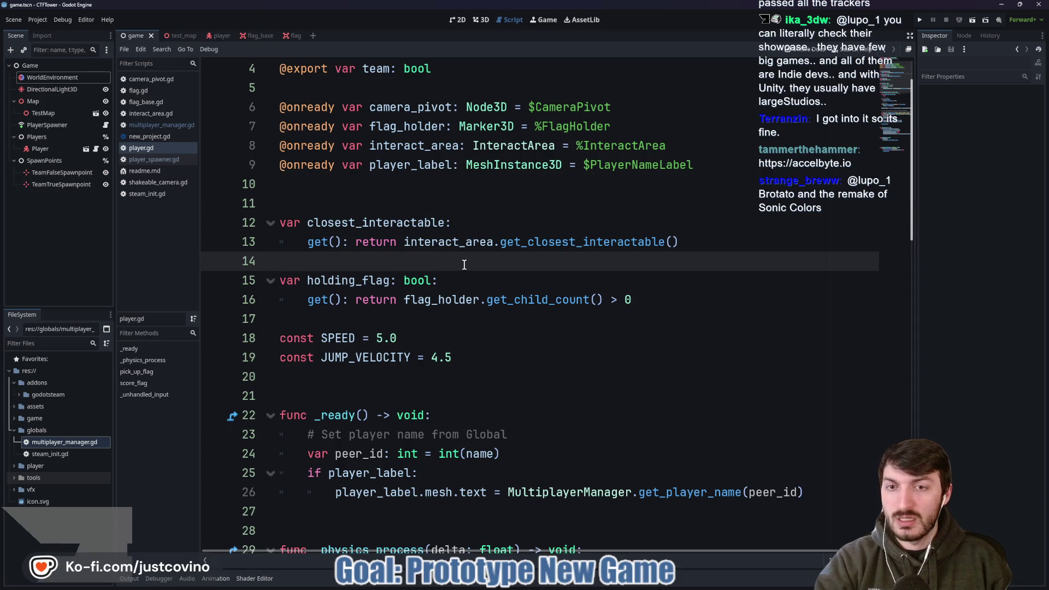
left_click(388, 199)
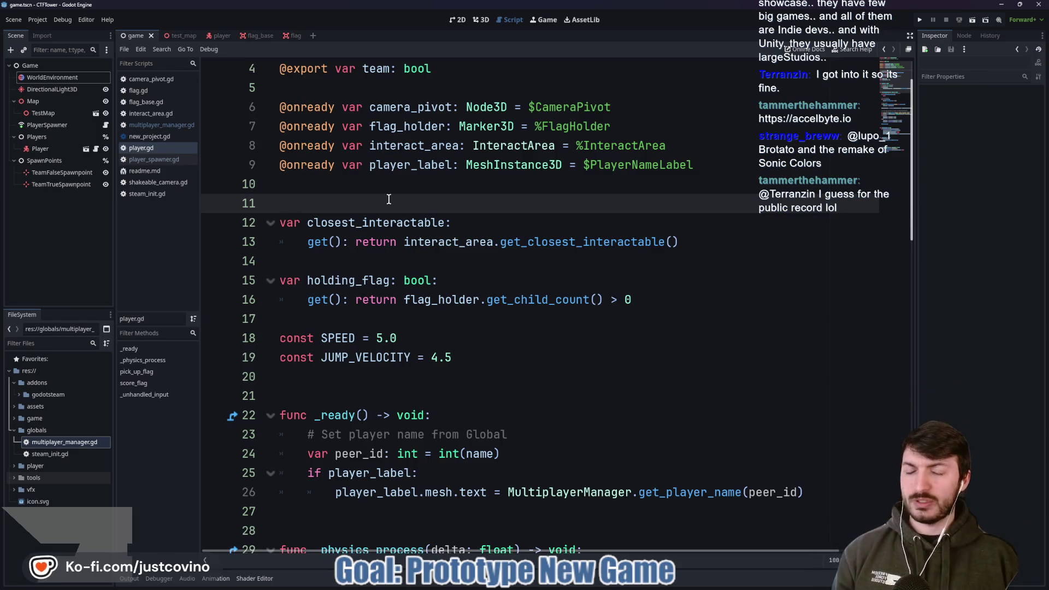
left_click(390, 189)
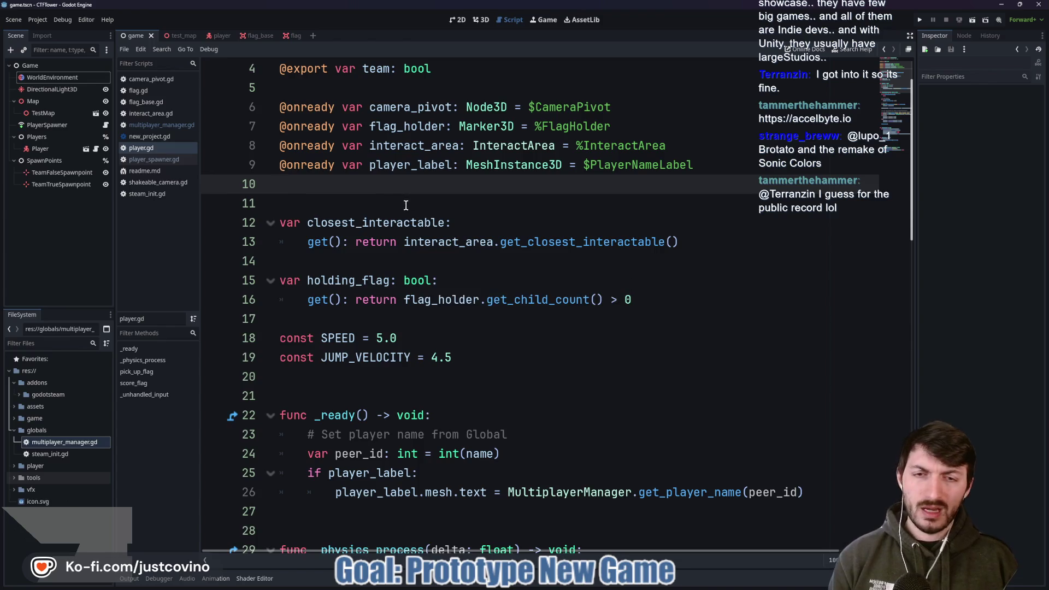
left_click(397, 261)
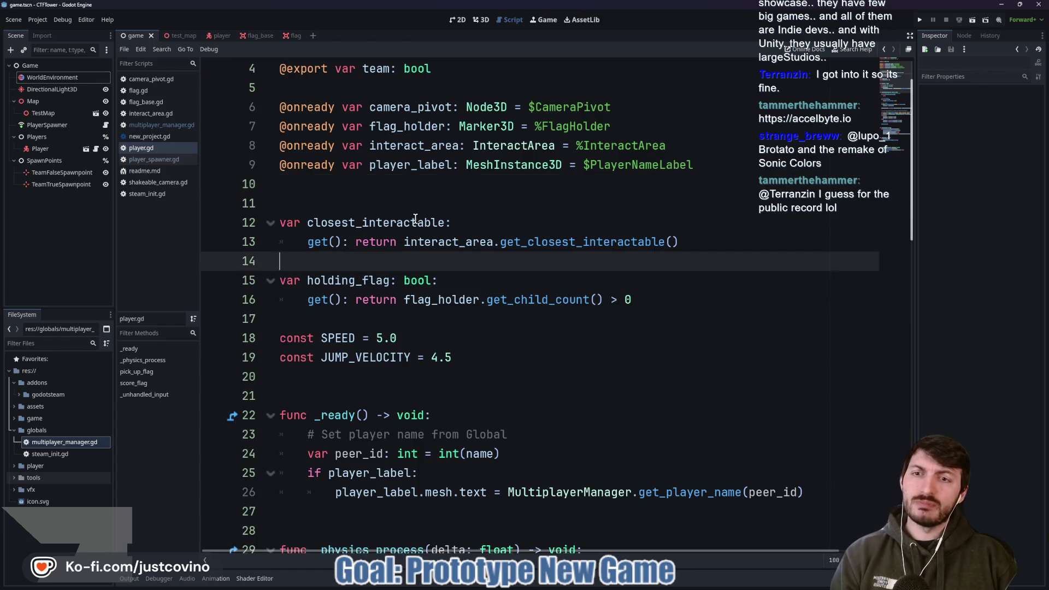
left_click(413, 246)
left_click(371, 202)
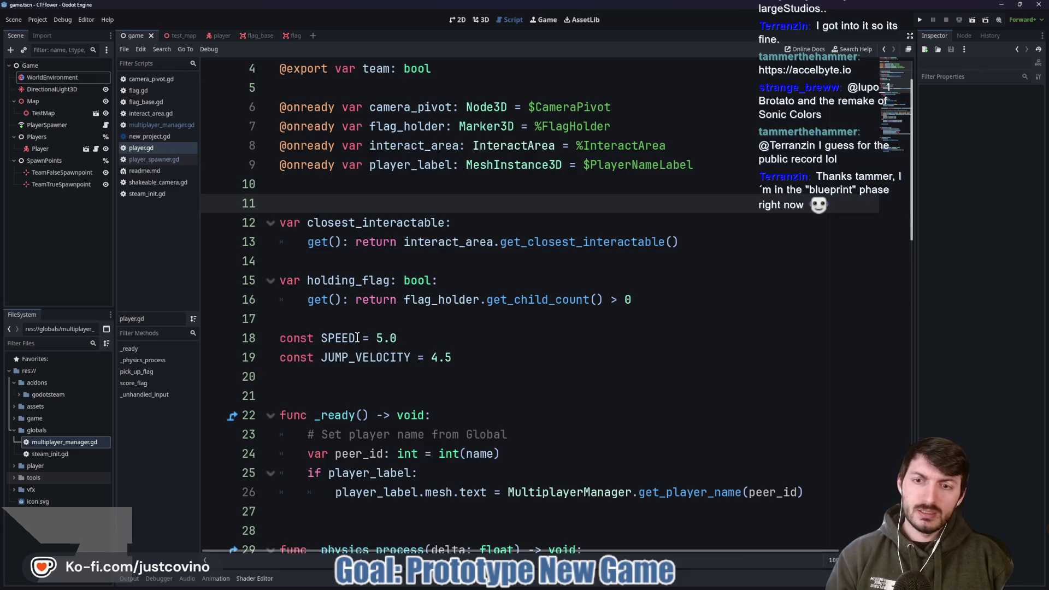
left_click(314, 379)
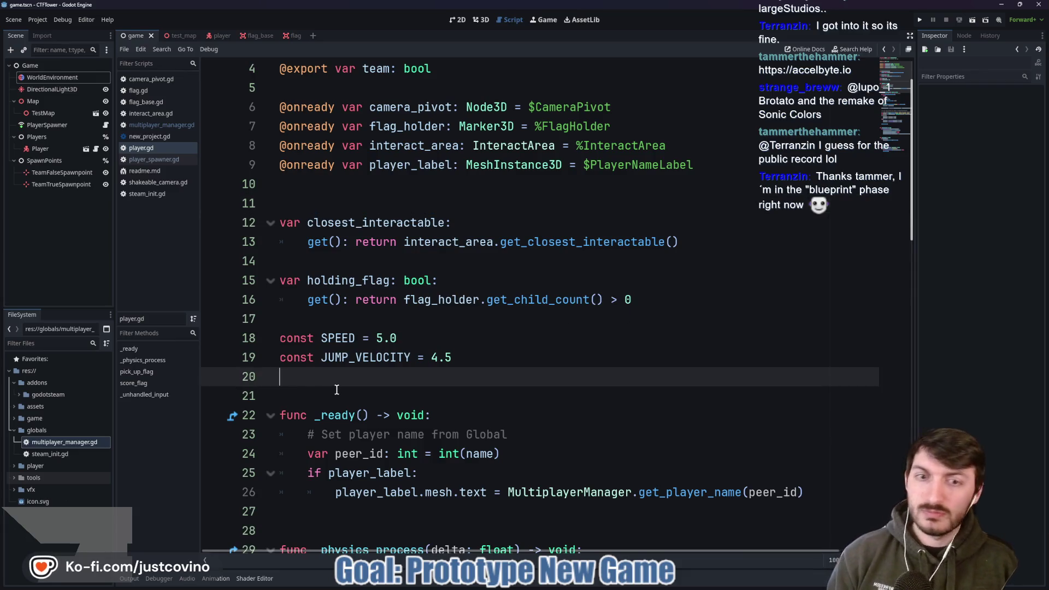
left_click(386, 319)
scroll(404, 319, "down", 5)
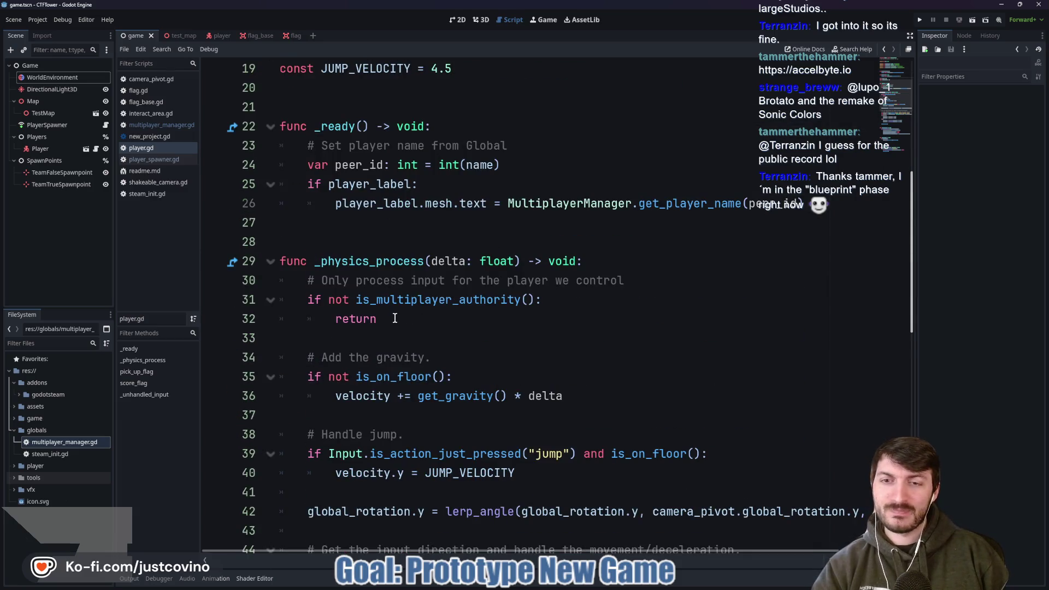
scroll(394, 318, "down", 3)
scroll(451, 328, "down", 1)
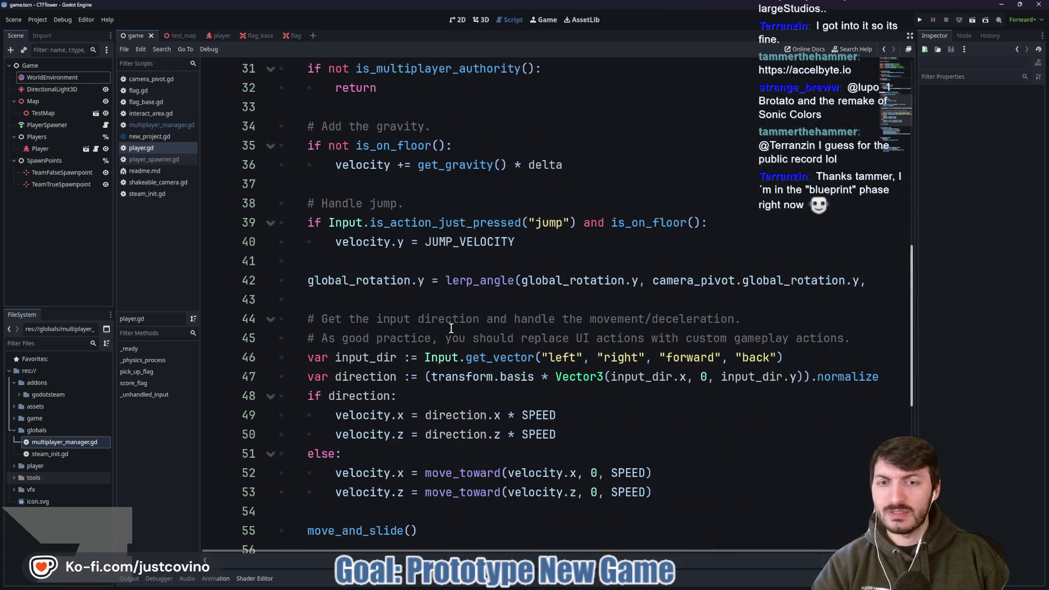
scroll(451, 328, "down", 2)
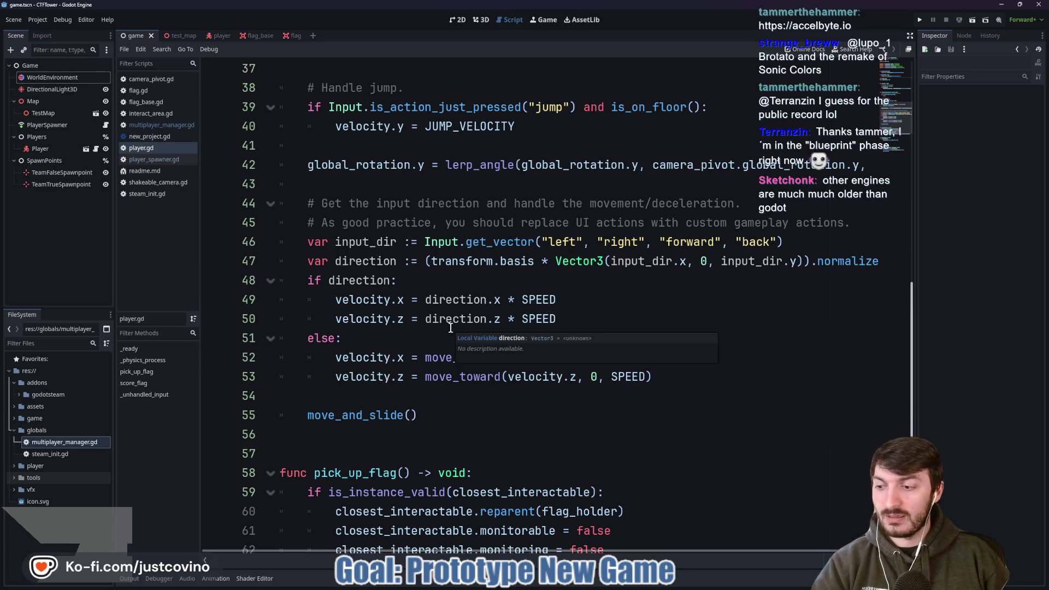
scroll(433, 340, "down", 1)
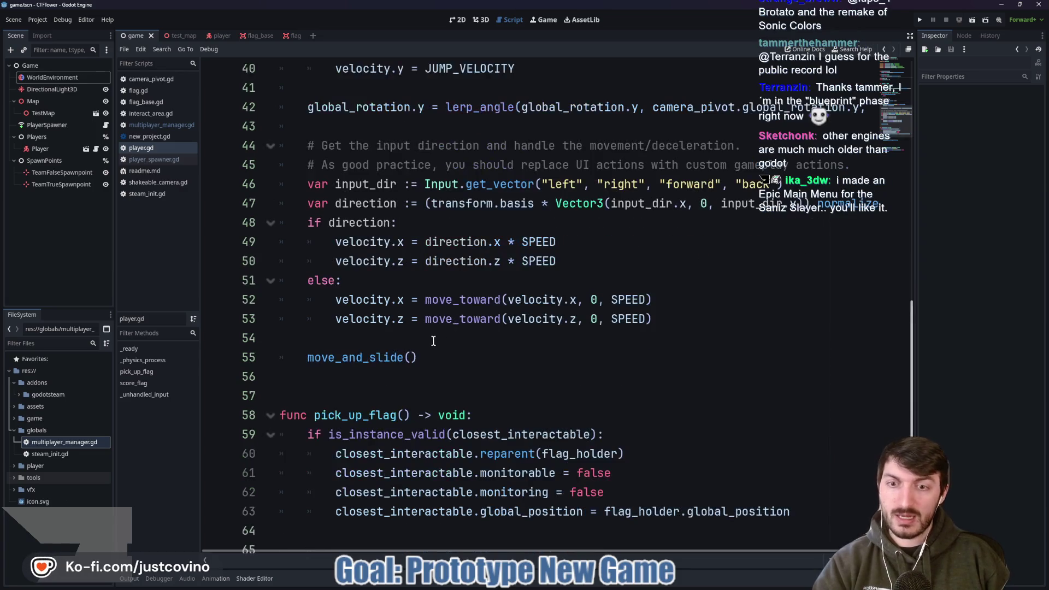
scroll(439, 348, "down", 2)
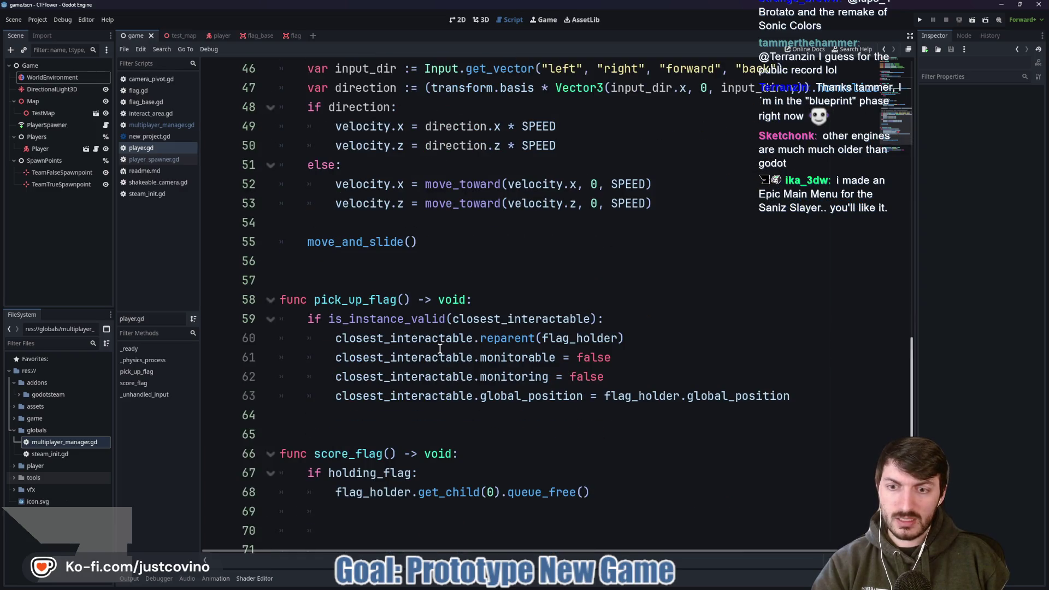
scroll(440, 347, "up", 12)
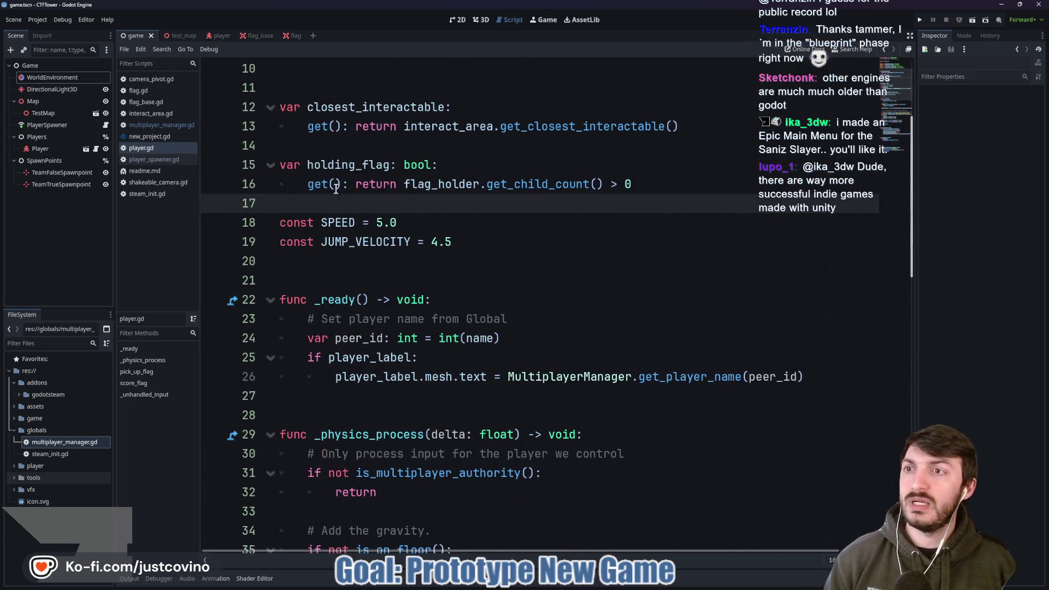
scroll(336, 187, "up", 3)
left_click(44, 66)
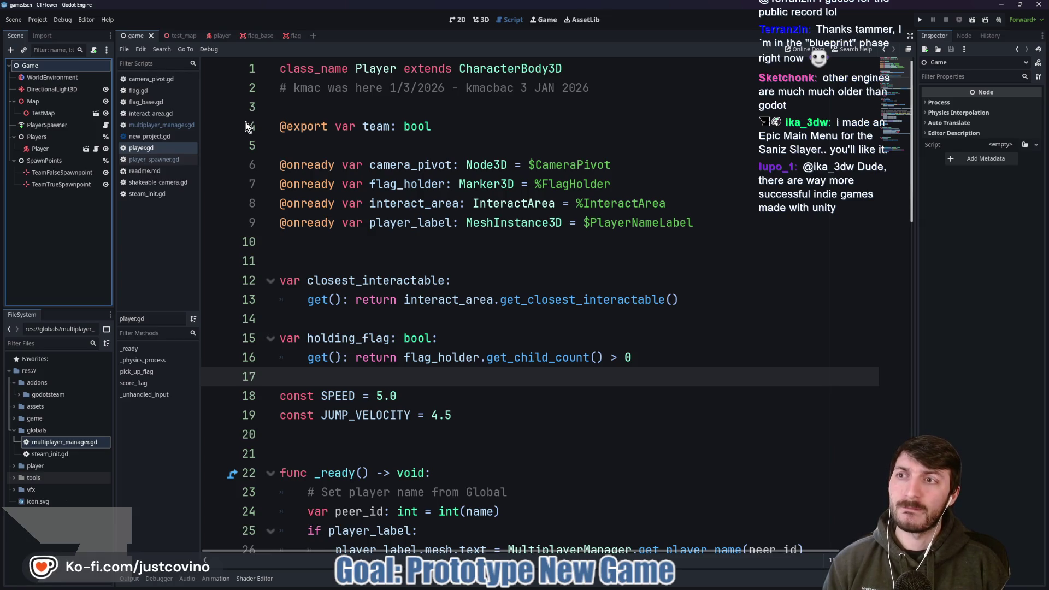
mouse_move(645, 585)
left_click(598, 530)
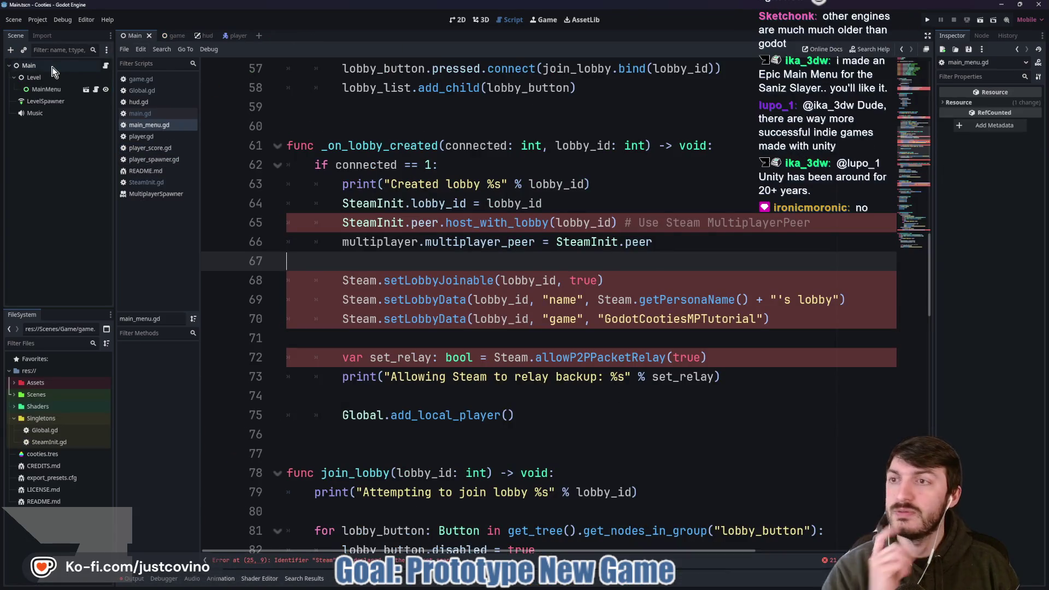
left_click(458, 22)
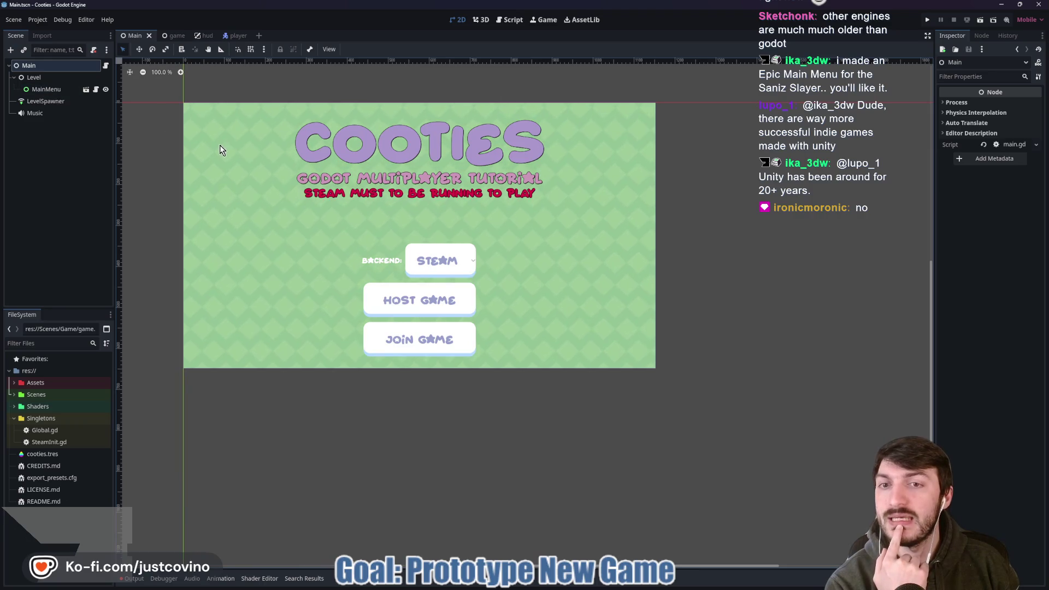
left_click_drag(235, 190, 287, 215)
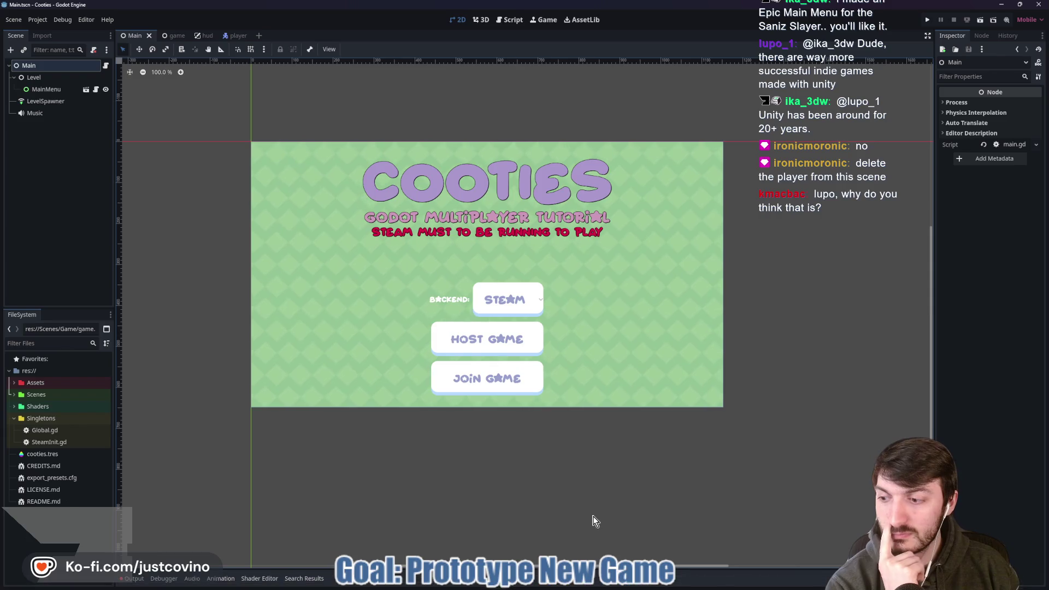
mouse_move(644, 587)
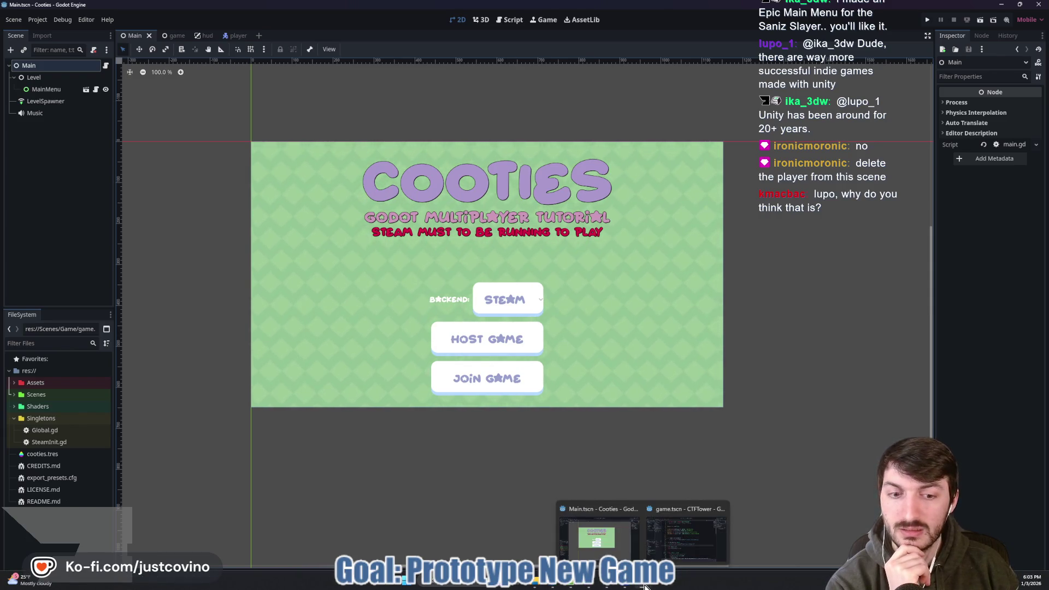
left_click(686, 538)
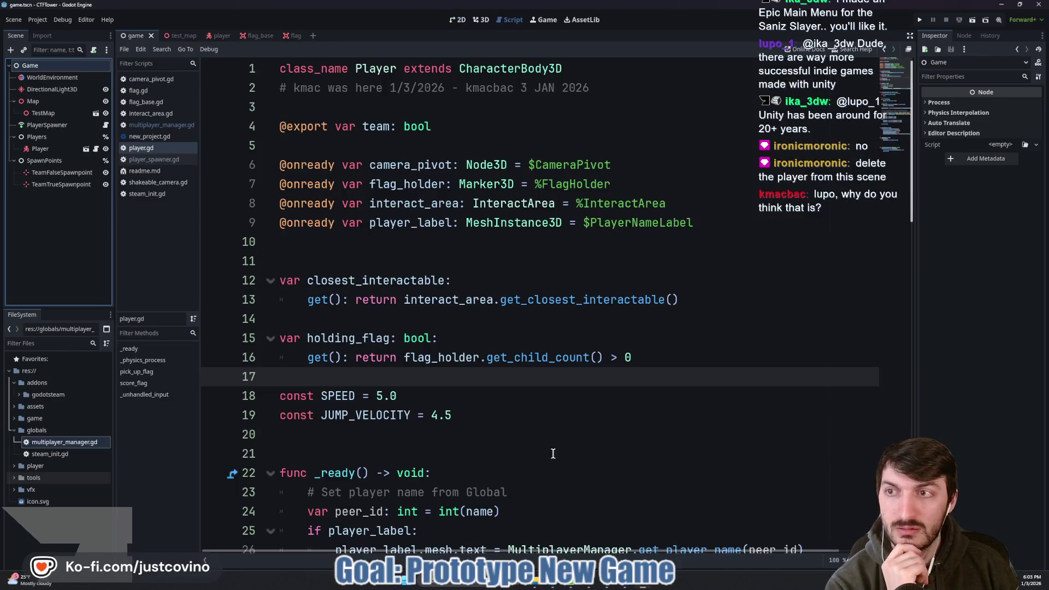
- Delete the Player node from the game scene, save it, and run CTFTower with F5
left_click(40, 149)
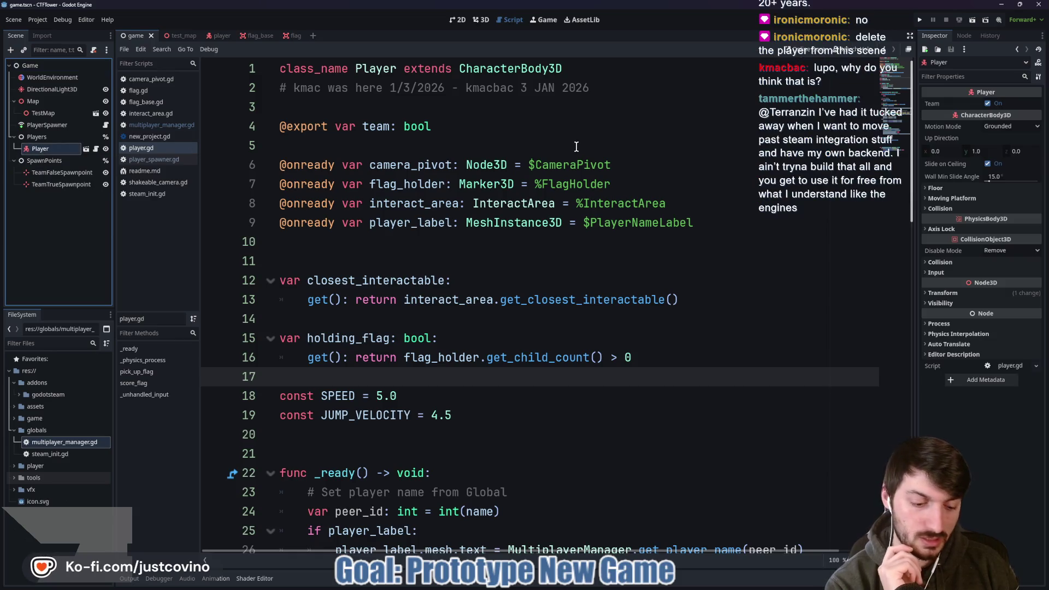
key("Delete")
left_click(500, 302)
left_click(412, 241)
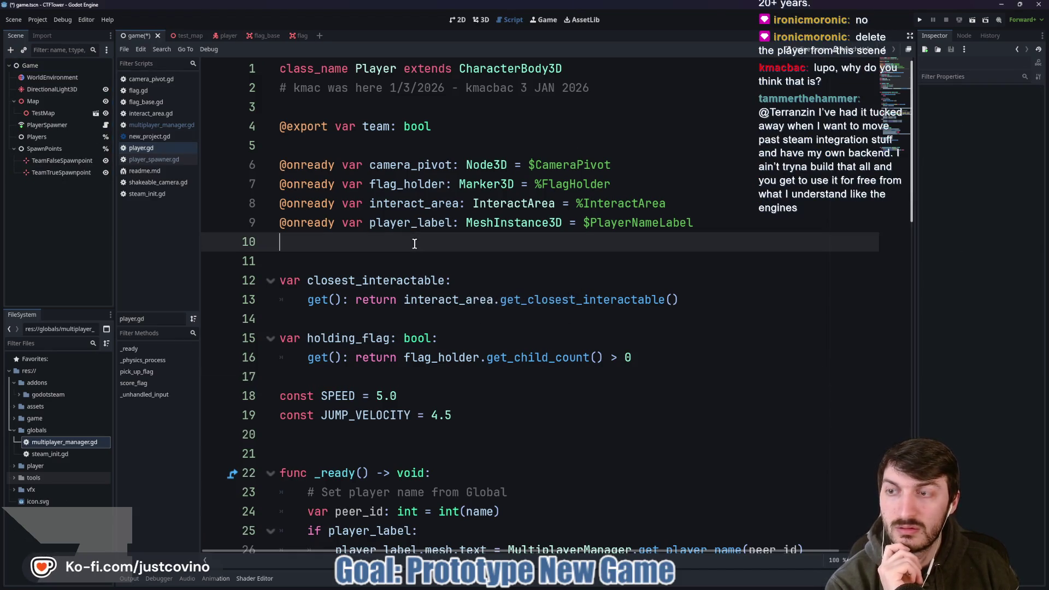
key("ctrl+s")
left_click(457, 19)
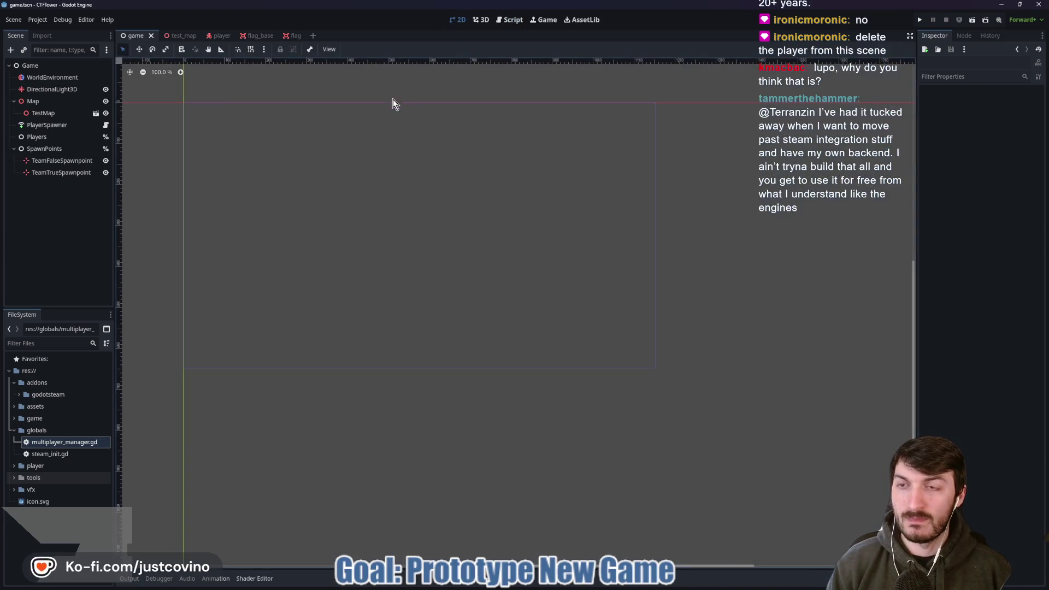
key("F5")
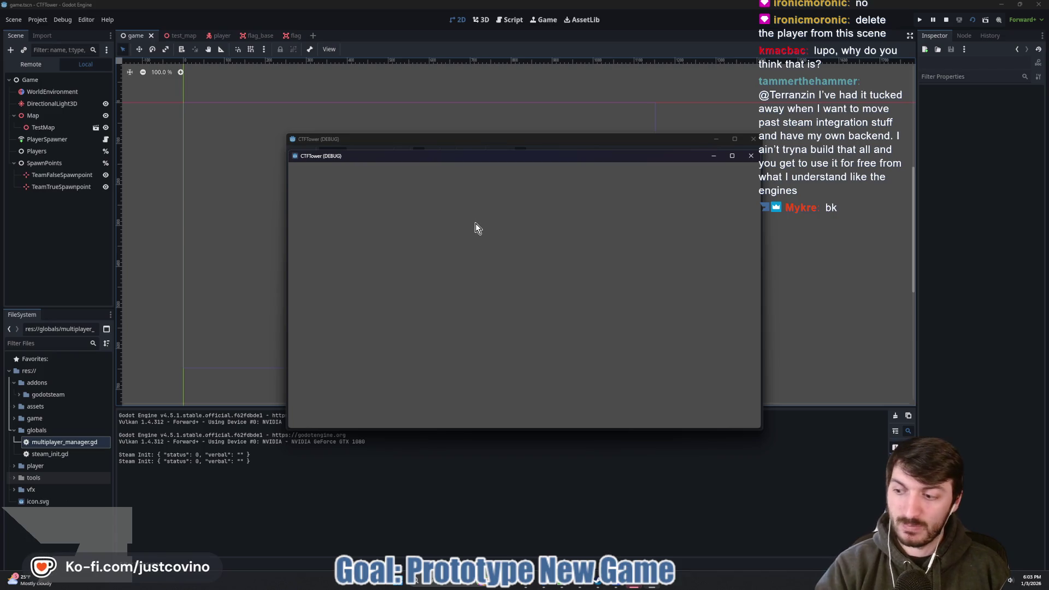
- Inspect the live Game, Players, Map and PlayerSpawner nodes in the Remote tree, then stop the run
mouse_move(531, 150)
left_mouse_down()
mouse_move(543, 238)
mouse_move(721, 178)
mouse_move(718, 165)
left_mouse_up()
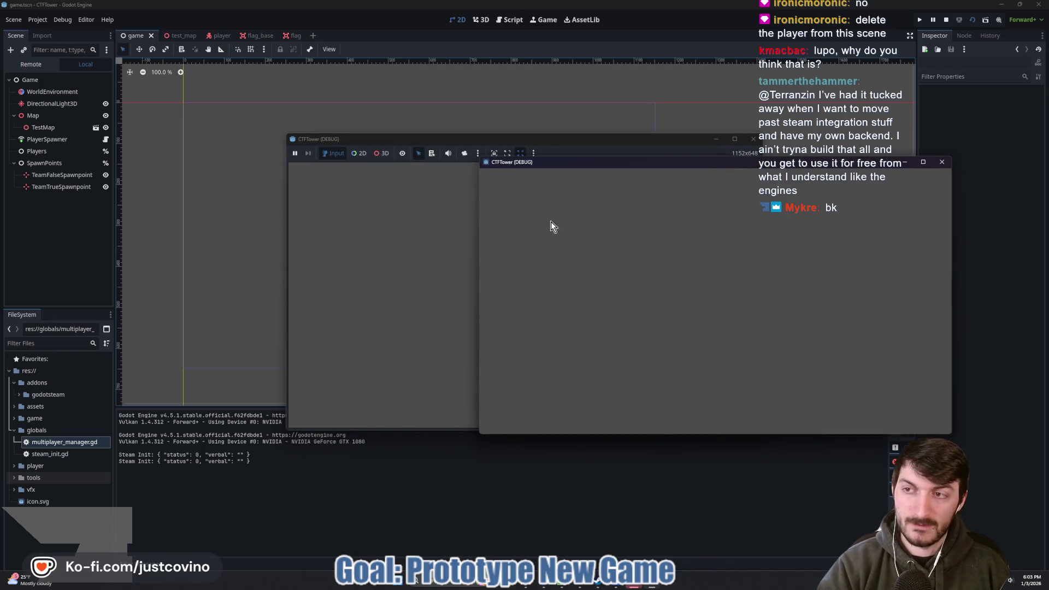
left_click(31, 64)
left_click(14, 115)
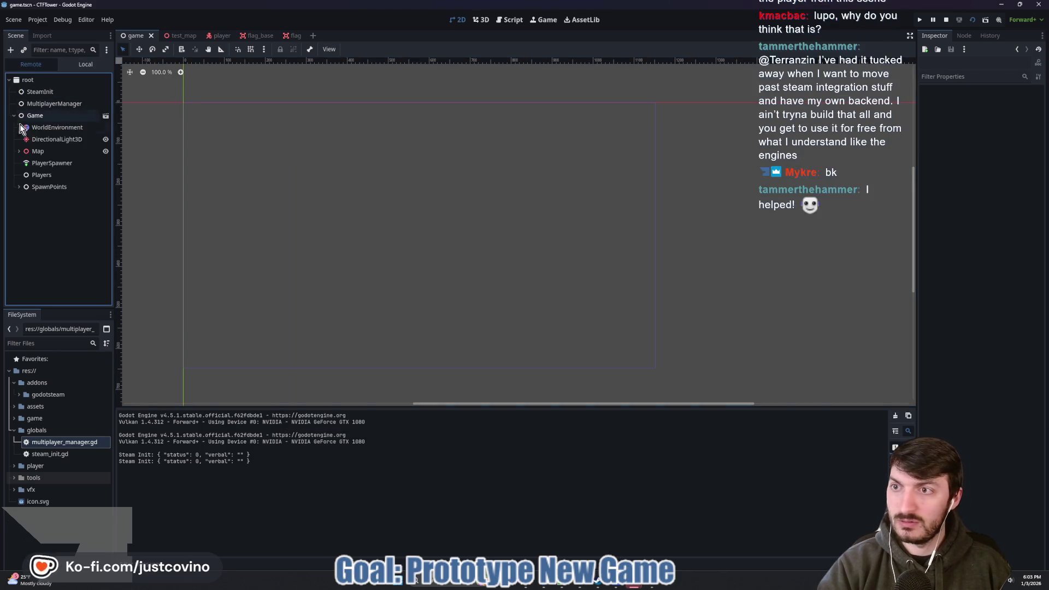
left_click(34, 177)
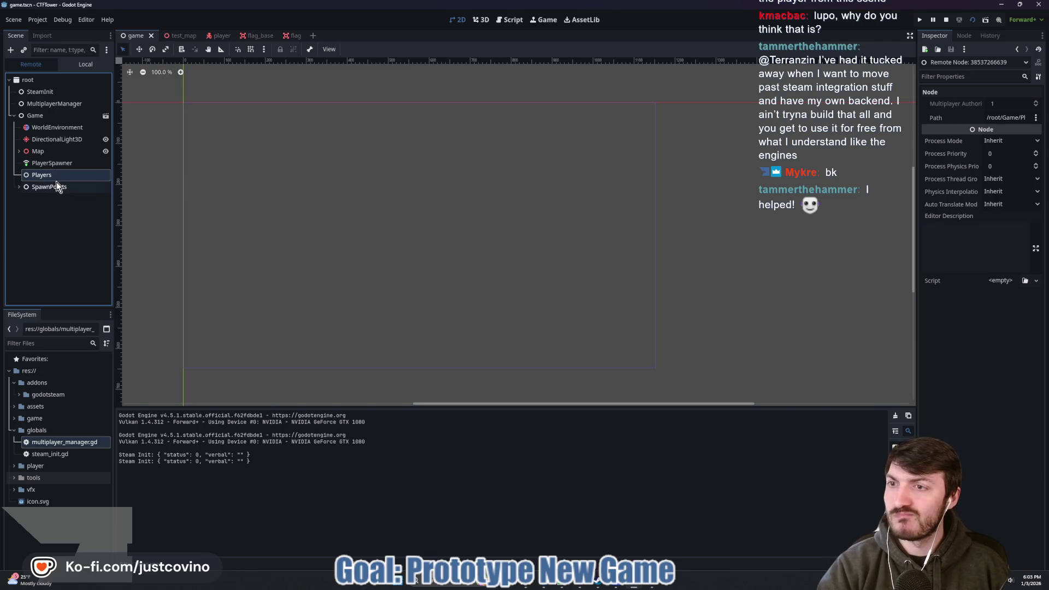
left_click(18, 152)
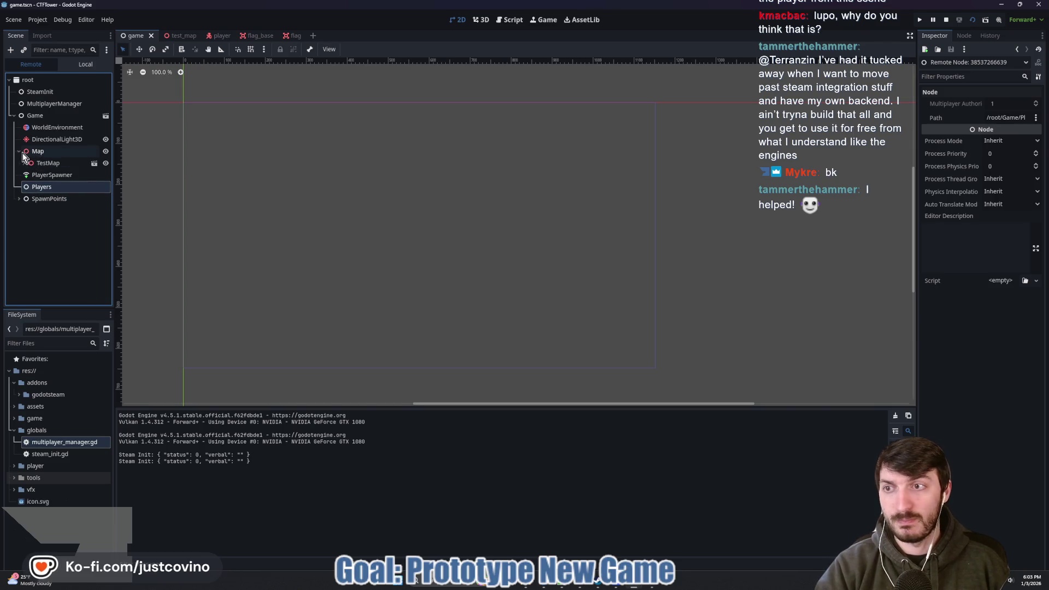
left_click(48, 176)
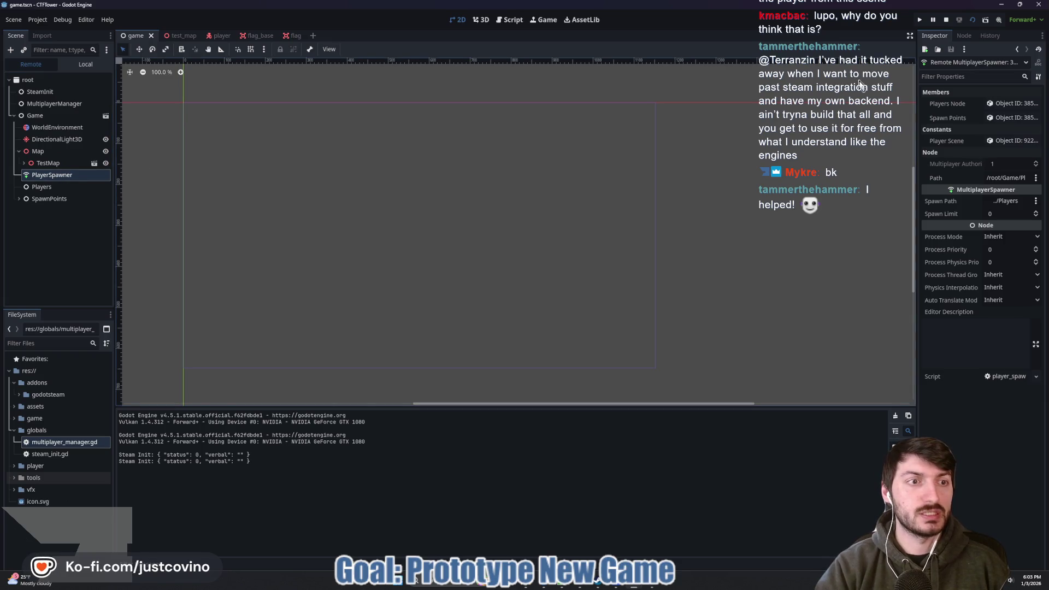
left_click(945, 20)
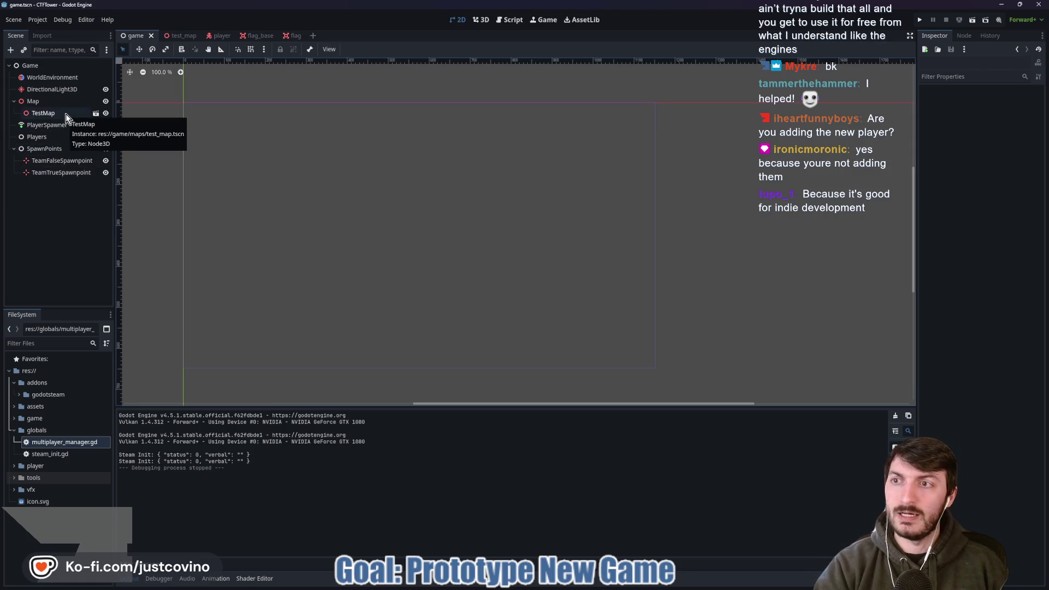
- Look over the Map and the SpawnPoints markers in the 3D viewport
left_click(60, 69)
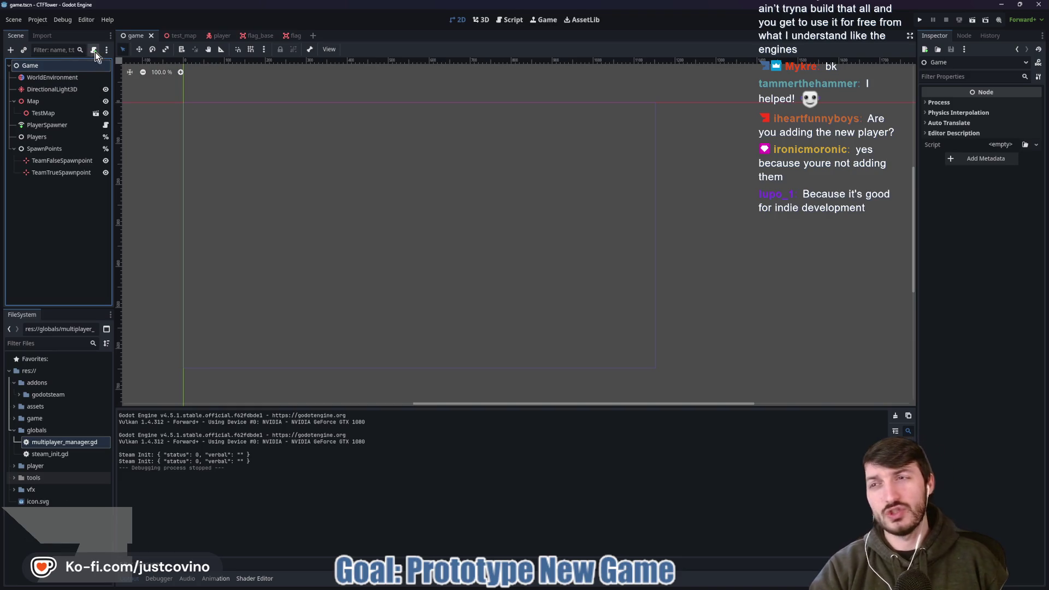
left_click(58, 137)
left_click(57, 102)
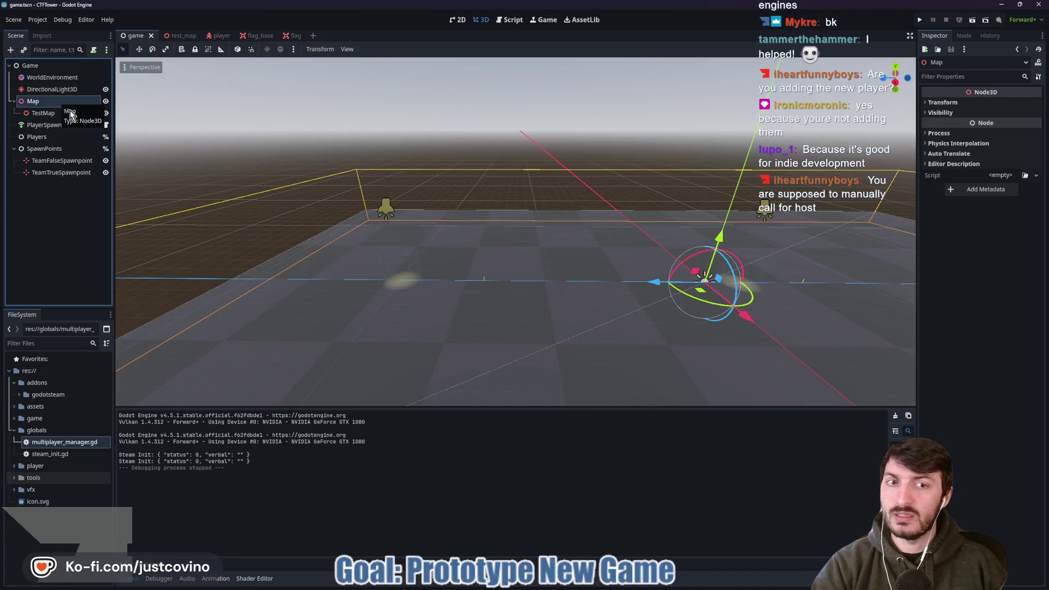
left_click_drag(449, 212, 587, 237)
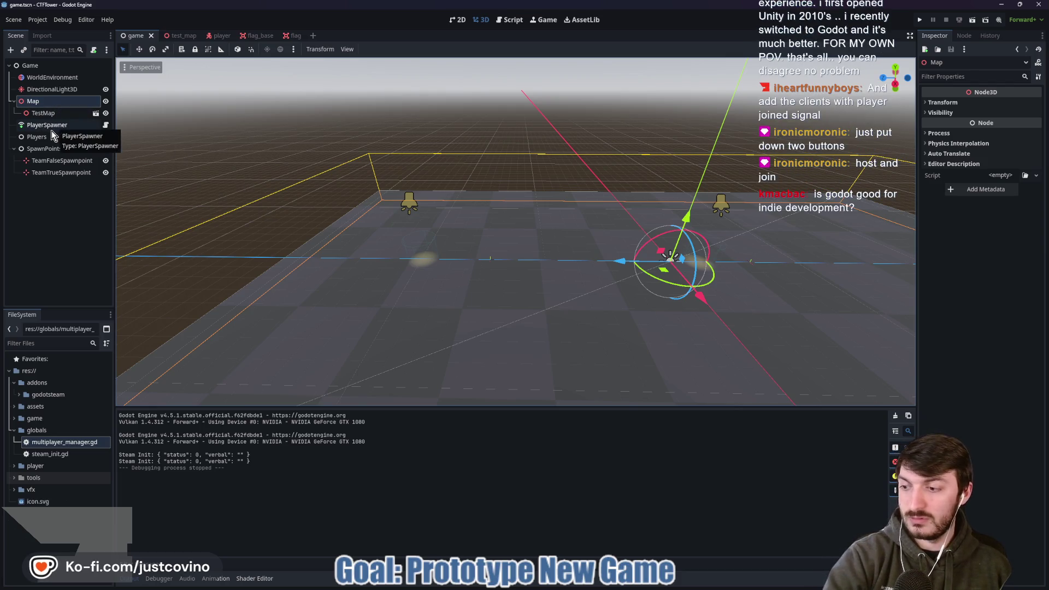
left_click(30, 149)
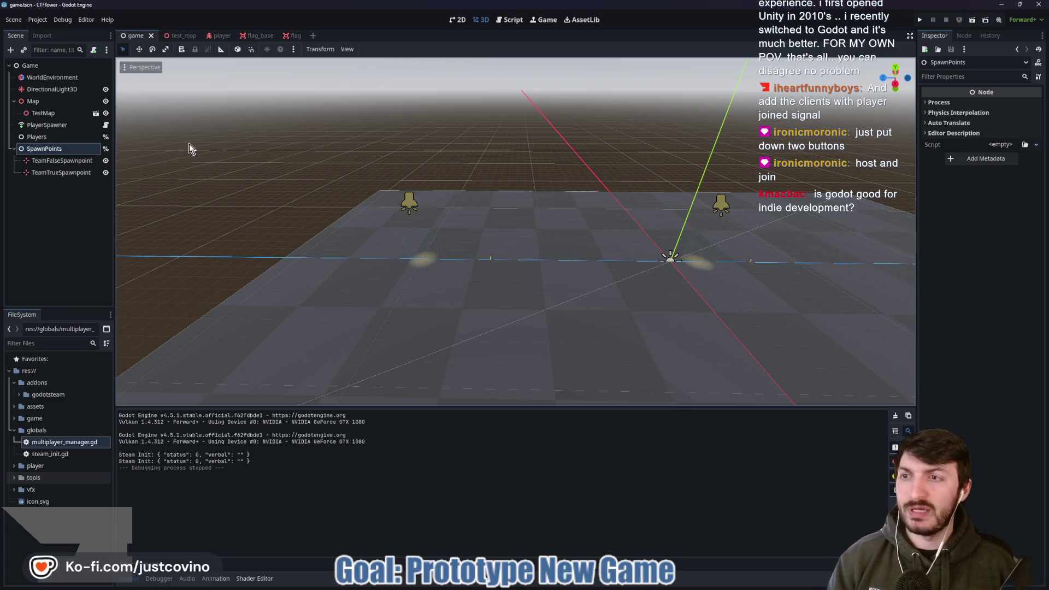
left_click_drag(274, 148, 335, 164)
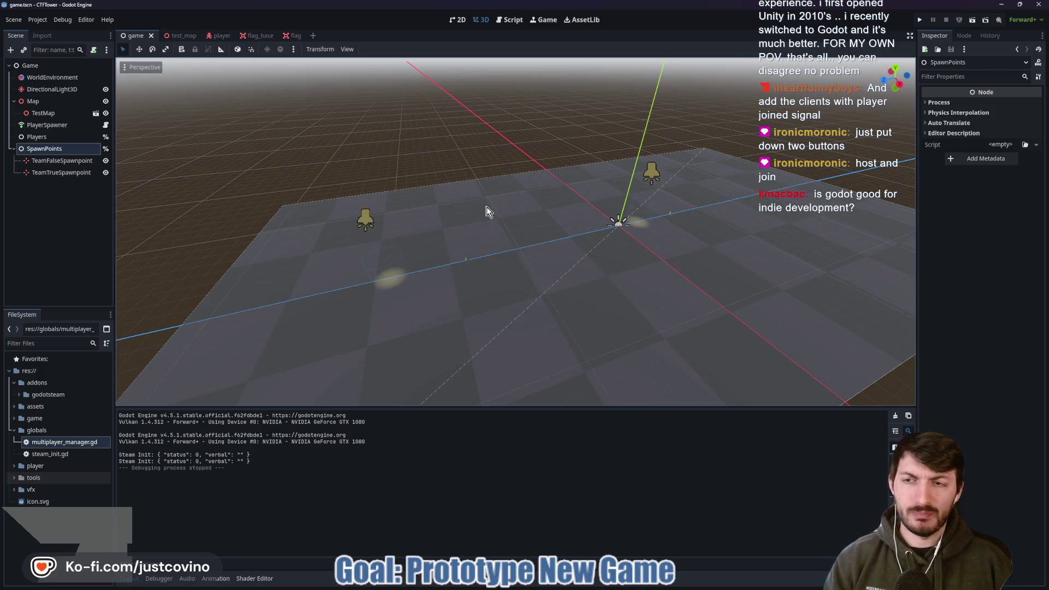
- Hide the output log and begin adding a new child node under the Game root
left_click(129, 579)
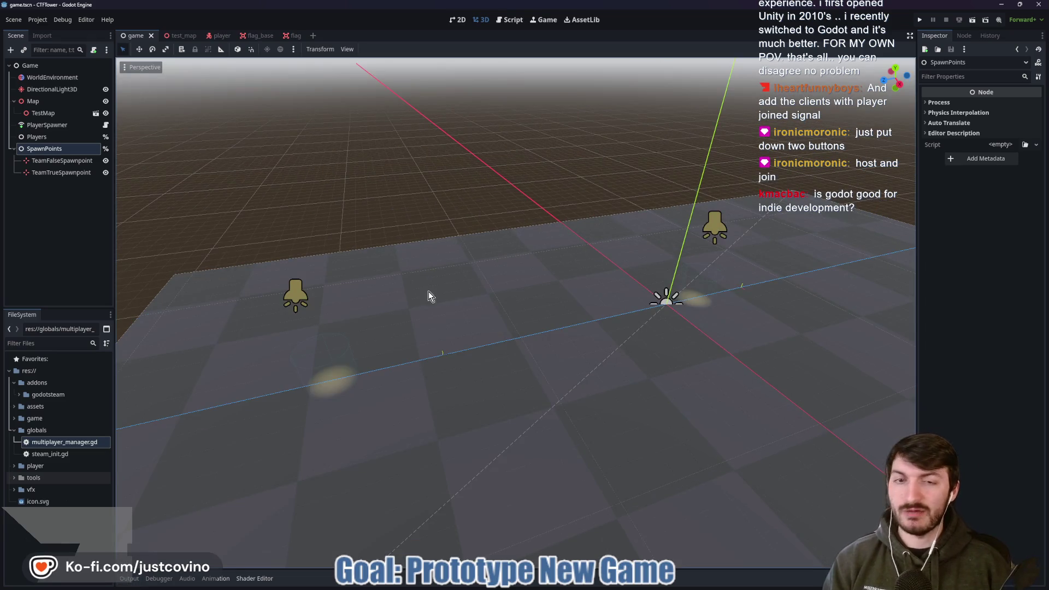
mouse_move(458, 320)
left_mouse_down()
mouse_move(554, 267)
mouse_move(462, 282)
mouse_move(431, 246)
left_mouse_up()
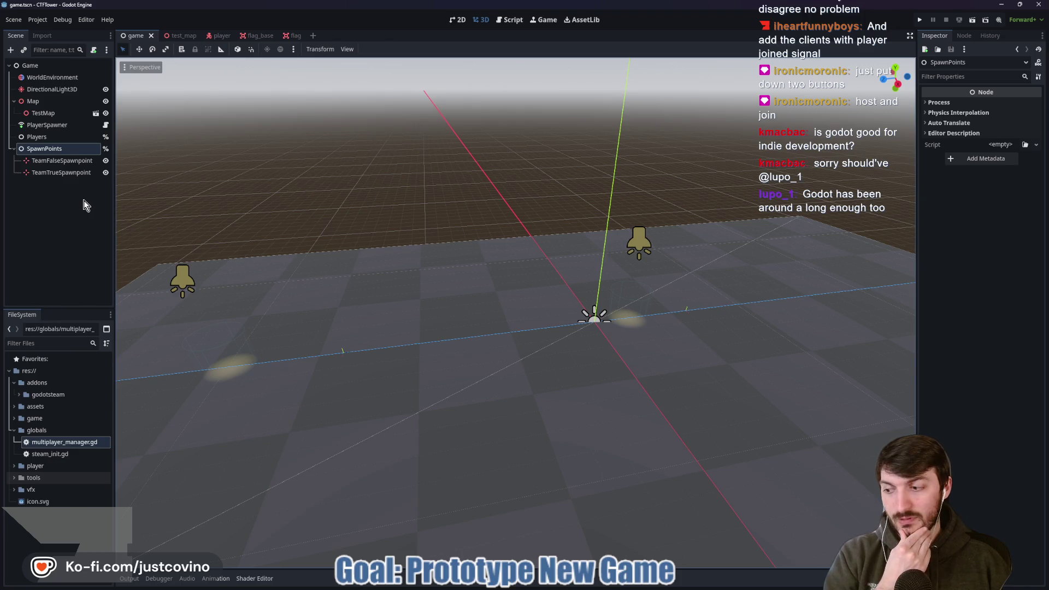
left_click(38, 100)
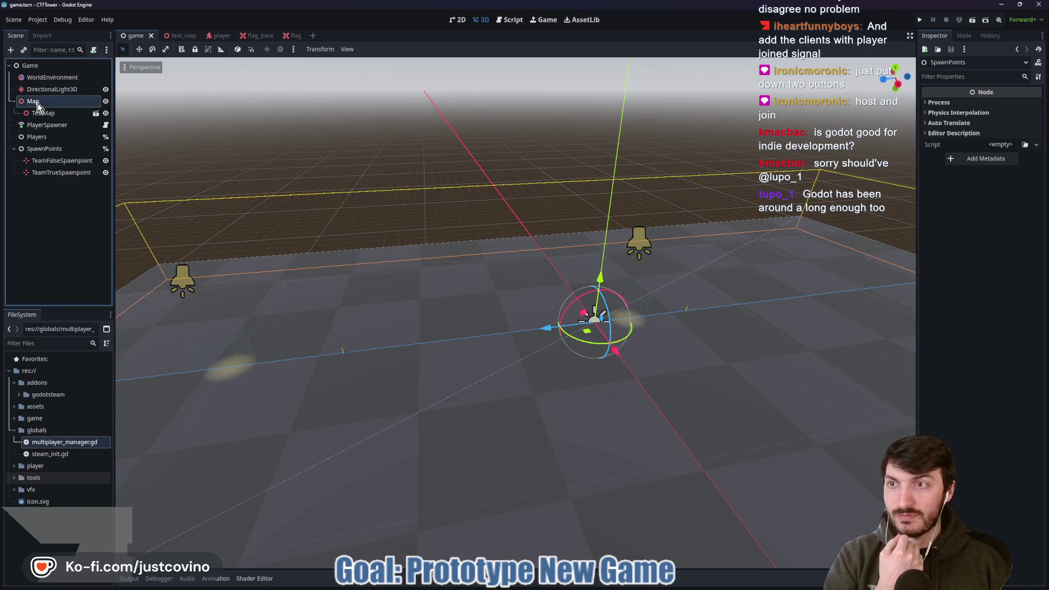
left_click(34, 66)
key("ctrl+a")
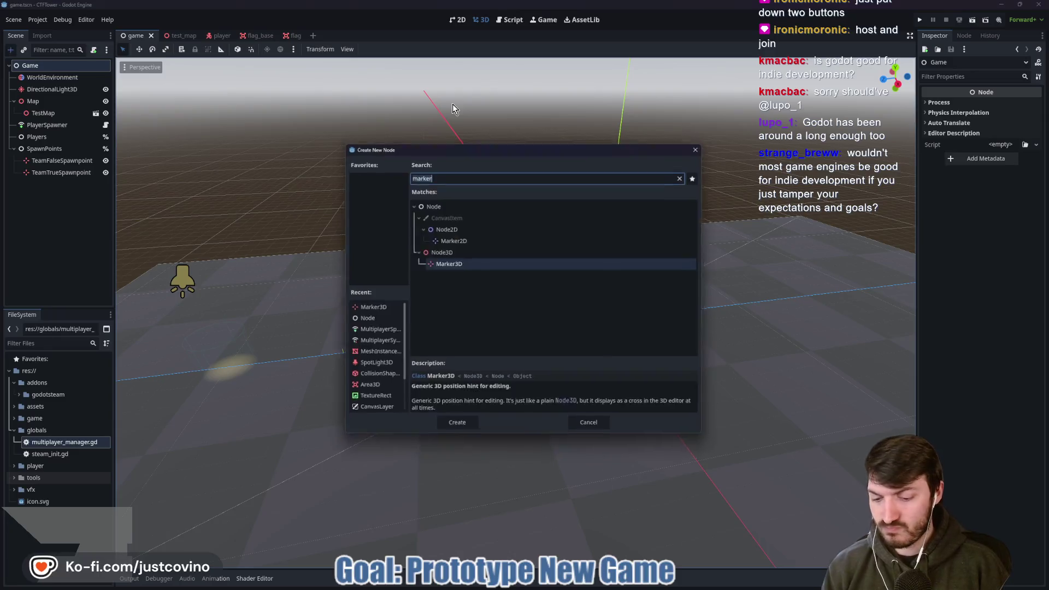
- Create a Button node under Game and position it on the 2D canvas
type("button")
key("Return")
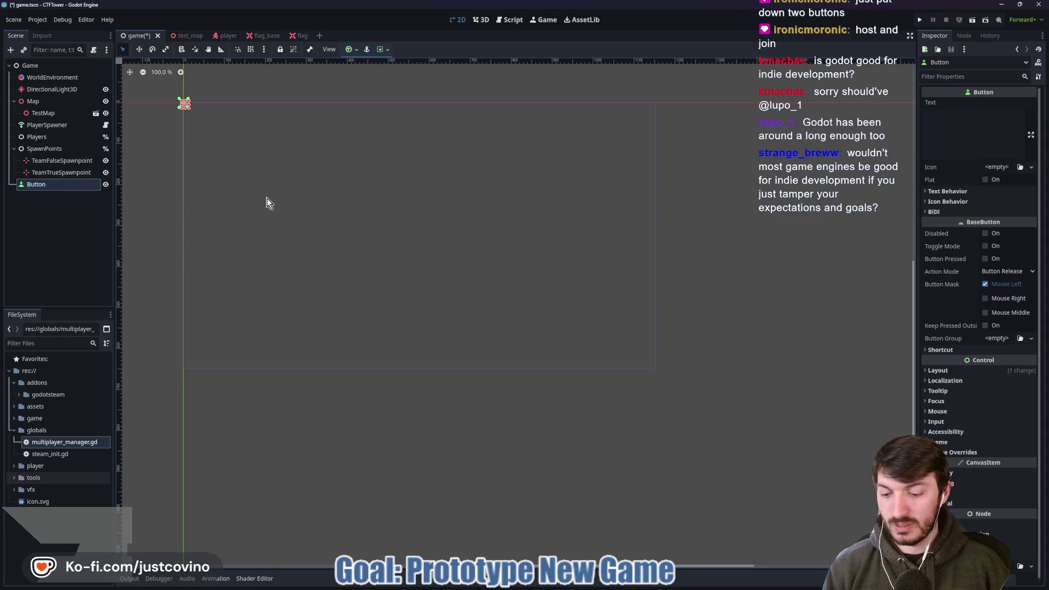
mouse_move(183, 106)
left_mouse_down()
mouse_move(431, 227)
mouse_move(420, 225)
left_mouse_up()
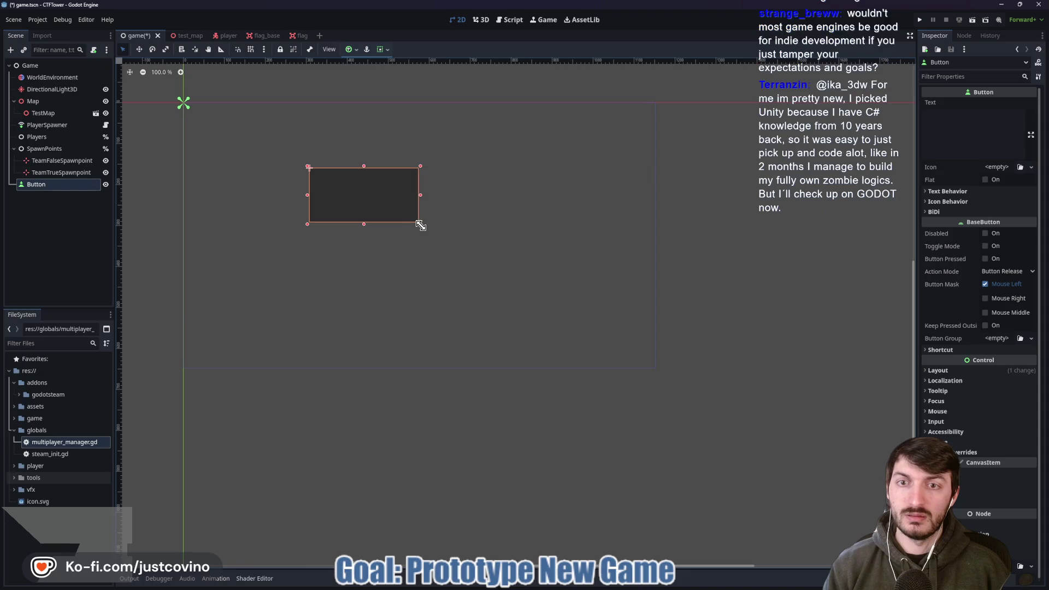
key("w")
mouse_move(349, 199)
left_mouse_down()
mouse_move(306, 241)
mouse_move(288, 305)
mouse_move(304, 159)
mouse_move(293, 241)
mouse_move(304, 234)
left_mouse_up()
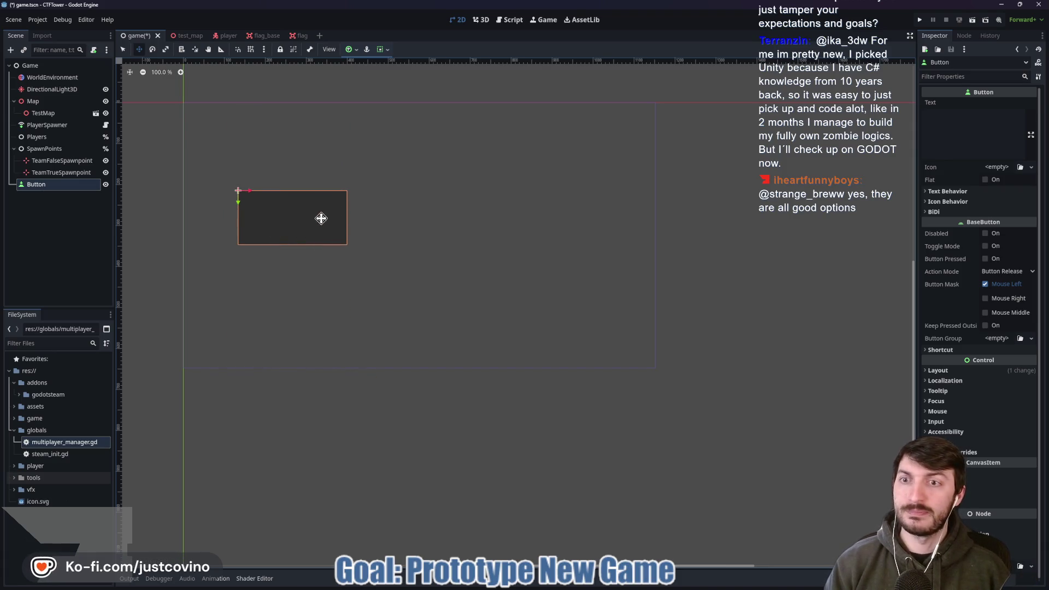
- Rename the Button to SpawnPlayerButton and start attaching spawn_player_button.gd in res://game
left_click(47, 185)
type("SpawnPlayer")
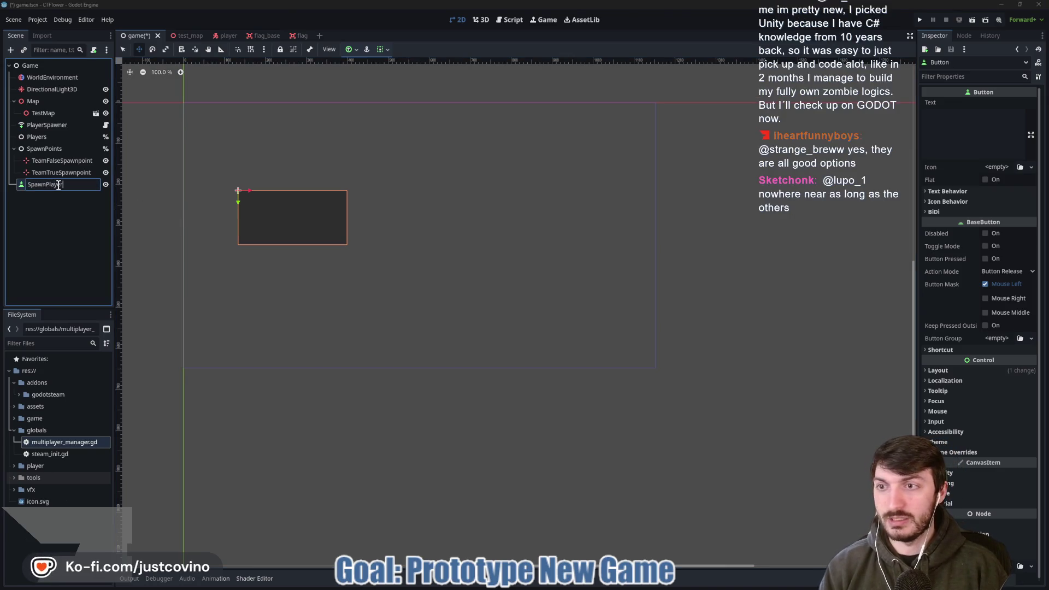
key("Return")
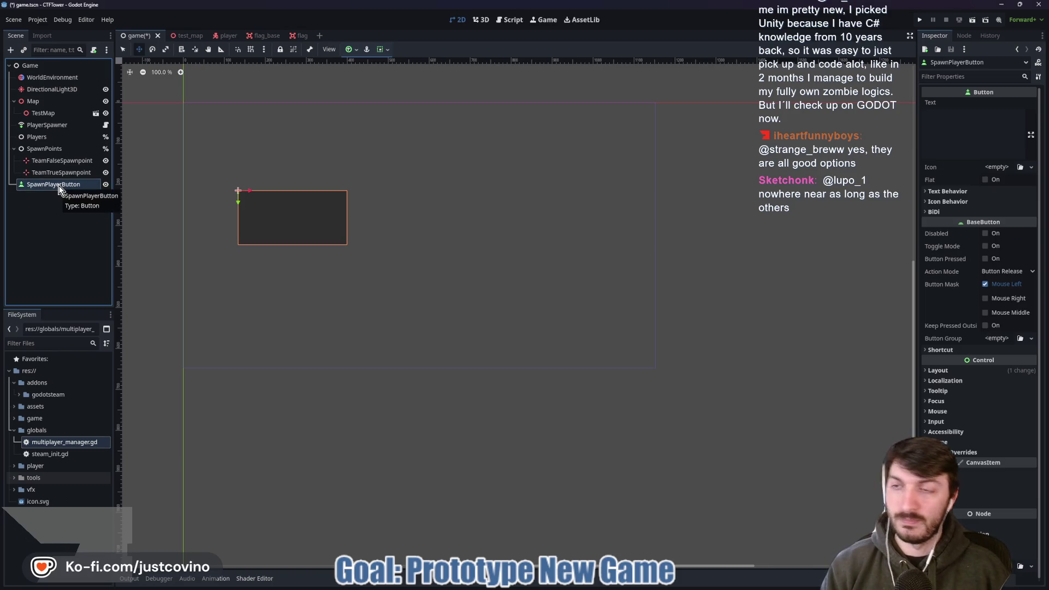
left_click(94, 50)
left_click(618, 276)
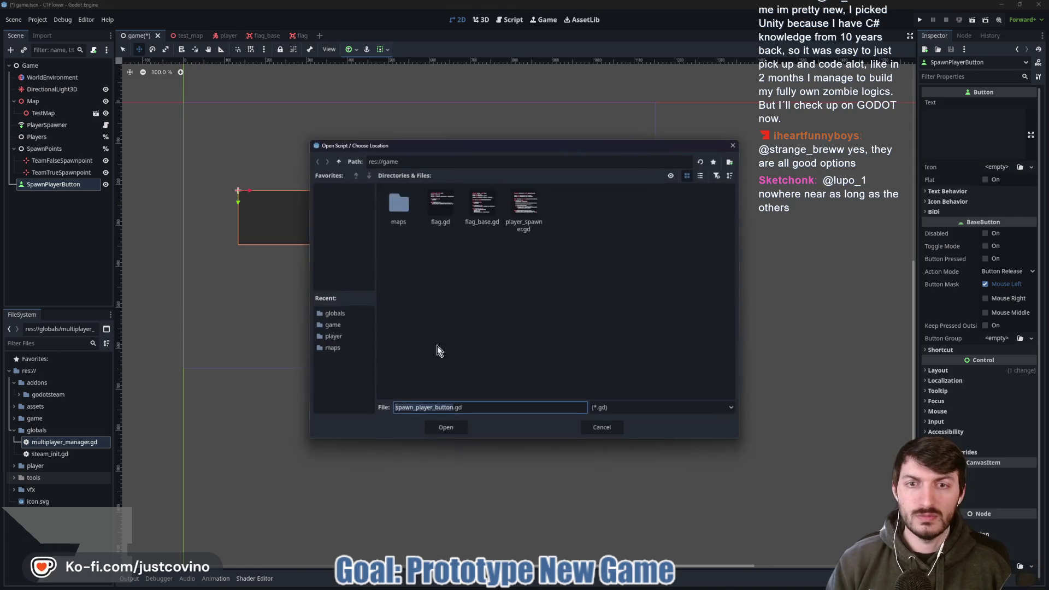
- Cancel attaching a script to SpawnPlayerButton
left_click(339, 161)
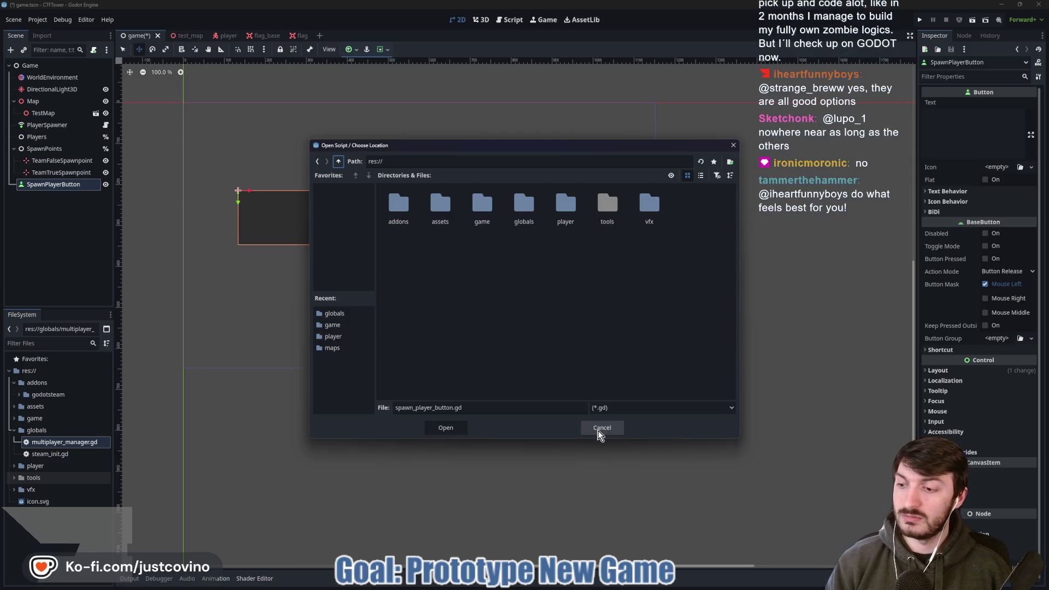
left_click(600, 432)
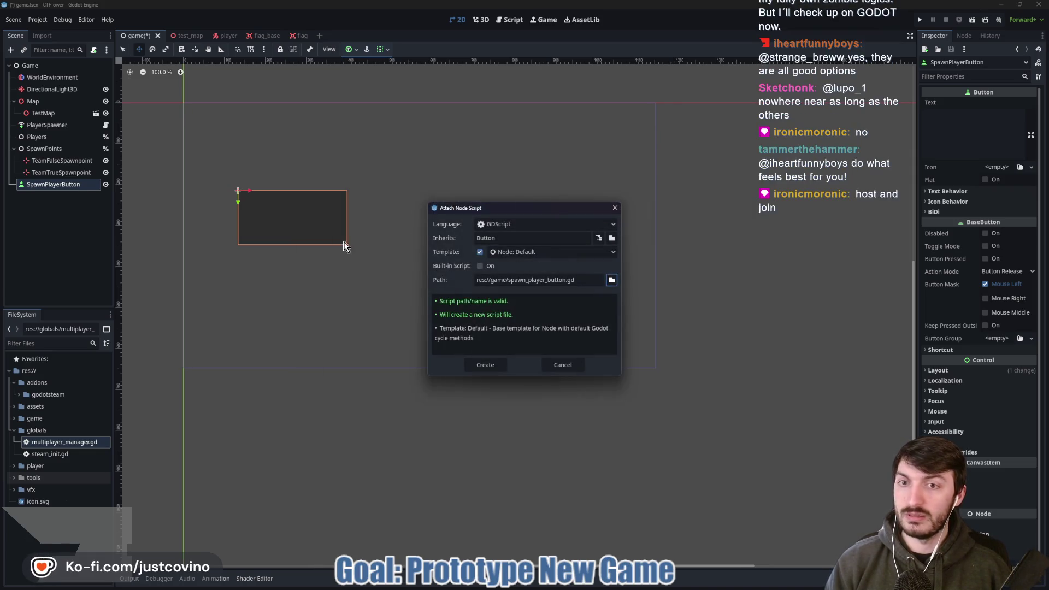
left_click(563, 366)
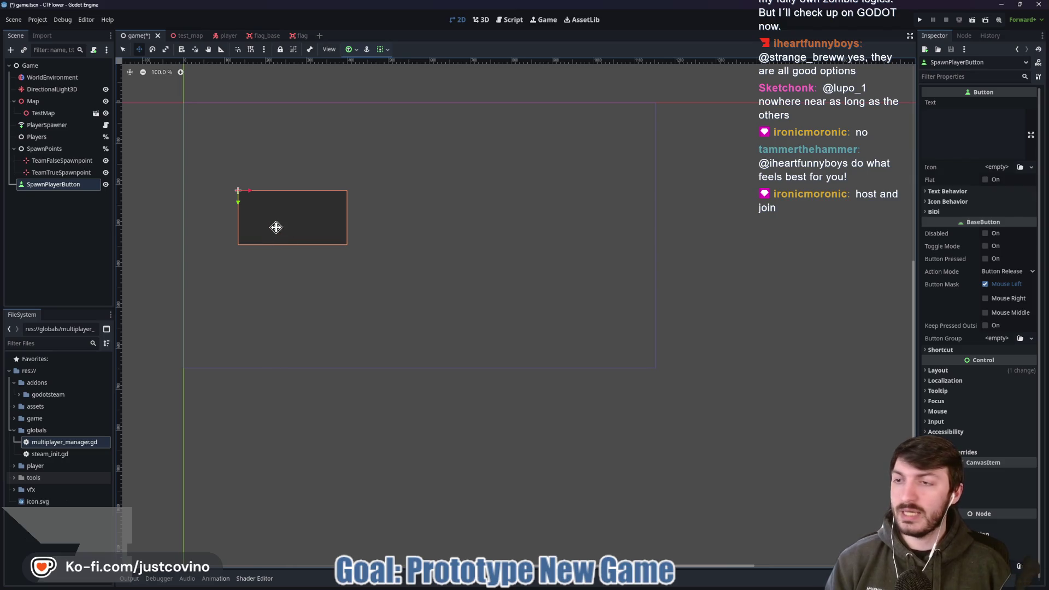
- Move the button up-left, shrink it from its corner, and begin renaming it 'Host…'
mouse_move(282, 217)
left_mouse_down()
mouse_move(274, 152)
mouse_move(268, 168)
left_mouse_up()
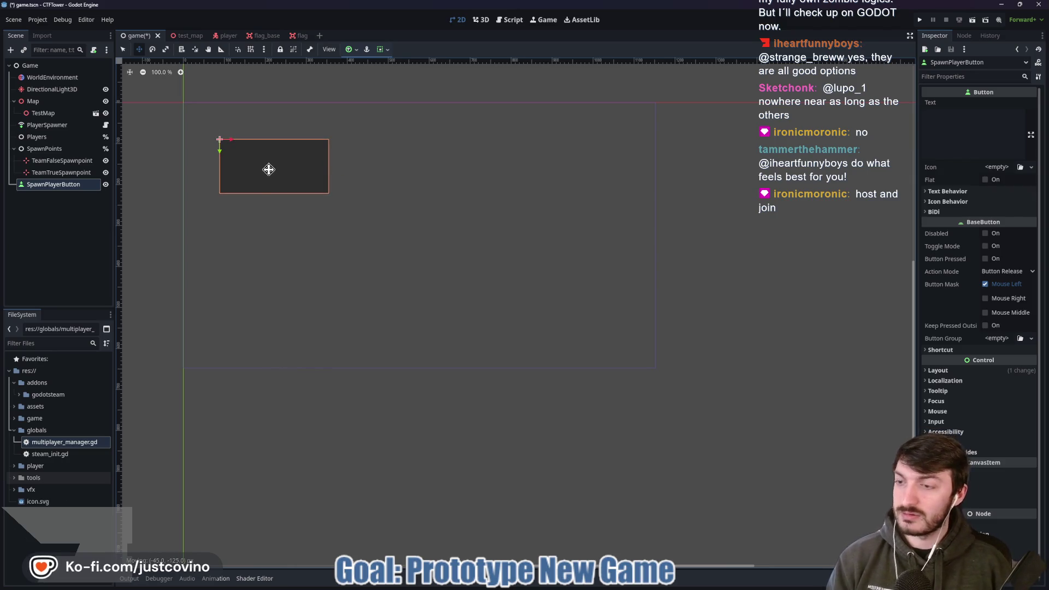
key("q")
left_click_drag(328, 194, 301, 185)
left_click(68, 186)
type("Host")
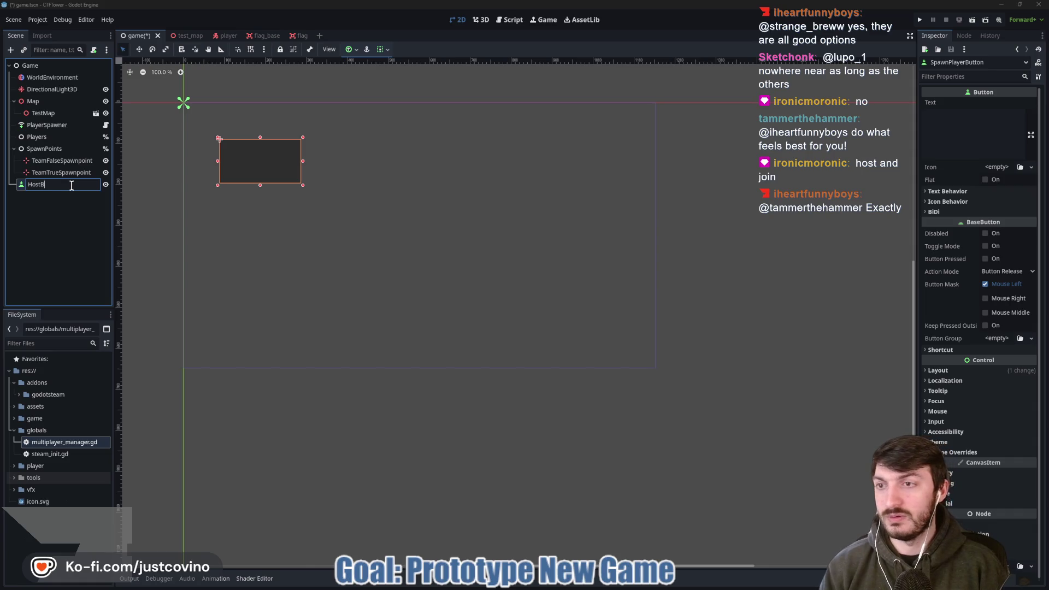
- Name the button HostButton, then add a separate JoinButton and delete it again
key("Return")
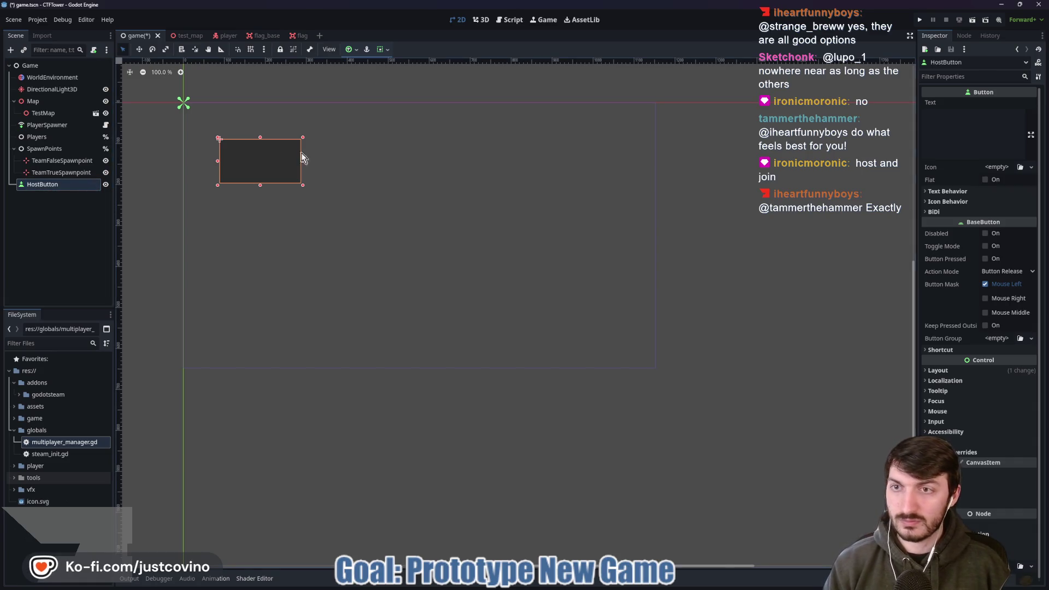
left_click(36, 66)
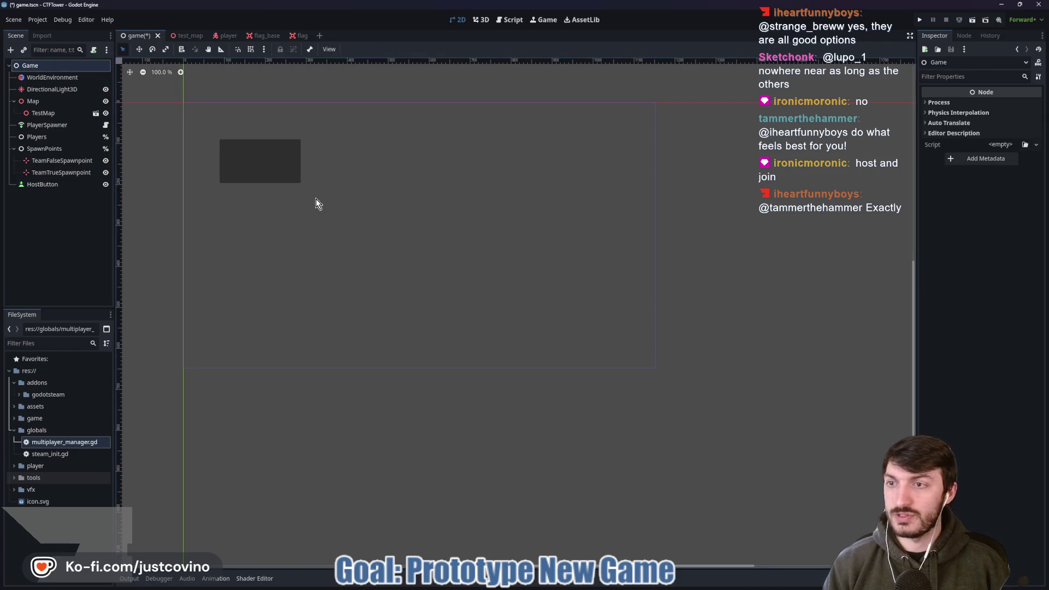
key("ctrl+a")
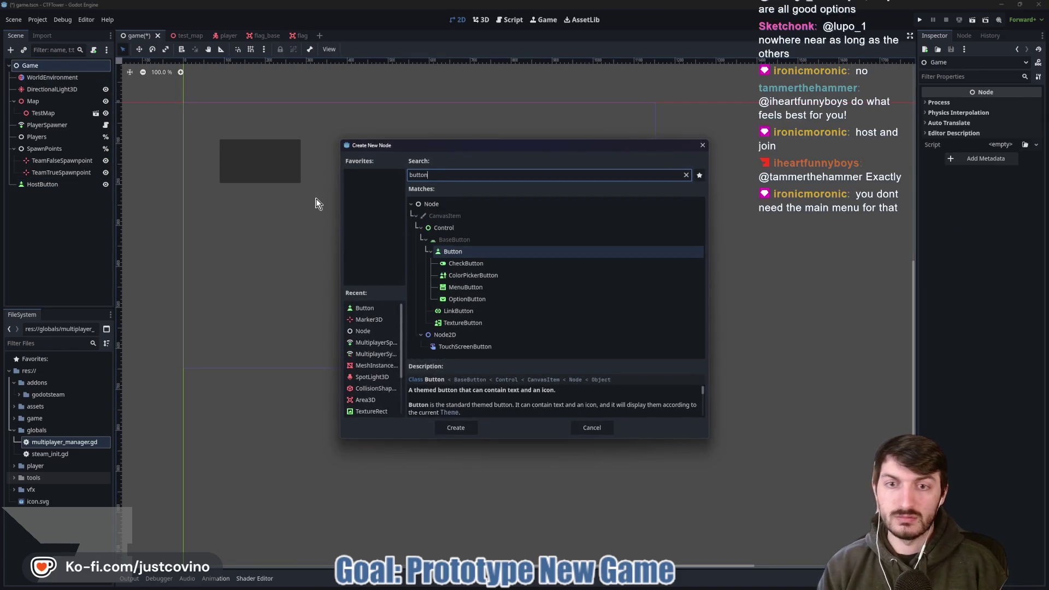
key("Return")
double_click(54, 195)
type("Join")
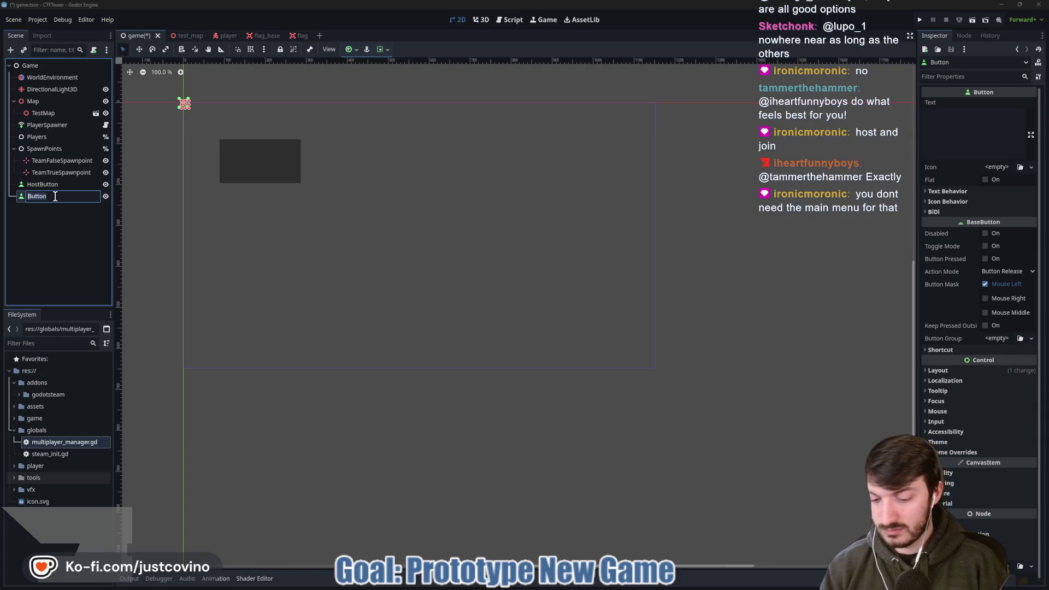
type("Button")
key("Return")
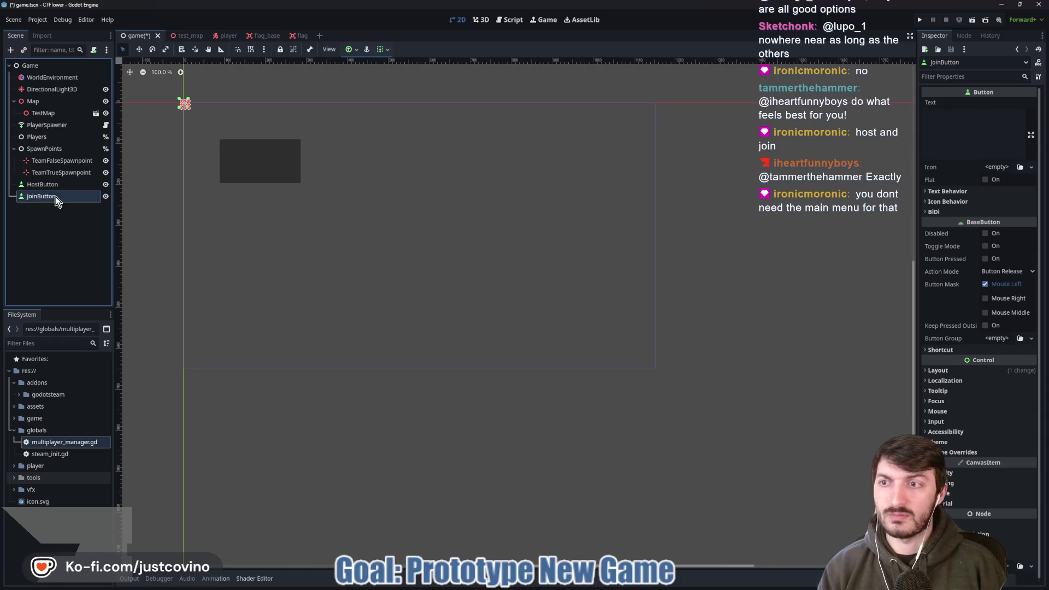
mouse_move(185, 104)
left_mouse_down()
mouse_move(235, 217)
mouse_move(306, 253)
left_mouse_up()
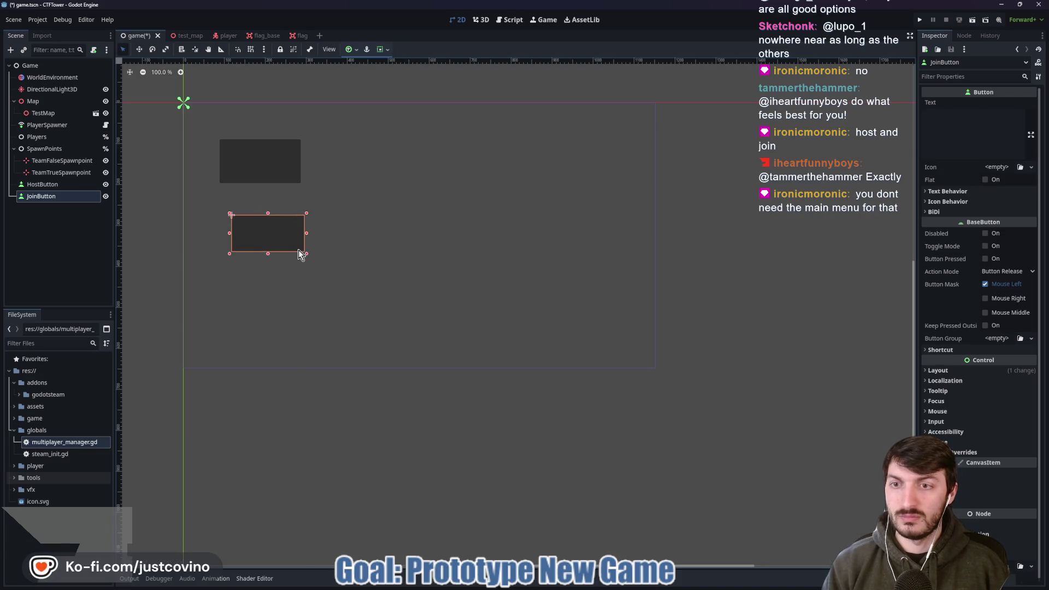
key("Delete")
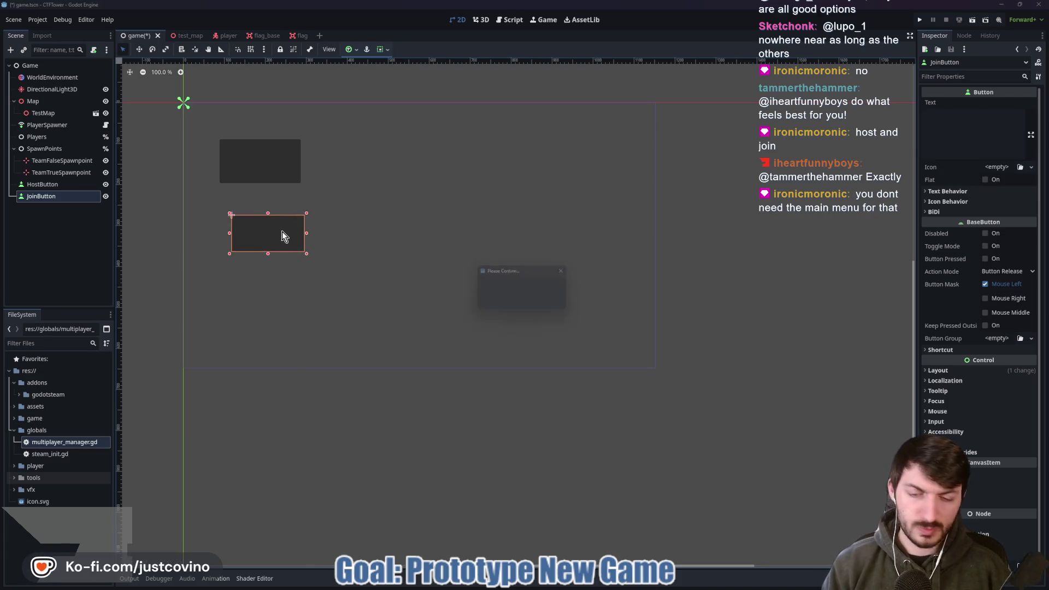
left_click(501, 300)
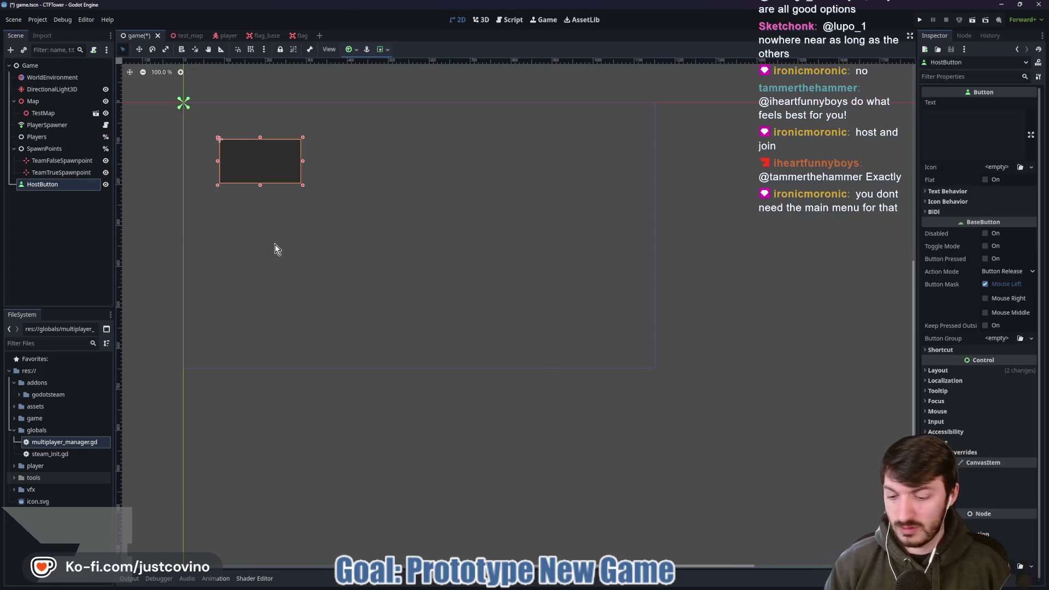
- Duplicate HostButton below the original, rename the copy JoinButton, and save the scene
key("ctrl+d")
key("w")
left_click_drag(257, 161, 254, 250)
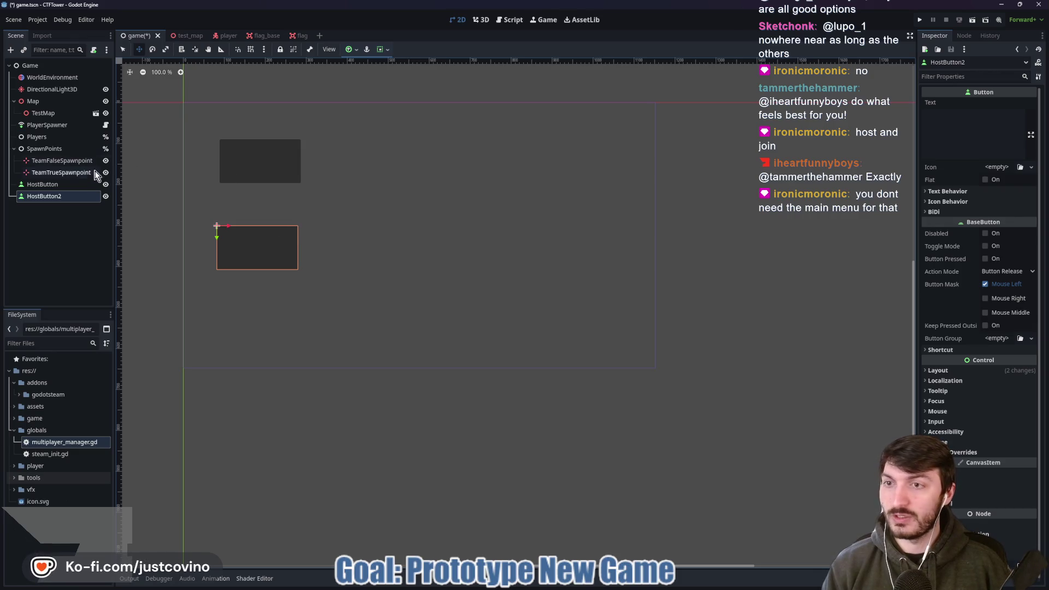
left_click(64, 185)
double_click(58, 196)
type("JoinButton")
key("Return")
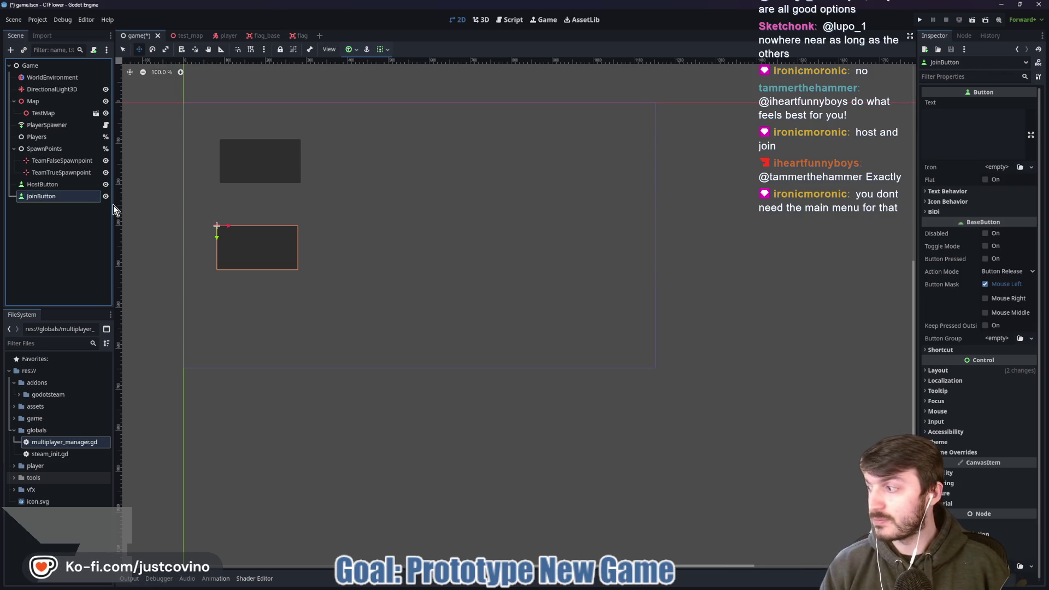
key("ctrl+s")
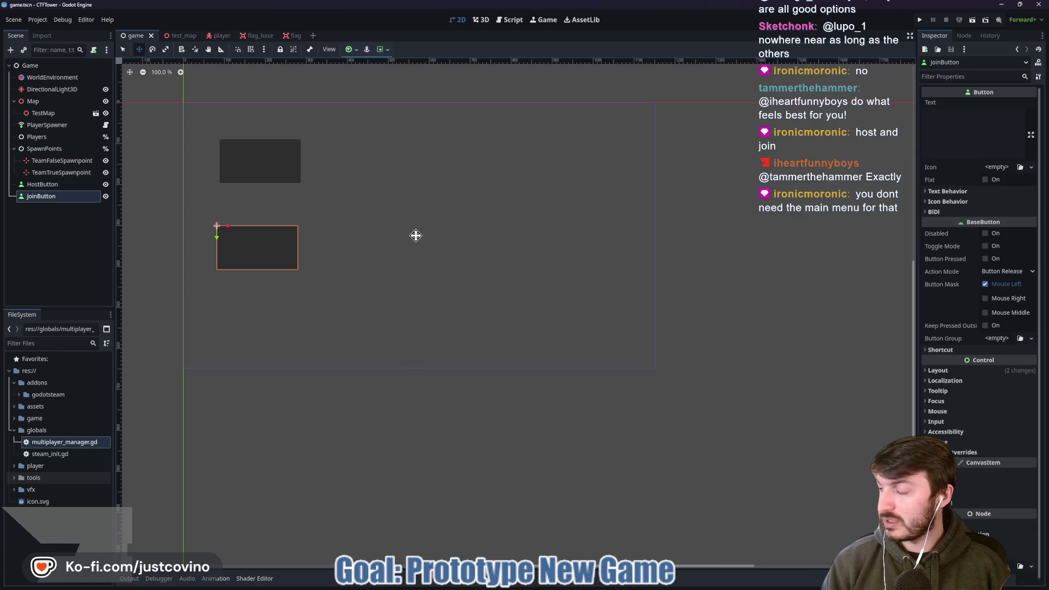
- Set the button labels to 'Join' and 'Host' in the Text field and save the scene
left_click_drag(253, 251, 257, 249)
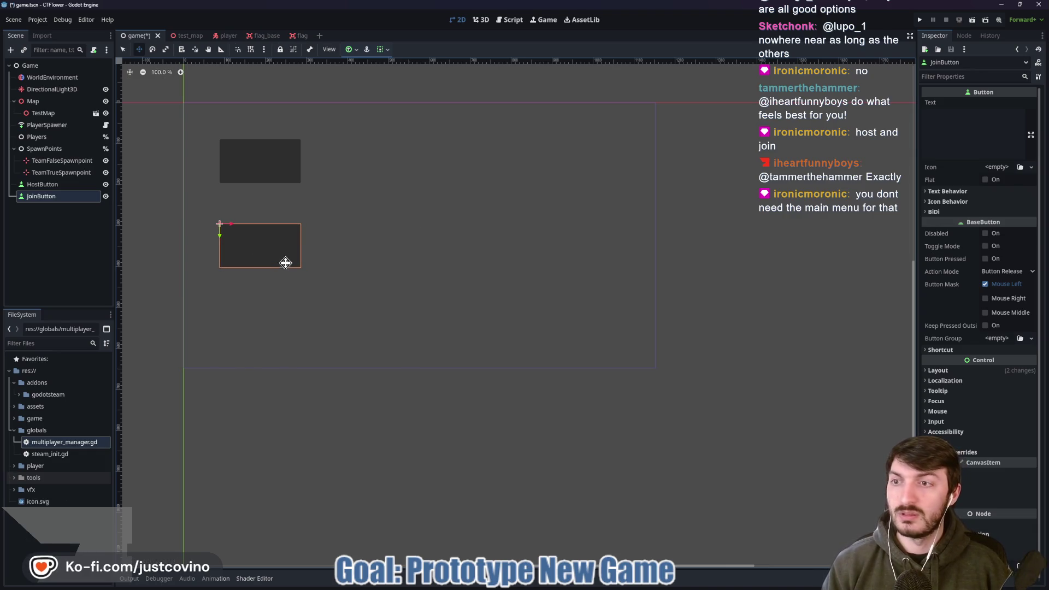
left_click(958, 141)
type("Join")
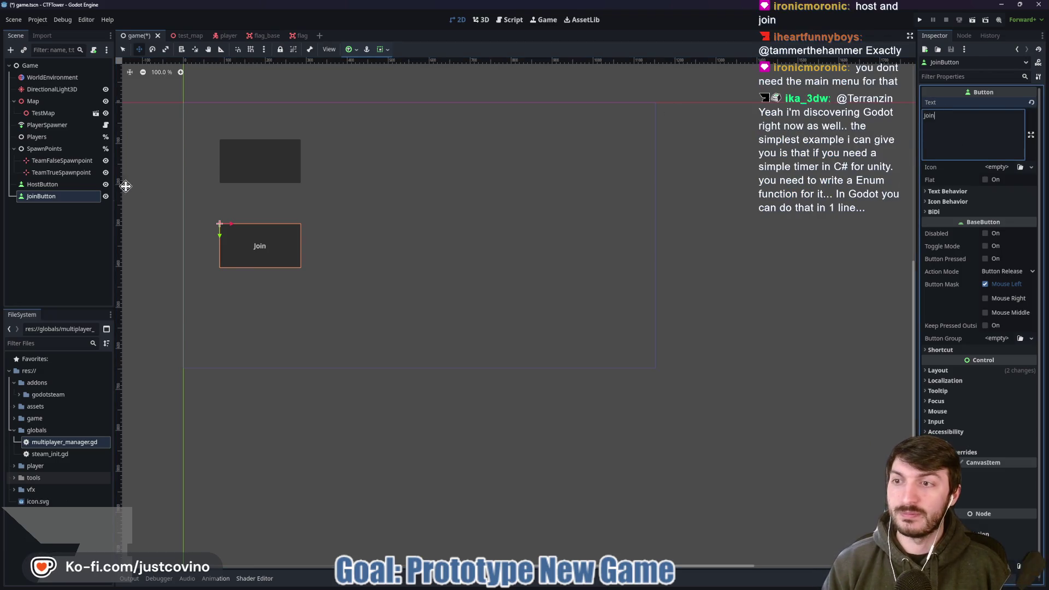
left_click(53, 186)
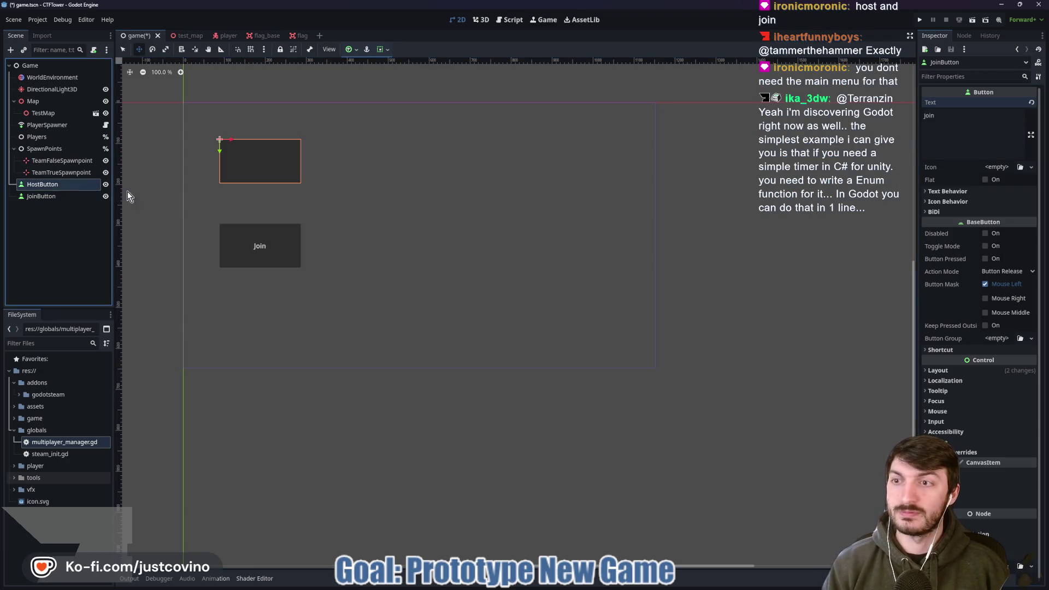
left_click(986, 121)
type("Host")
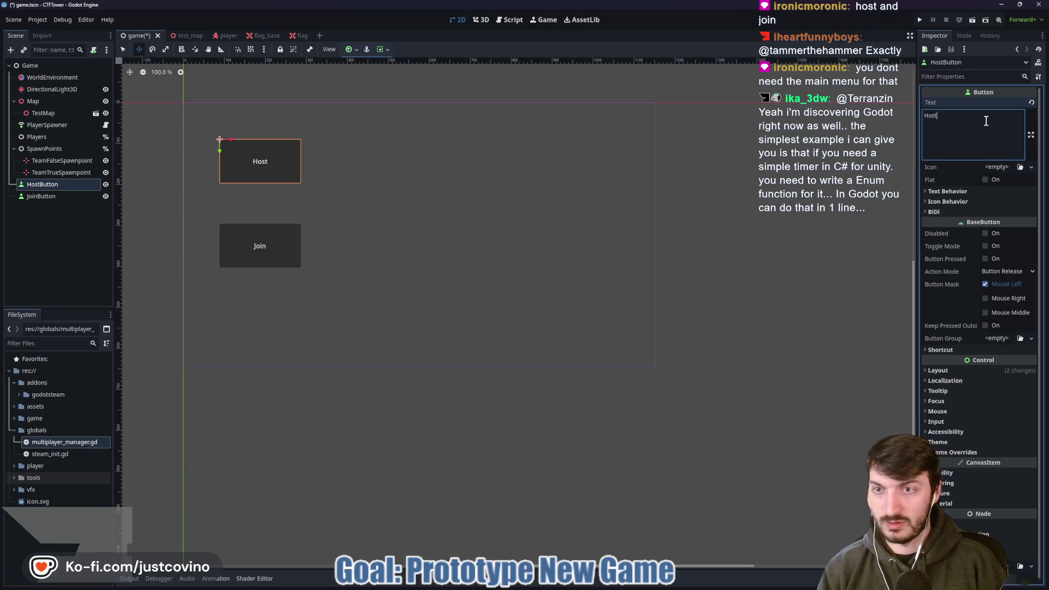
left_click(452, 219)
key("ctrl+s")
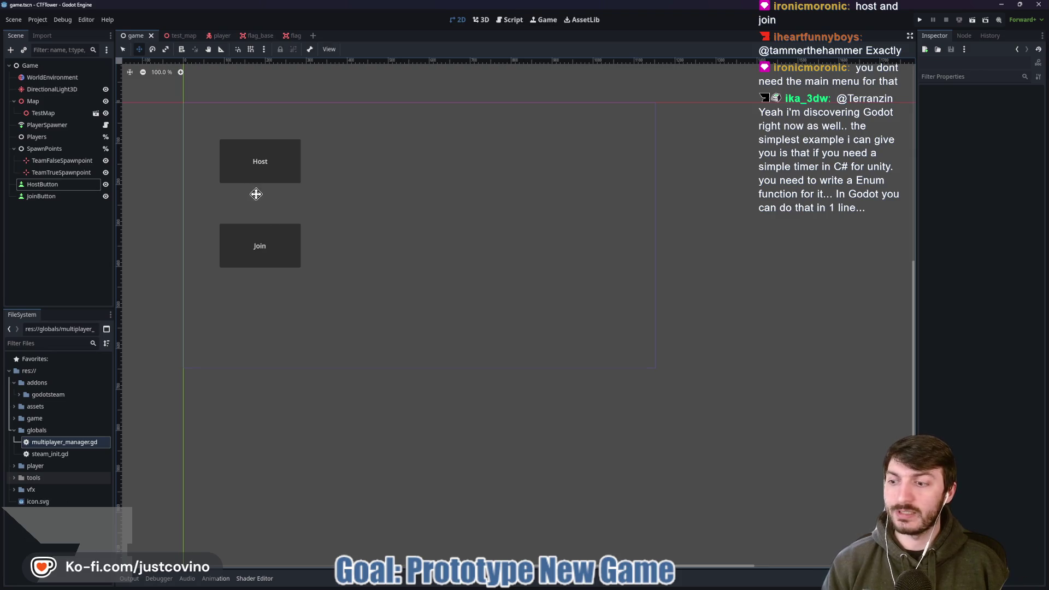
left_click(49, 113)
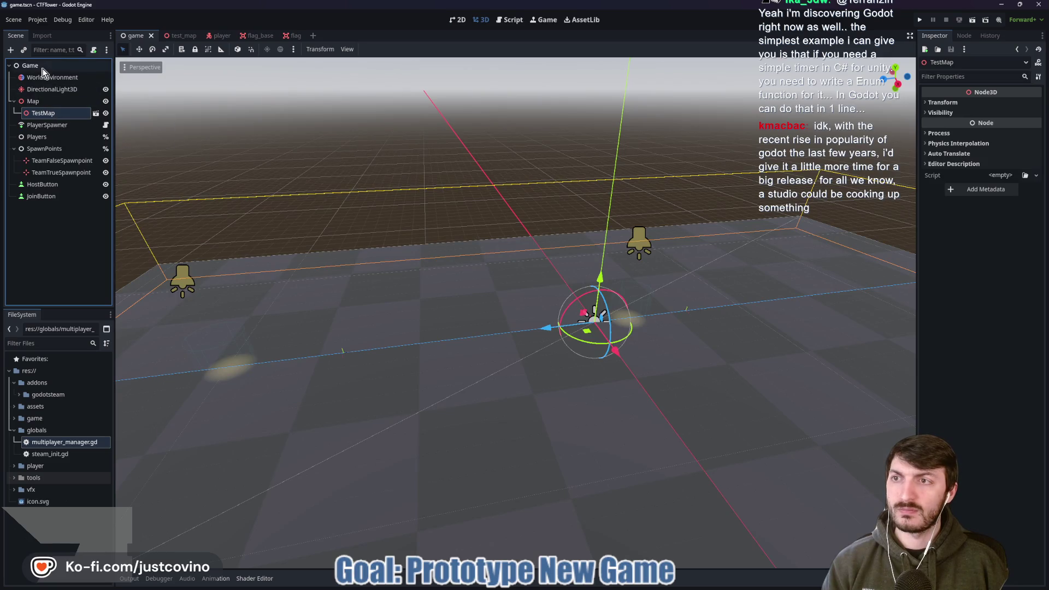
left_click(42, 68)
left_click(458, 19)
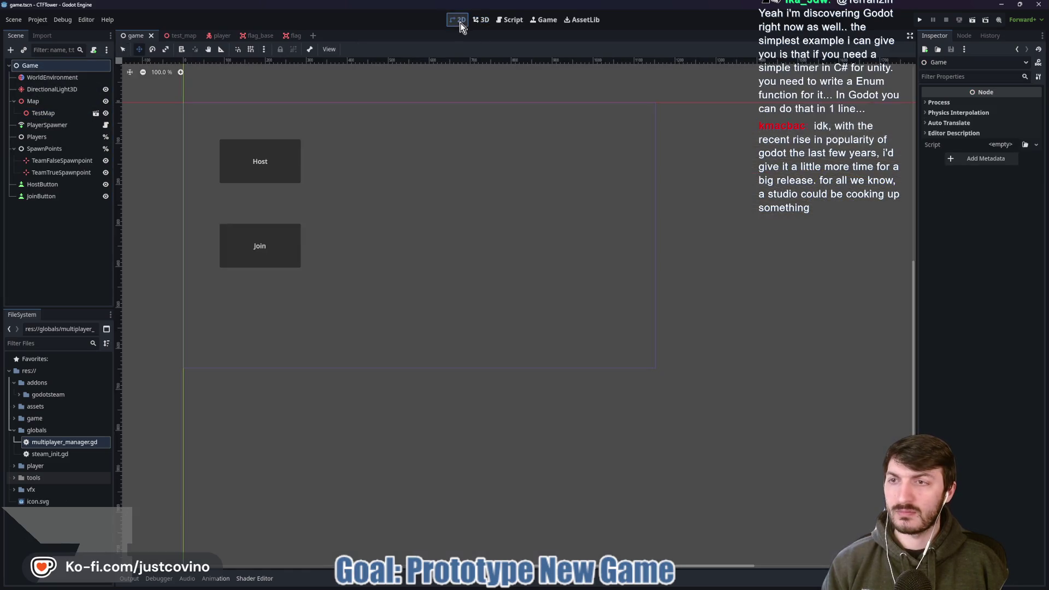
- Attach a new game.gd script to Game with class_name Game and no template functions
left_click(93, 50)
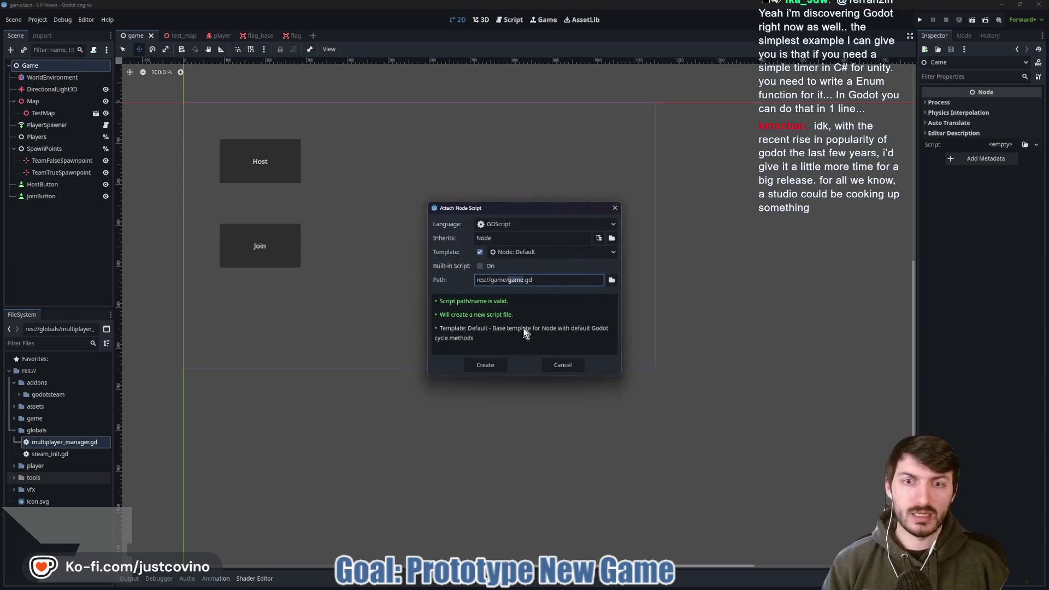
left_click(485, 363)
type("lass_name Game extends Node")
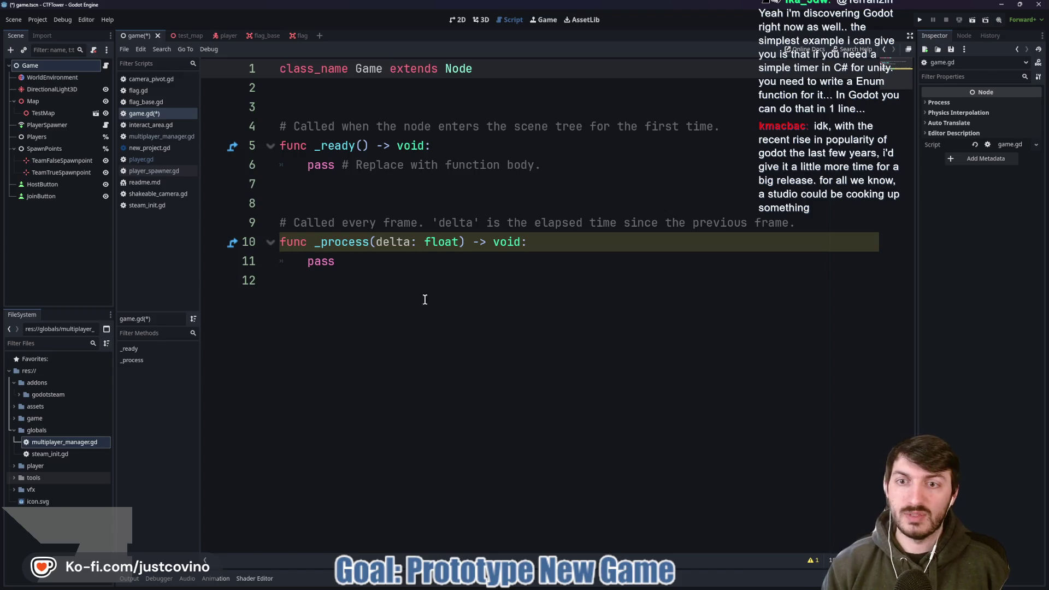
left_click_drag(284, 281, 255, 124)
key("BackSpace")
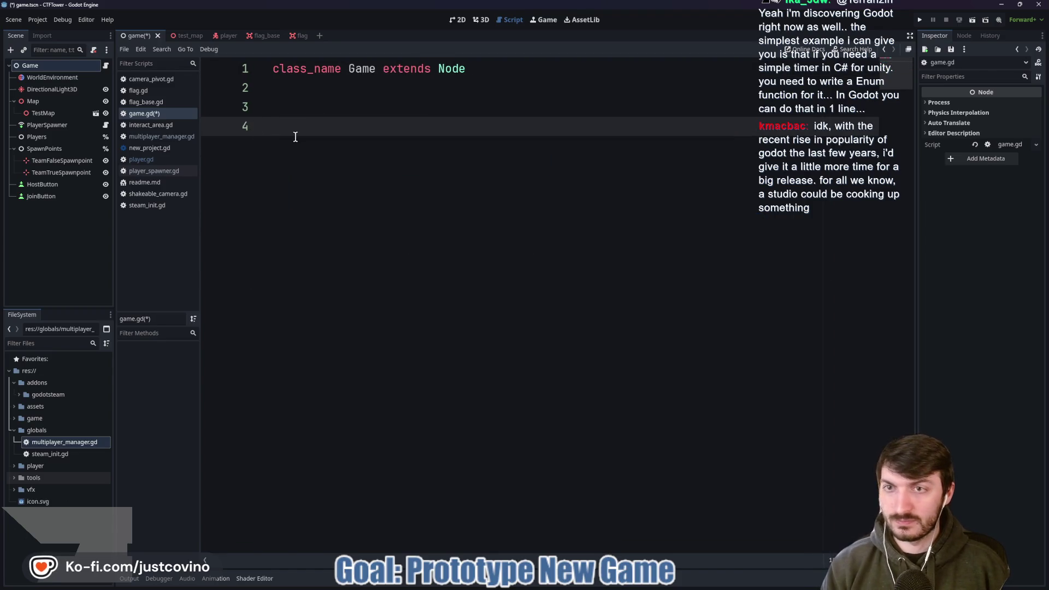
key("BackSpace")
key("BackSpace")
key("ctrl+s")
- Connect HostButton and JoinButton pressed signals to _on_host_button_pressed and _on_join_button_pressed
left_click(39, 184)
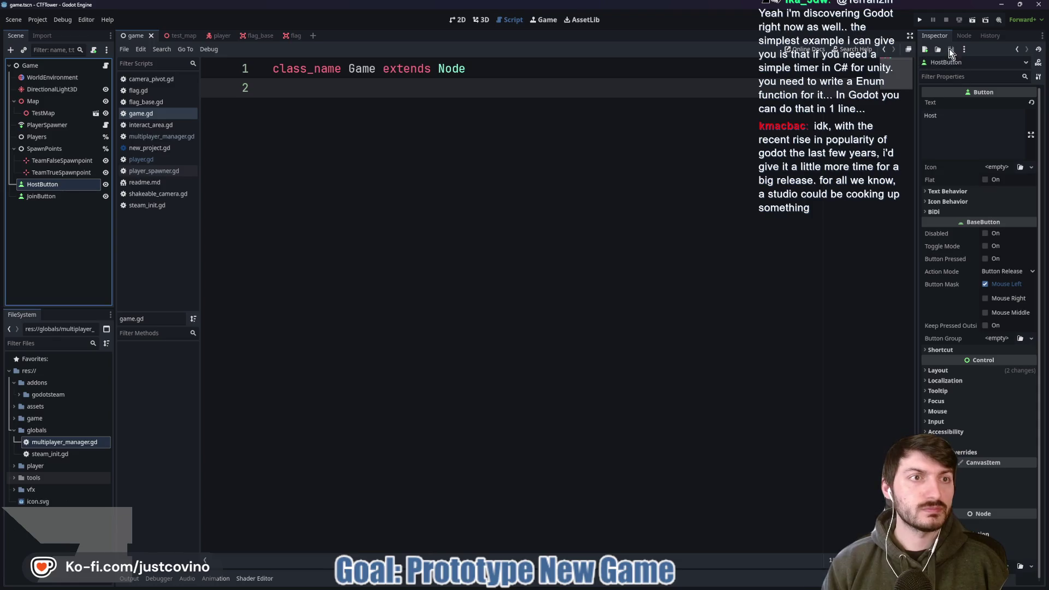
left_click(963, 35)
double_click(953, 115)
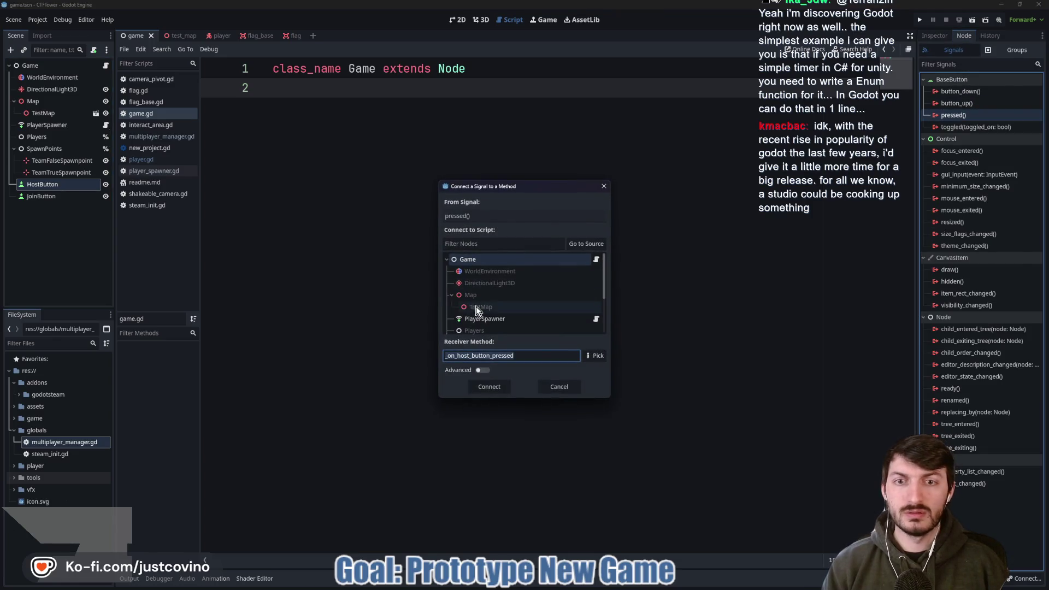
left_click(478, 388)
left_click(386, 271)
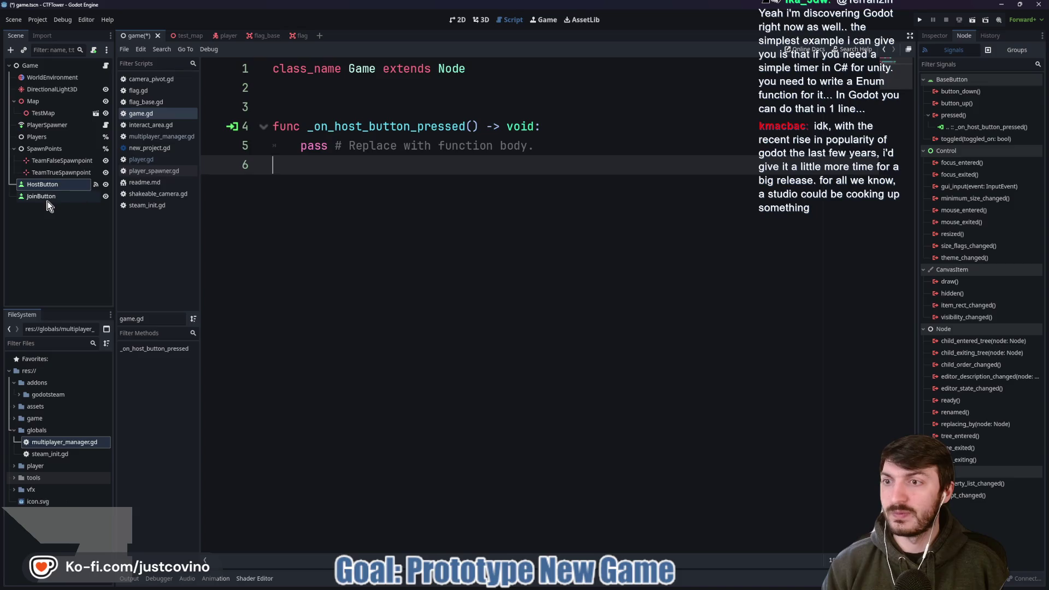
left_click(41, 196)
double_click(963, 116)
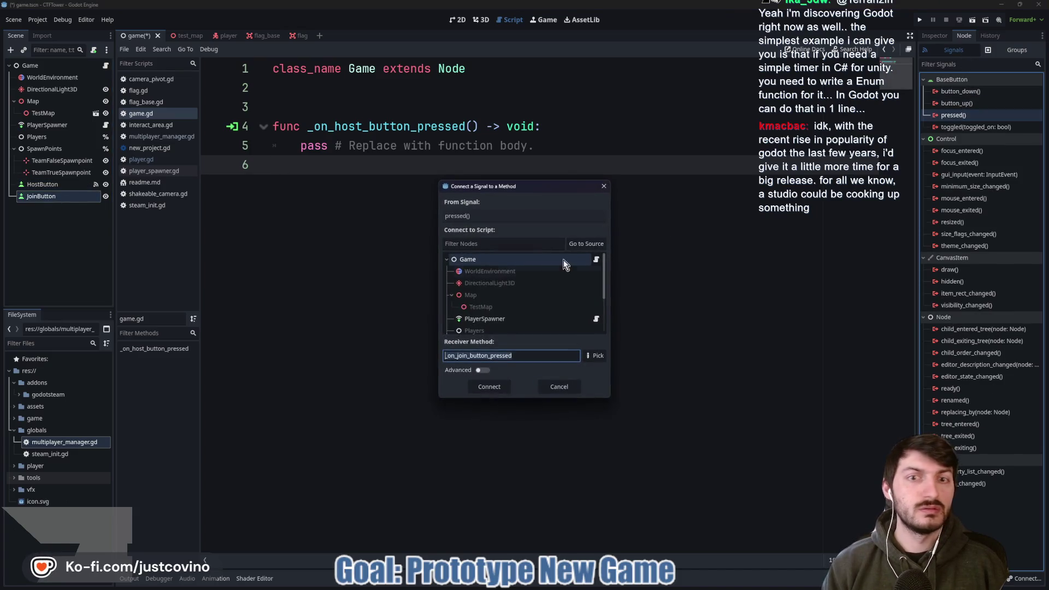
left_click(489, 386)
left_click(407, 185)
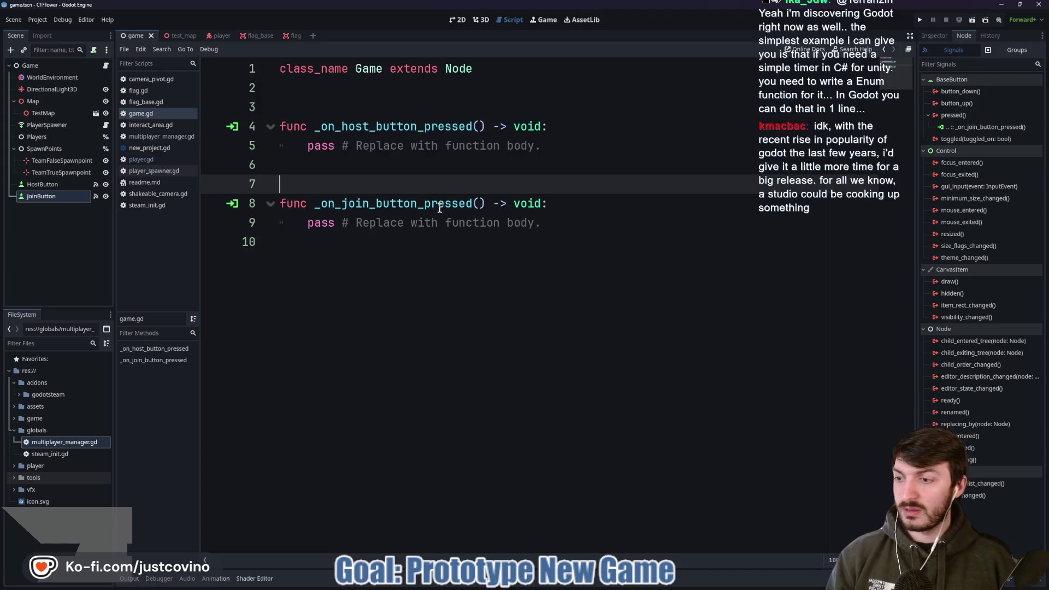
left_click(300, 103)
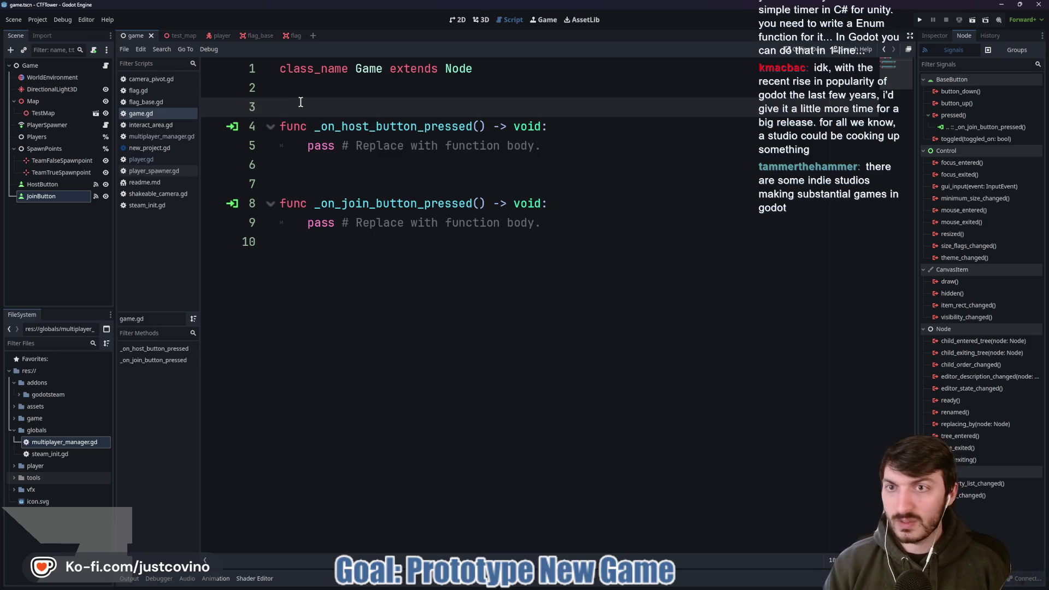
key("Return")
key("Return")
key("Return")
left_click(300, 119)
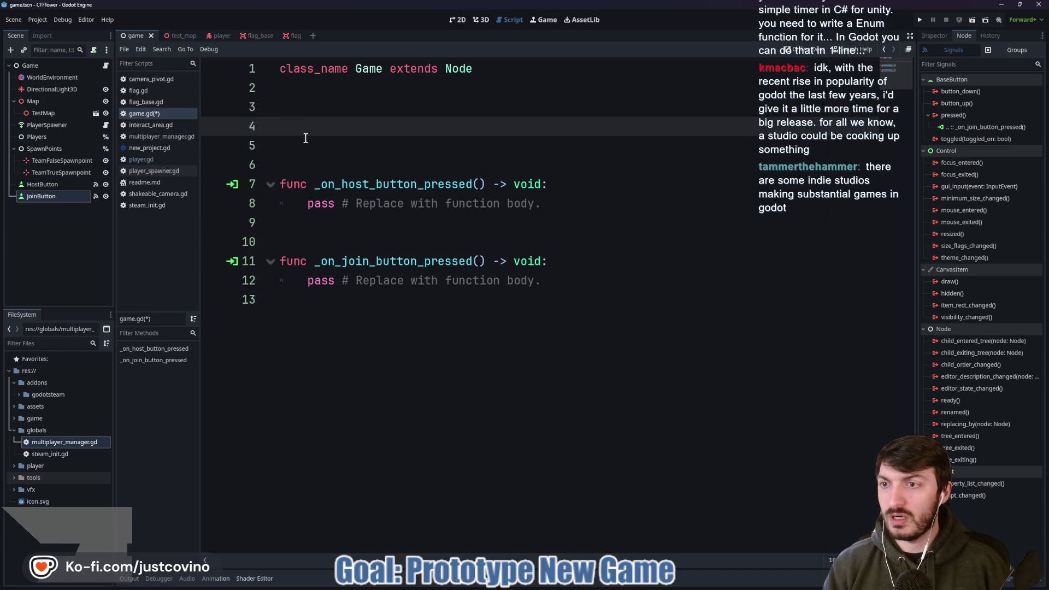
left_click(54, 185)
left_click(54, 185, "ctrl")
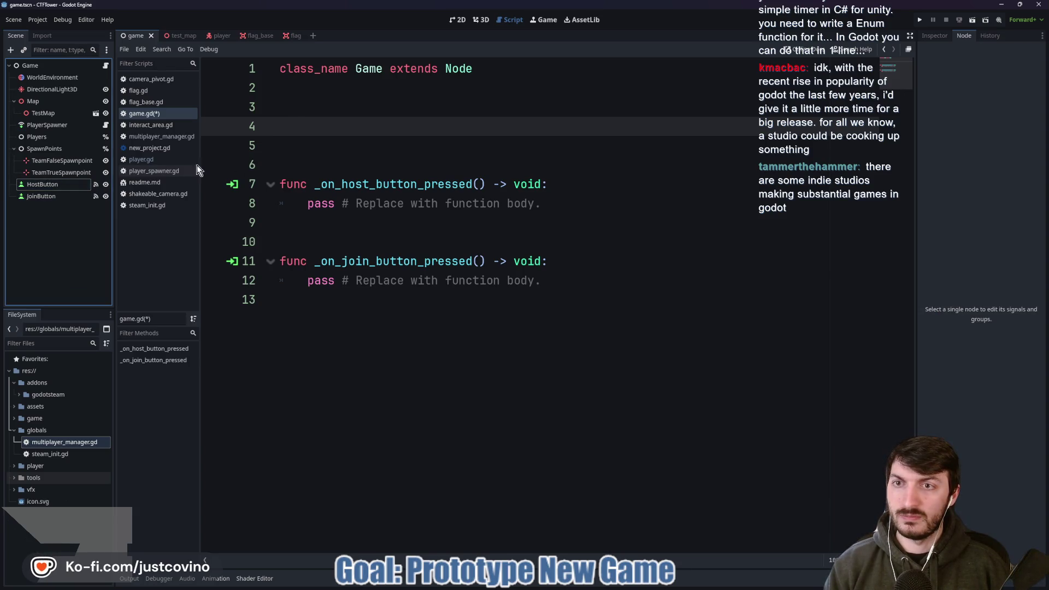
left_click_drag(54, 185, 284, 127)
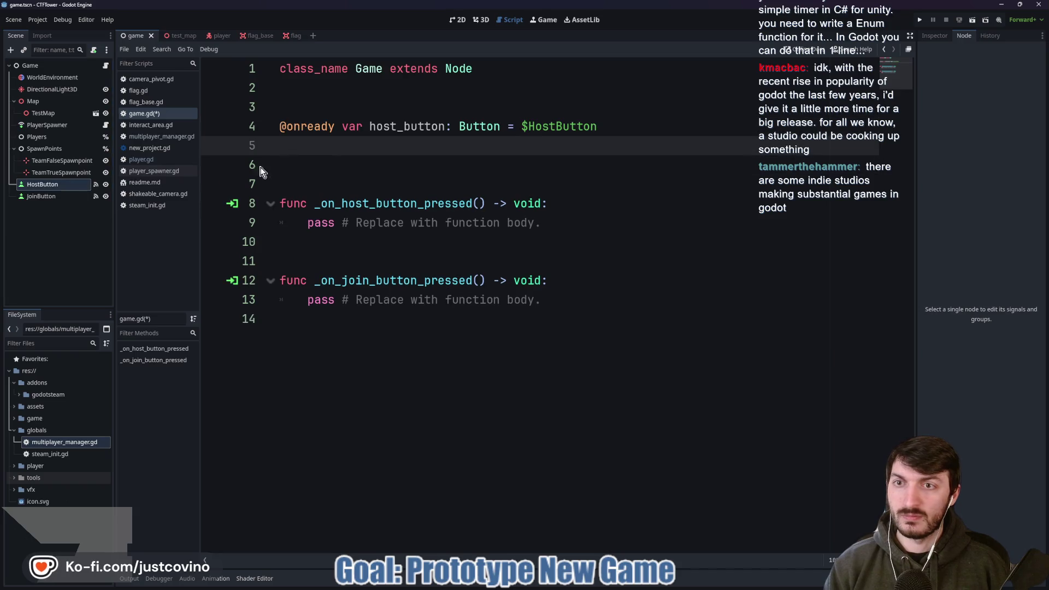
left_click(61, 196)
left_click(61, 197, "ctrl")
left_click_drag(57, 198, 290, 156)
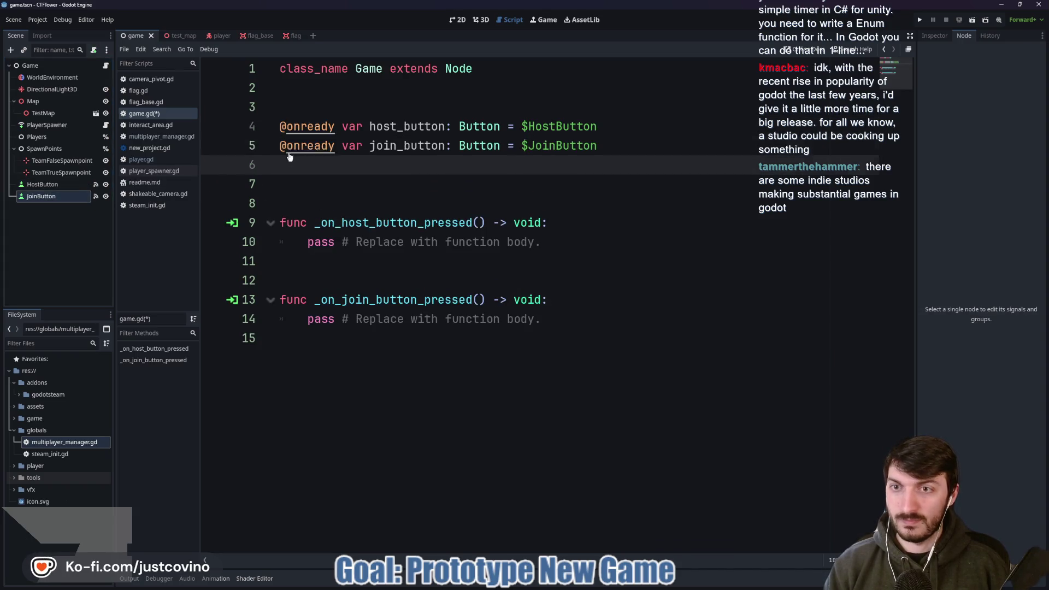
left_click(370, 190)
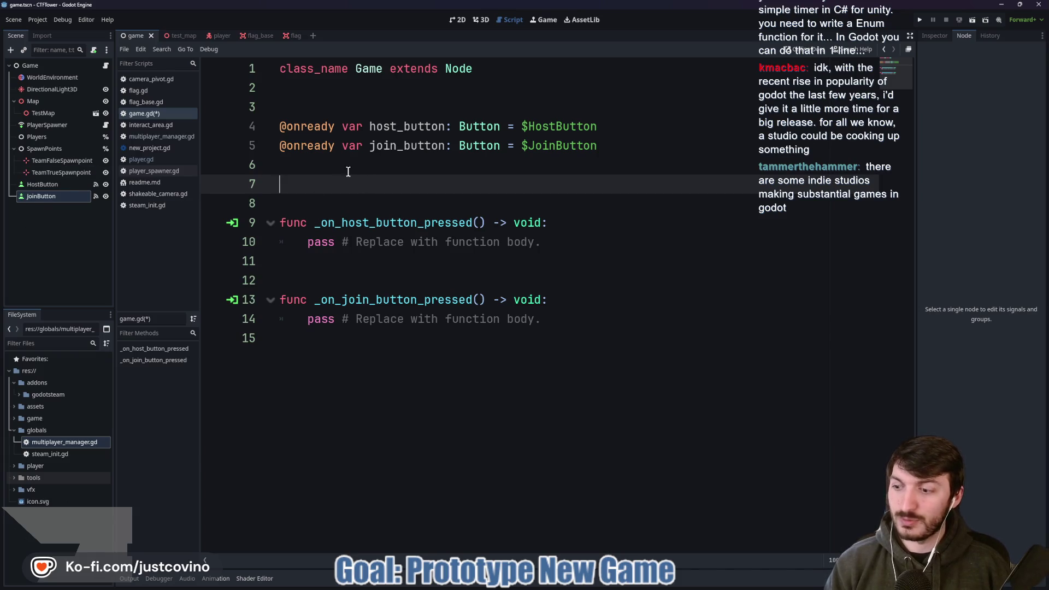
key("Up")
left_click(364, 195)
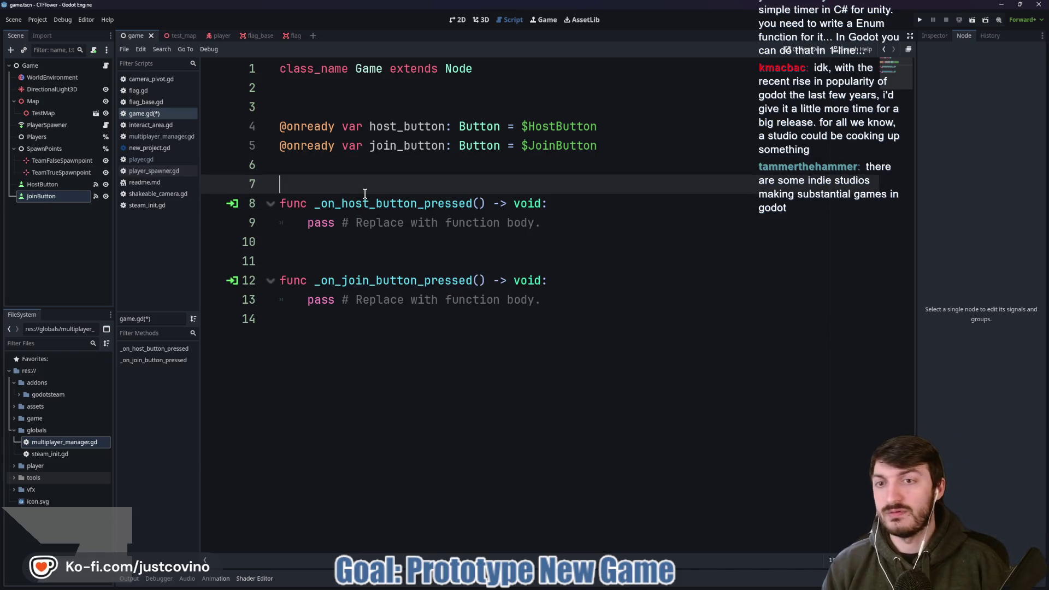
key("BackSpace")
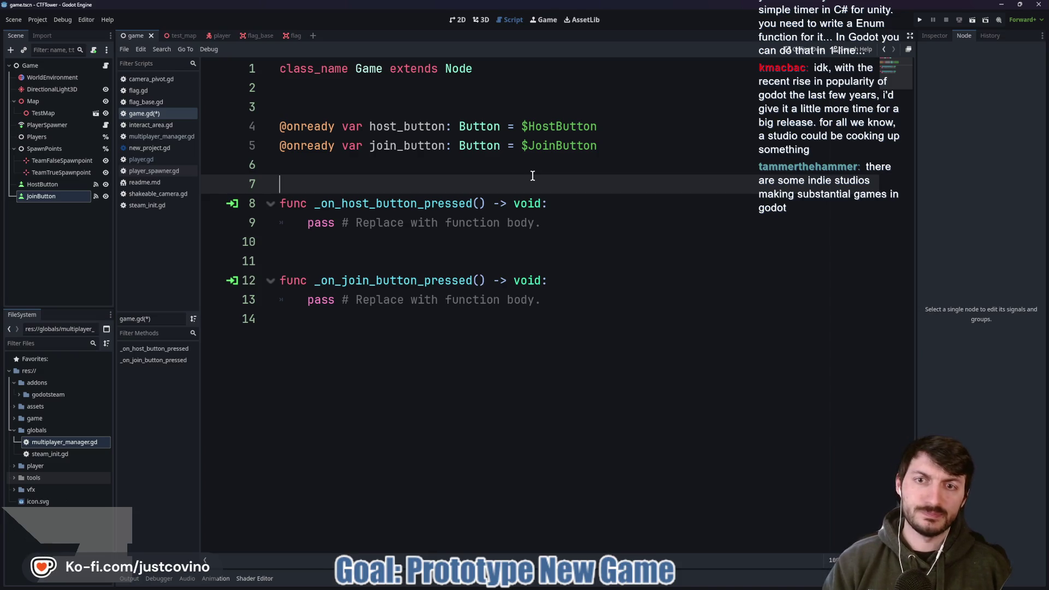
- Write a hide_buttons() -> void function that calls host_button.hide() and join_button.hide(), then save
left_click(380, 376)
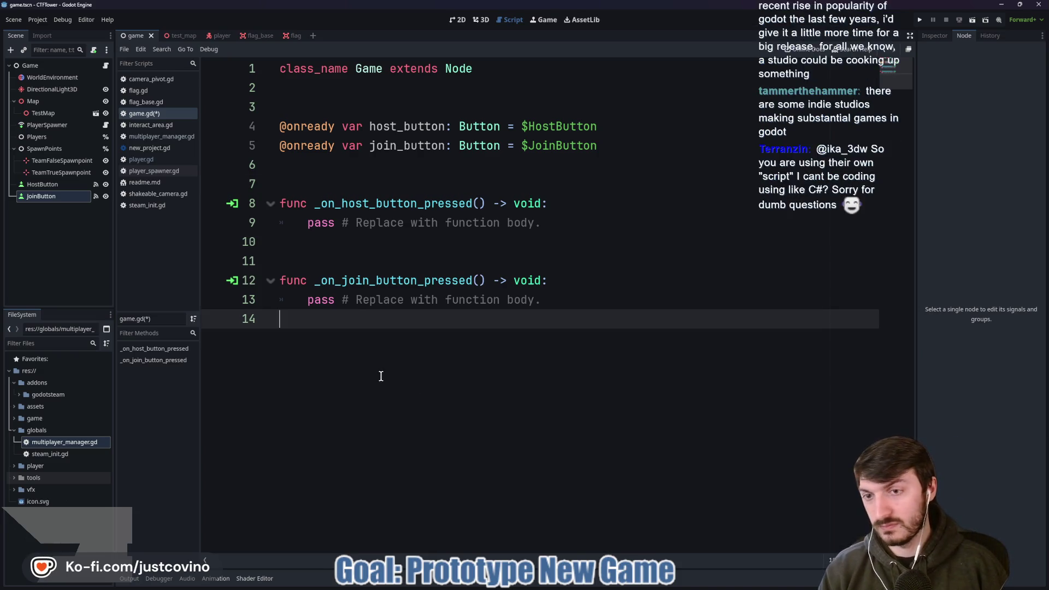
key("Return")
type("fu")
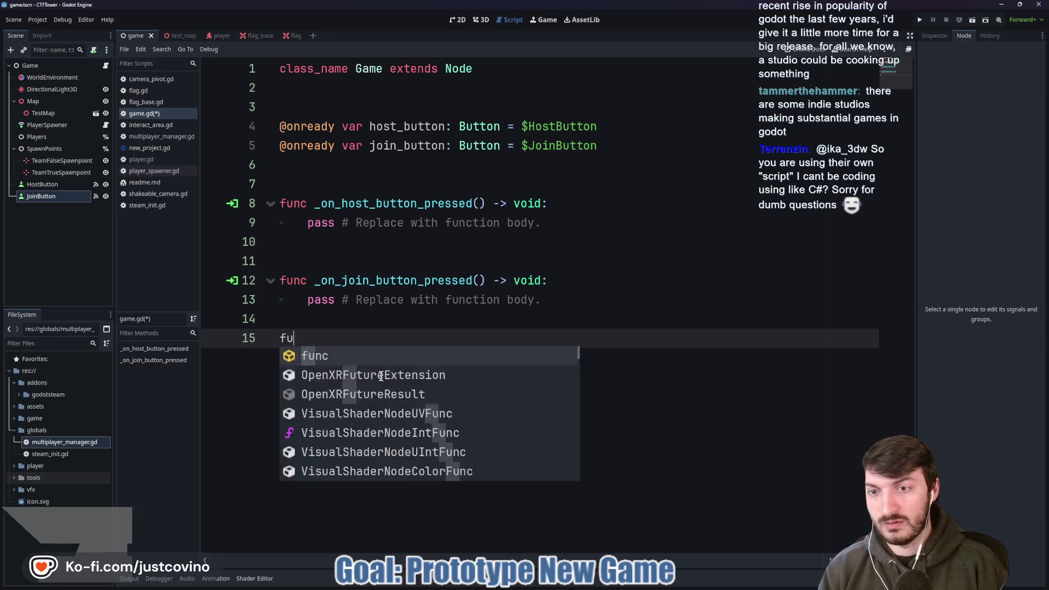
type("nc hide_button")
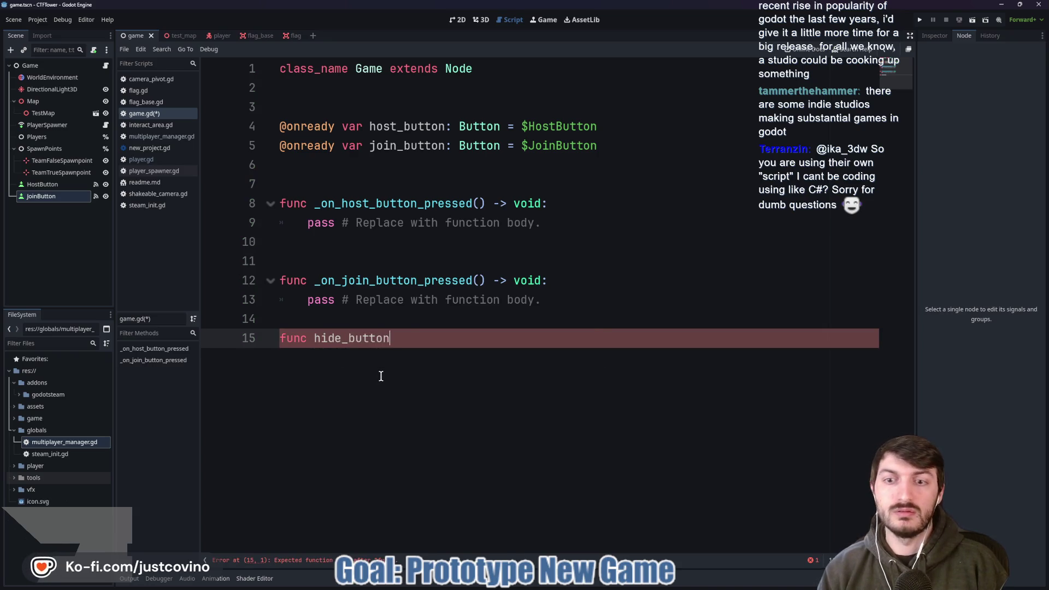
type("s() -> void:")
key("Return")
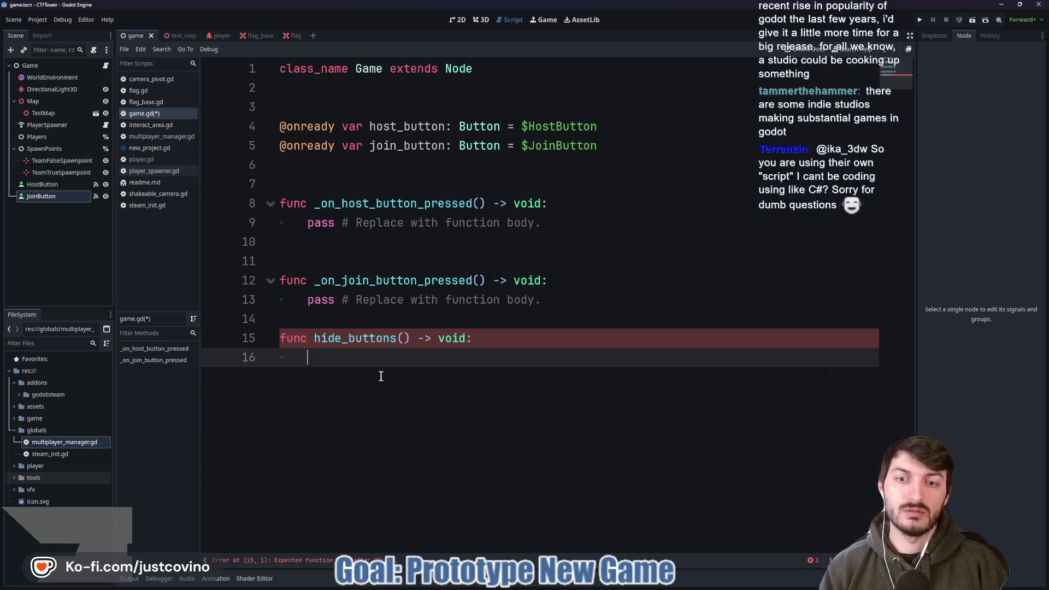
type("host_button.hide")
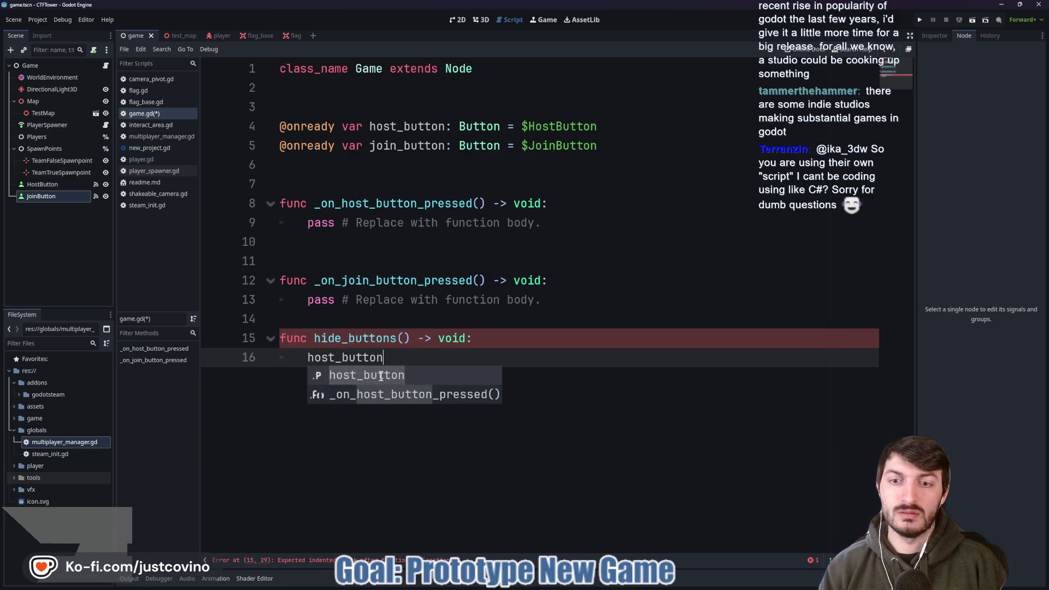
key("Return")
key("Return")
type("join_")
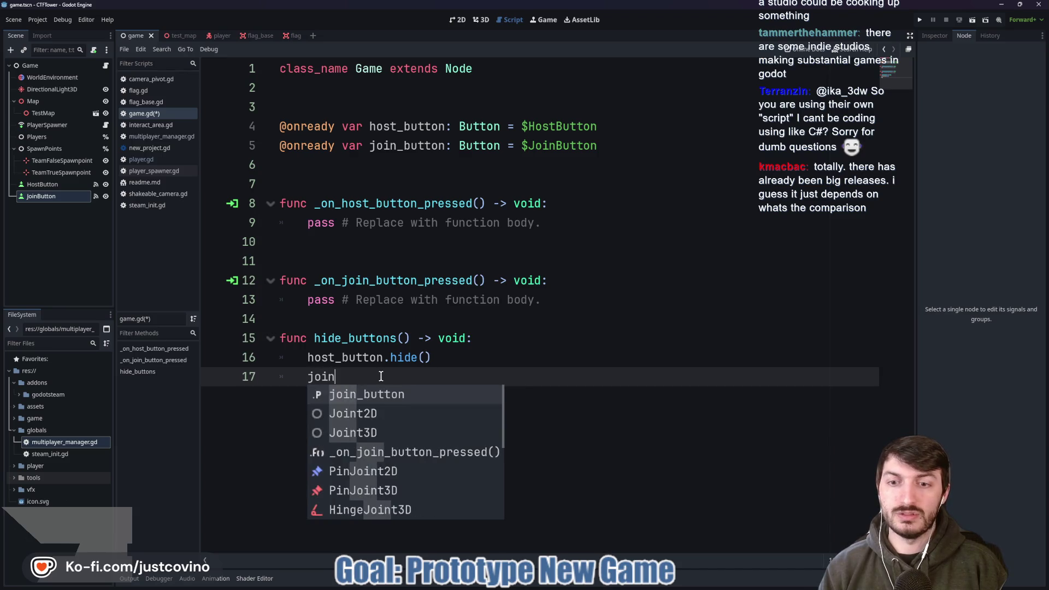
key("Return")
type(".hide")
key("Return")
key("ctrl+s")
left_click(385, 320)
key("Return")
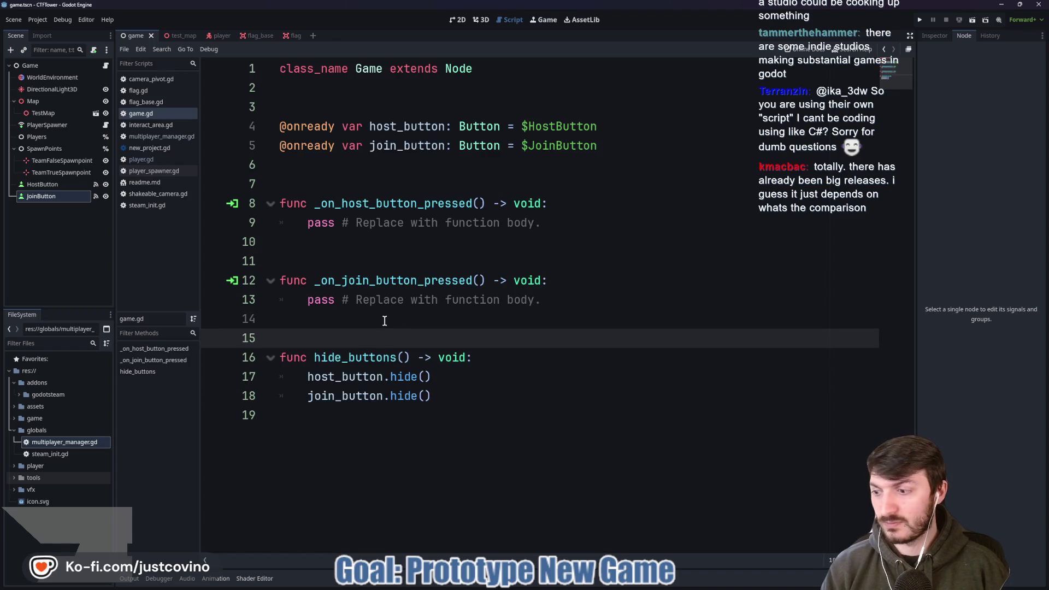
key("ctrl+s")
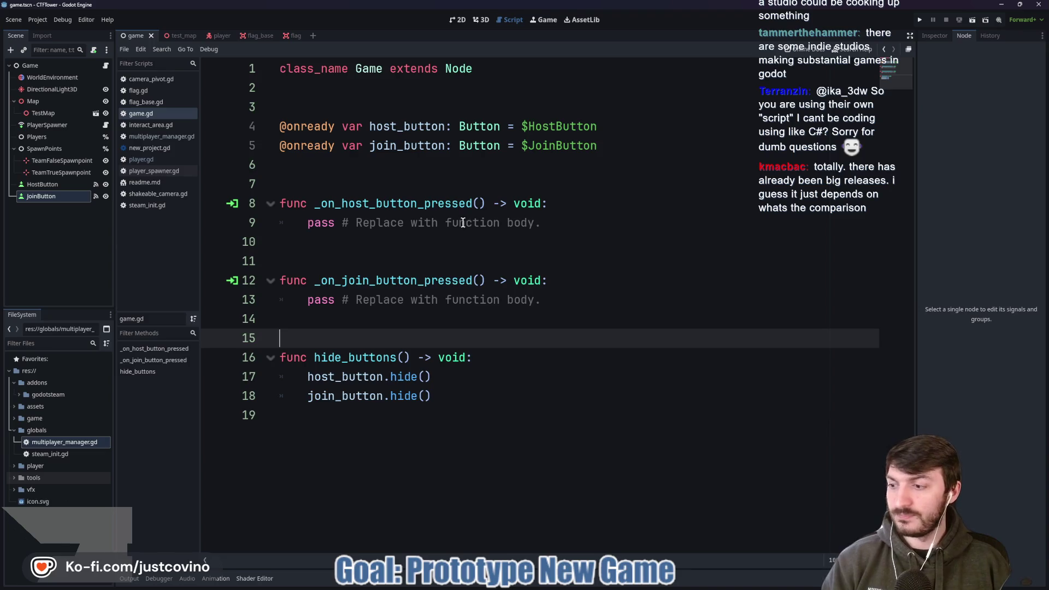
- Look over the empty handler bodies, then switch to the Cooties project window
left_click(433, 222)
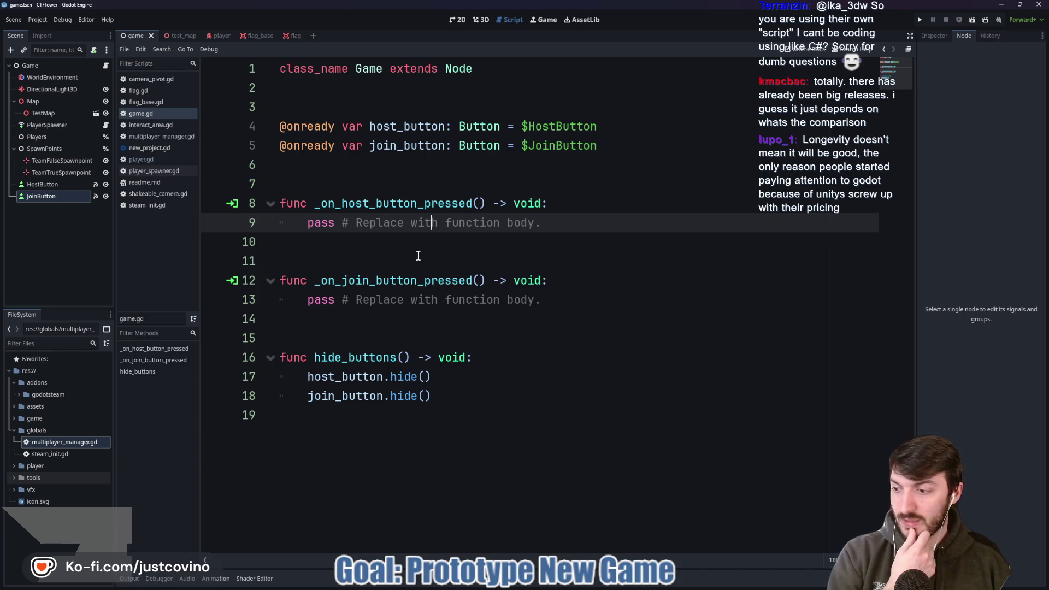
left_click(394, 258)
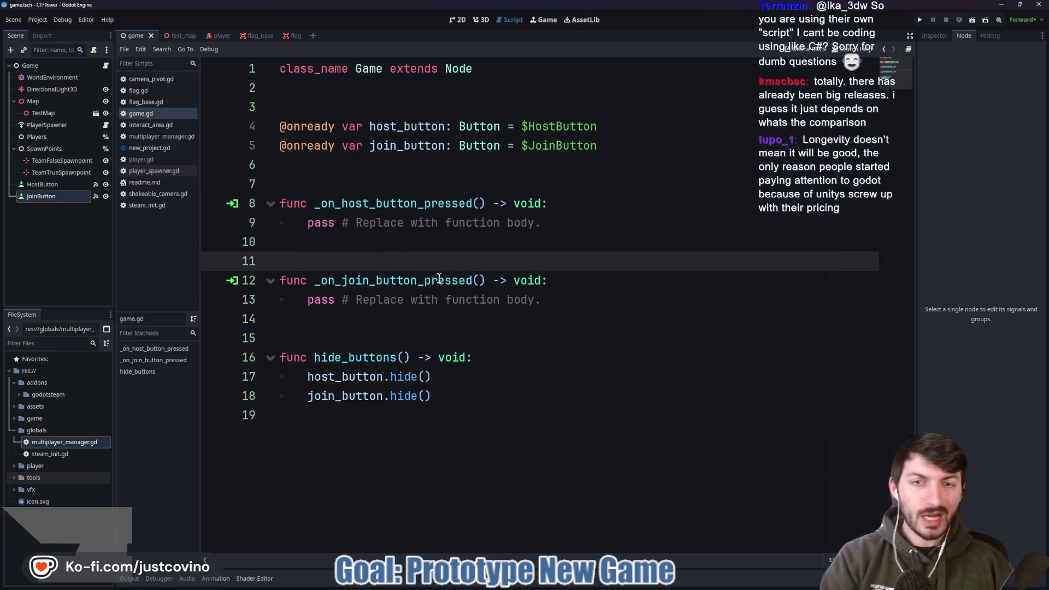
left_click(418, 281)
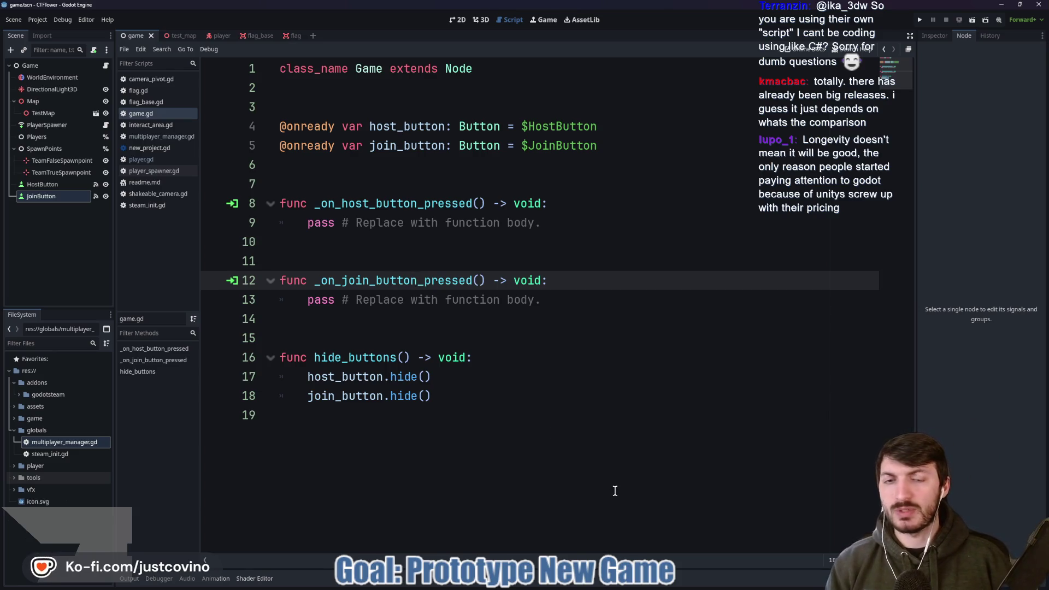
left_click(356, 333)
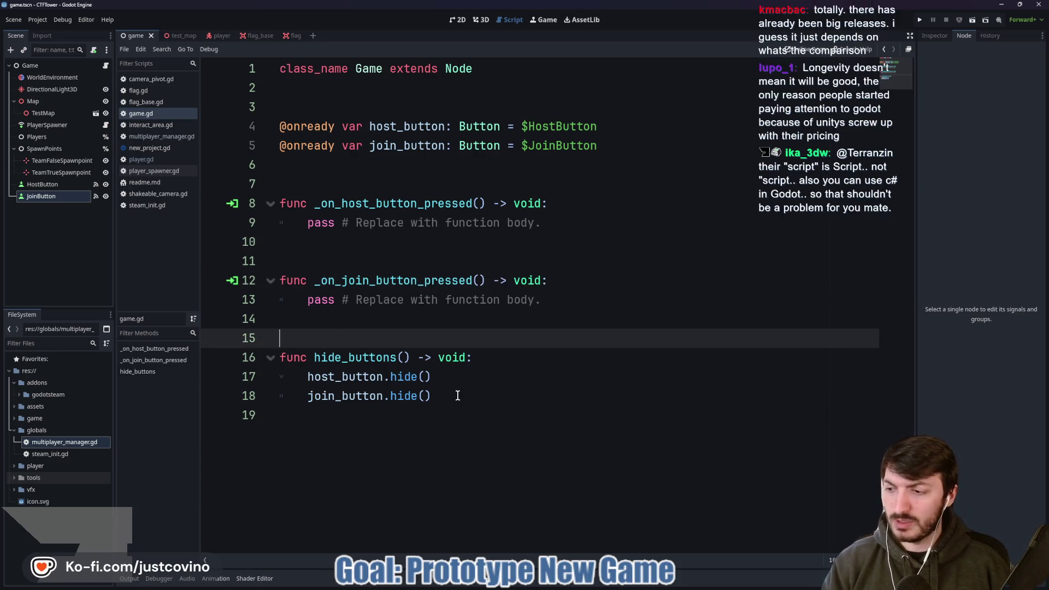
mouse_move(642, 580)
left_click(620, 539)
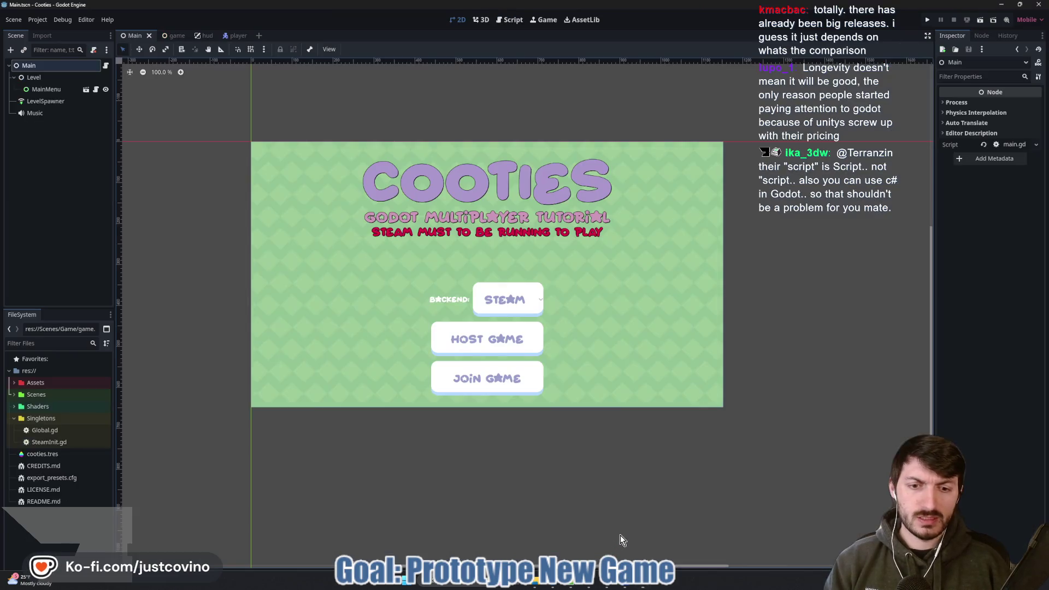
- Open Cooties' main.gd script, then the MainMenu node's main_menu.gd
left_click(105, 65)
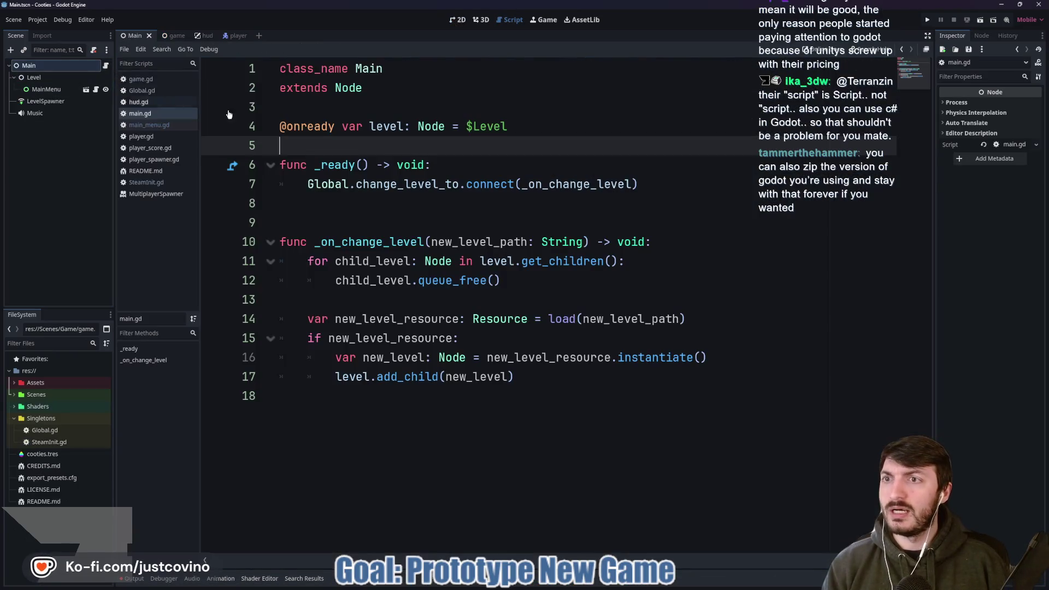
left_click(389, 210)
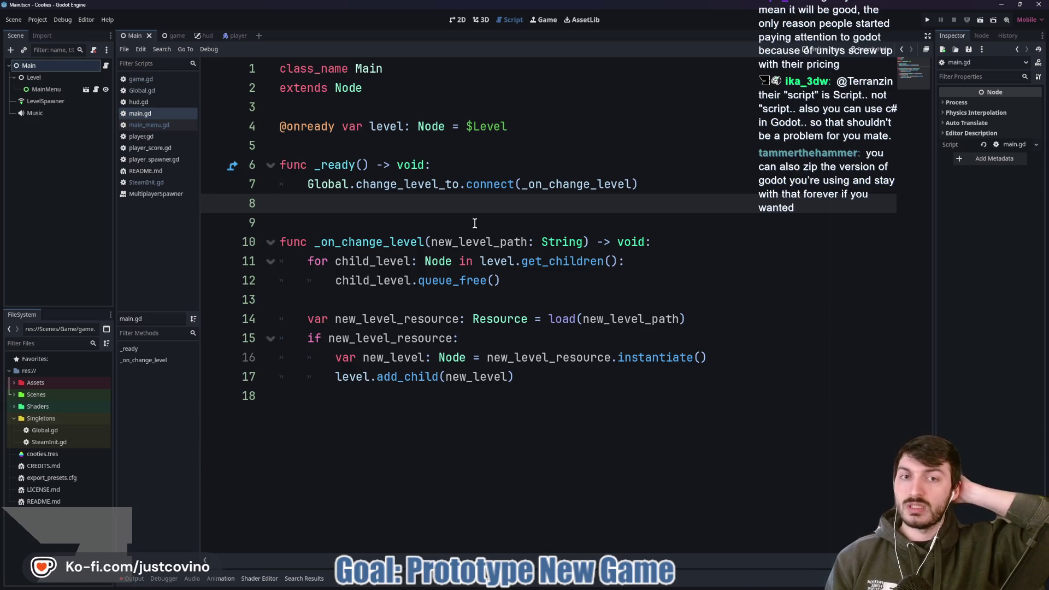
left_click(475, 223)
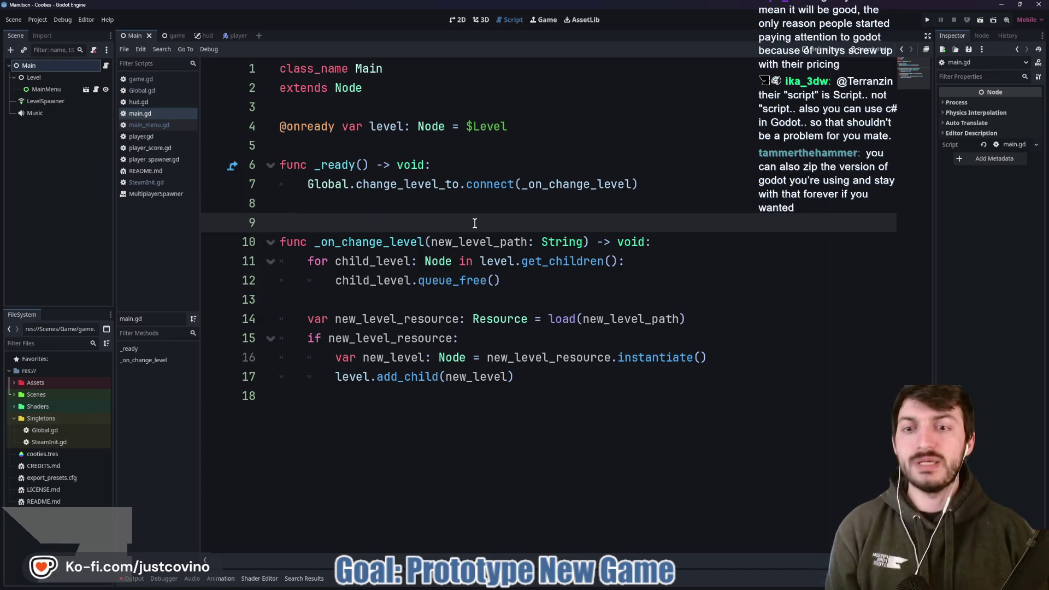
left_click(100, 91)
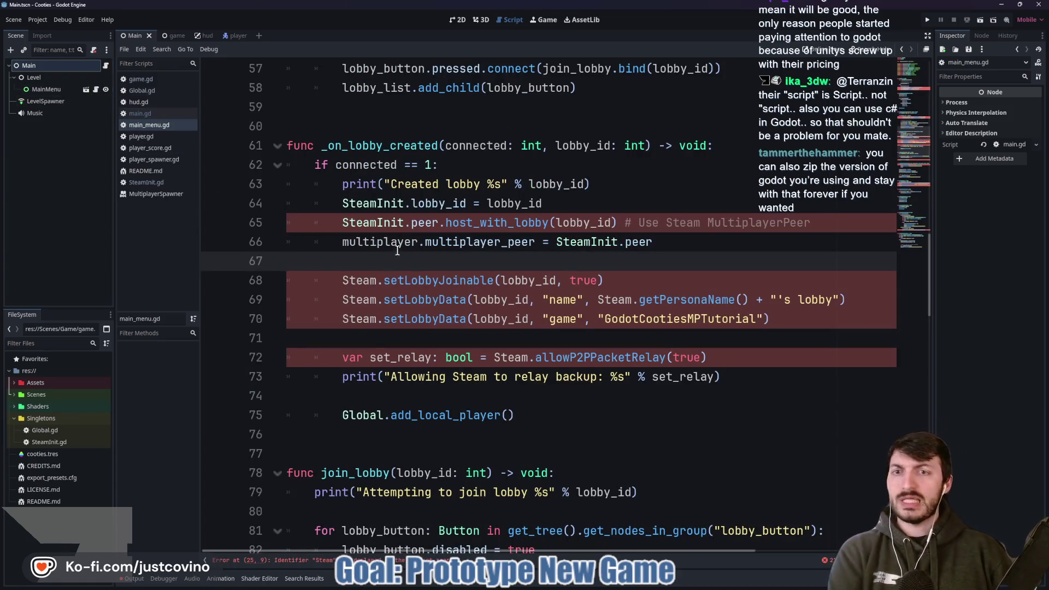
right_click(390, 314)
left_click(367, 263)
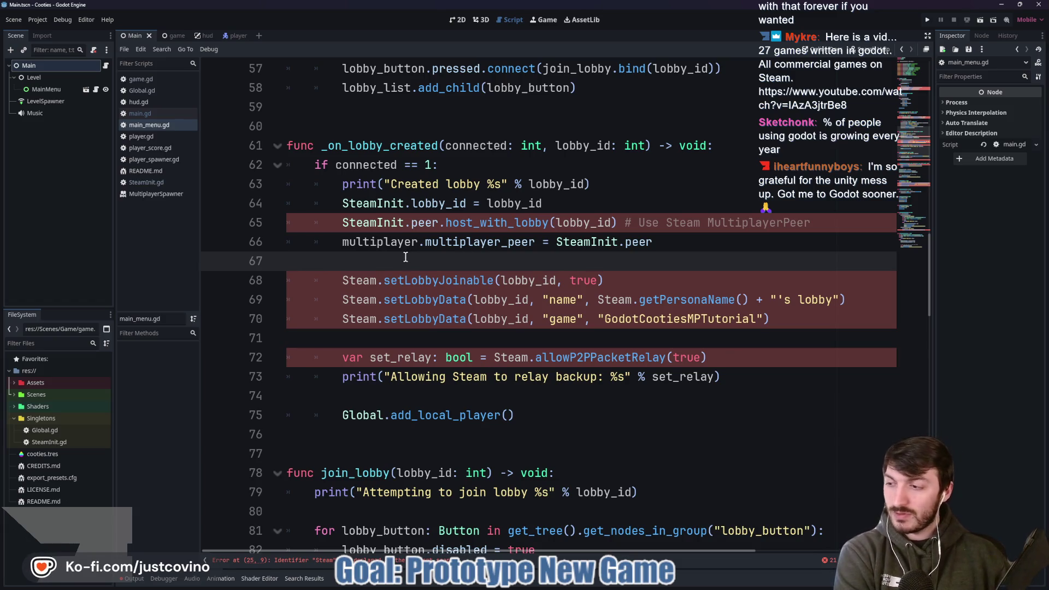
- Scroll through main_menu.gd's lobby code, noting the get_lobbies call on line 42
scroll(405, 256, "up", 3)
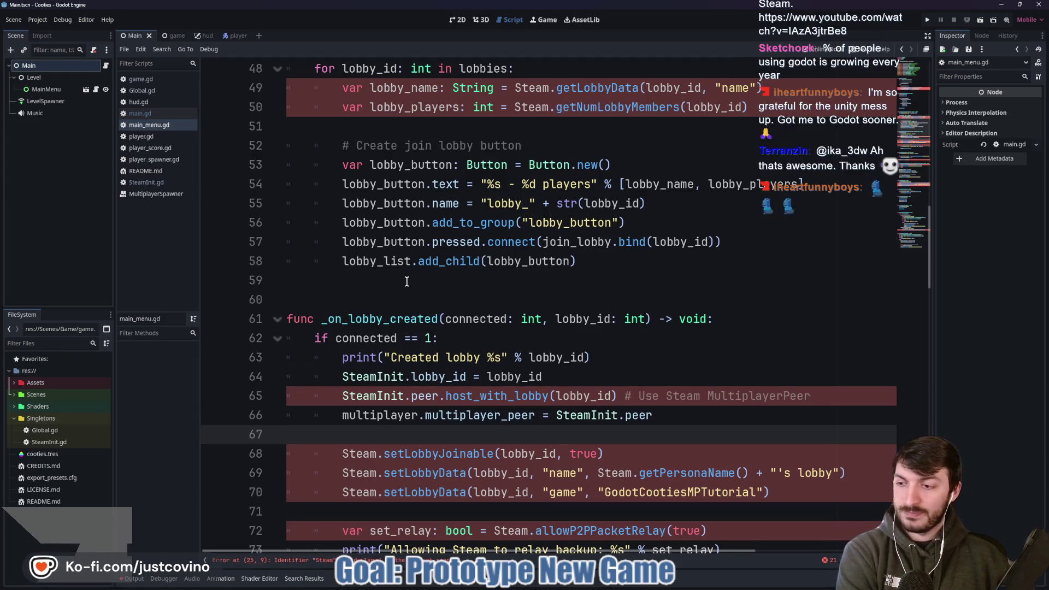
left_click(407, 281)
scroll(407, 281, "up", 2)
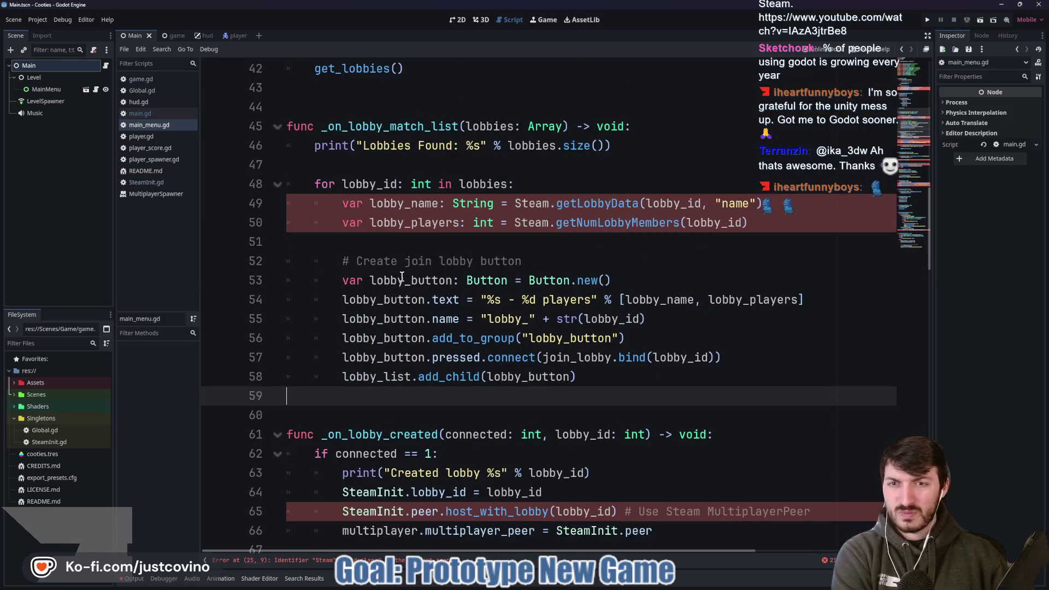
scroll(398, 271, "up", 2)
scroll(398, 271, "up", 6)
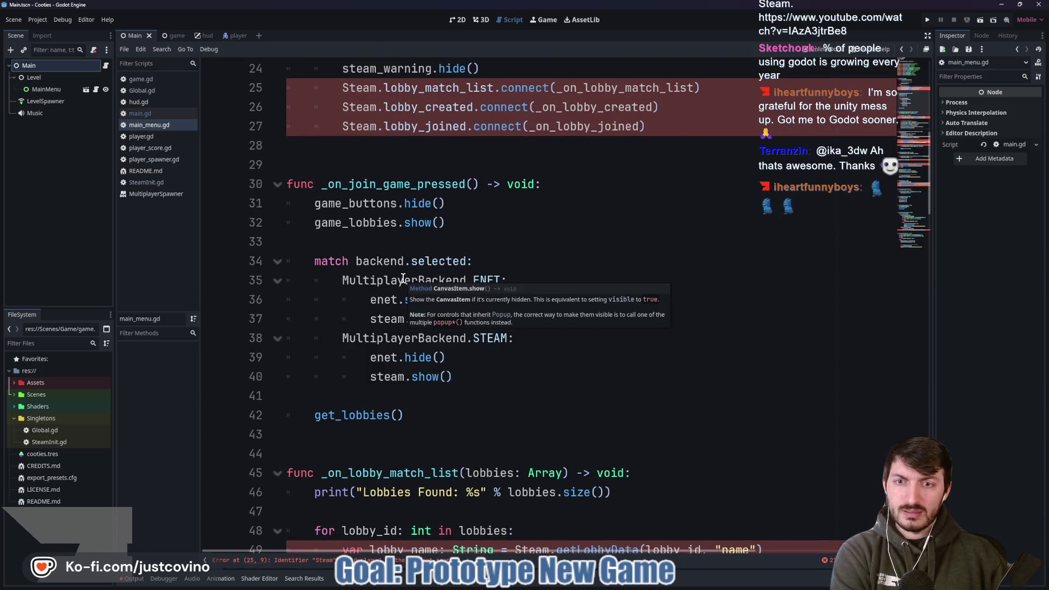
scroll(401, 315, "down", 1)
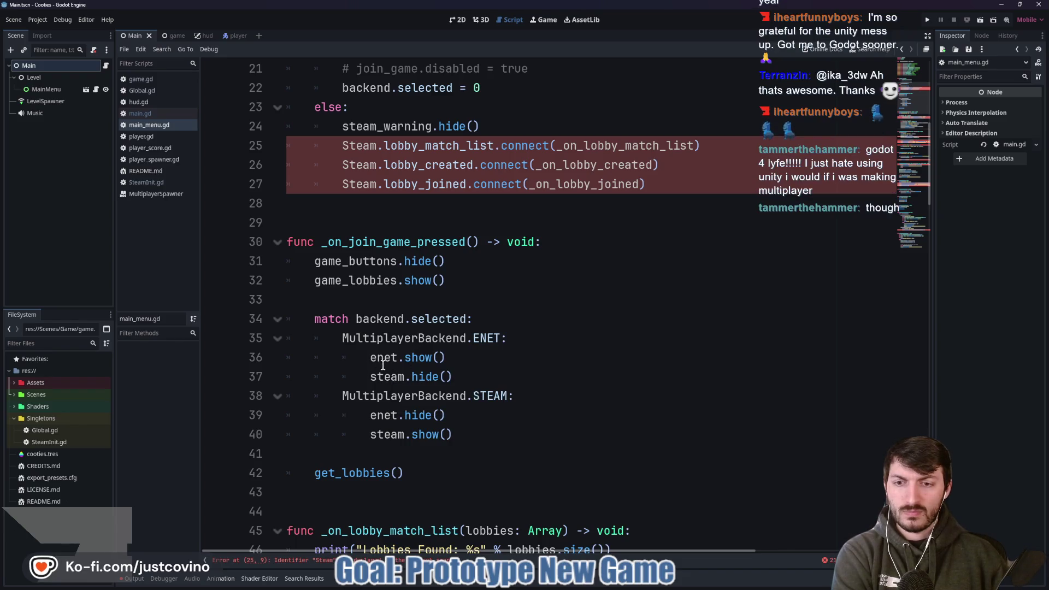
left_click(361, 467)
scroll(515, 373, "up", 5)
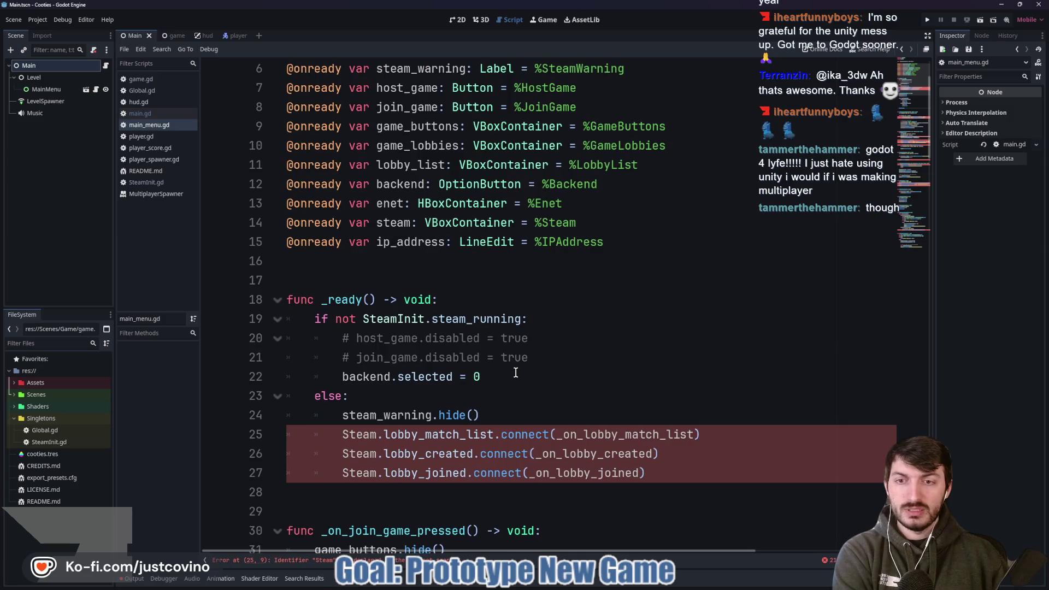
scroll(516, 372, "down", 2)
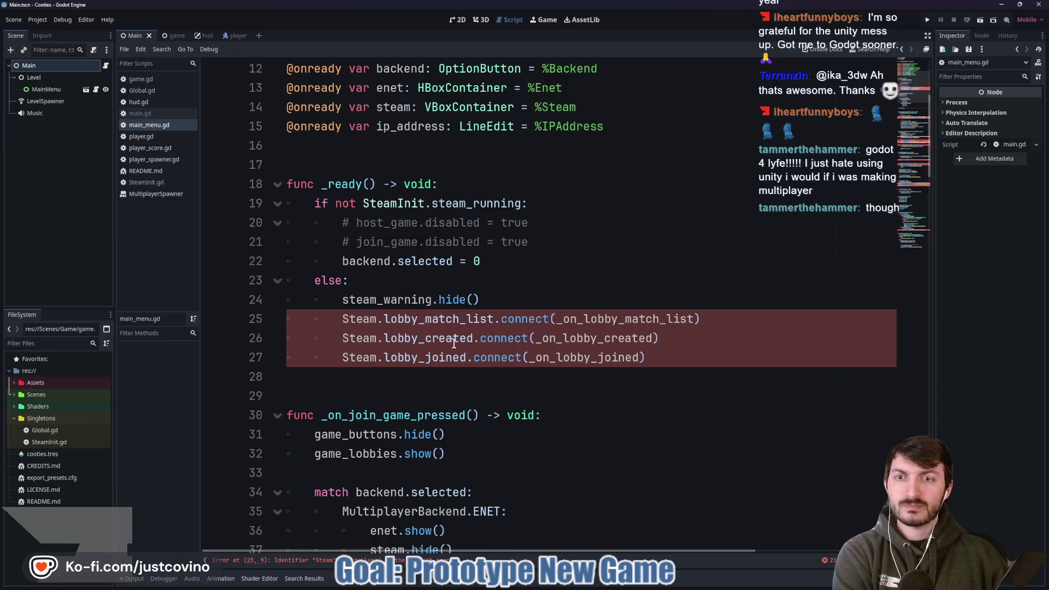
scroll(426, 327, "down", 8)
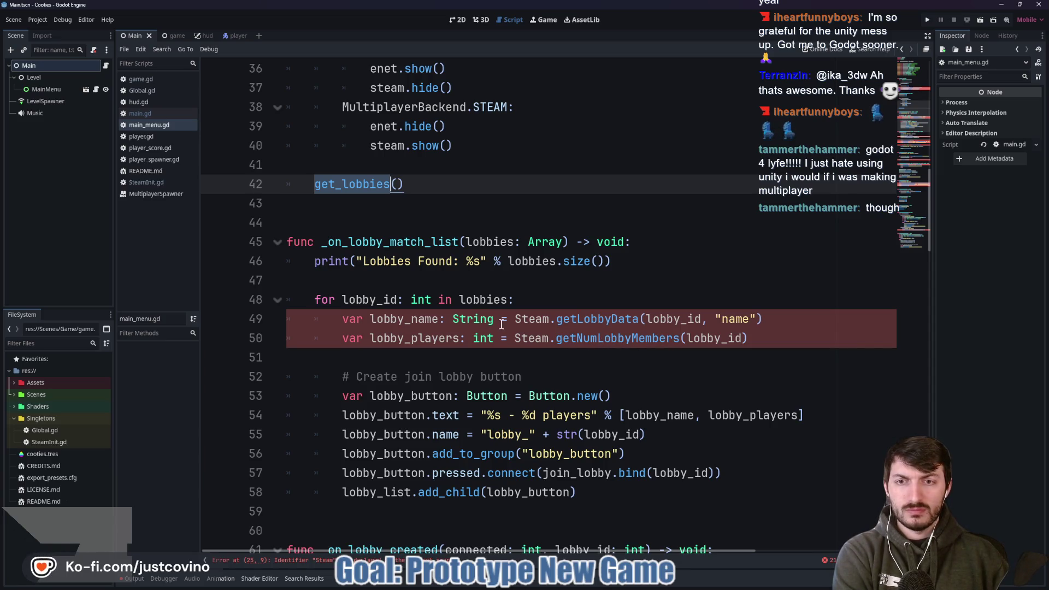
mouse_move(488, 305)
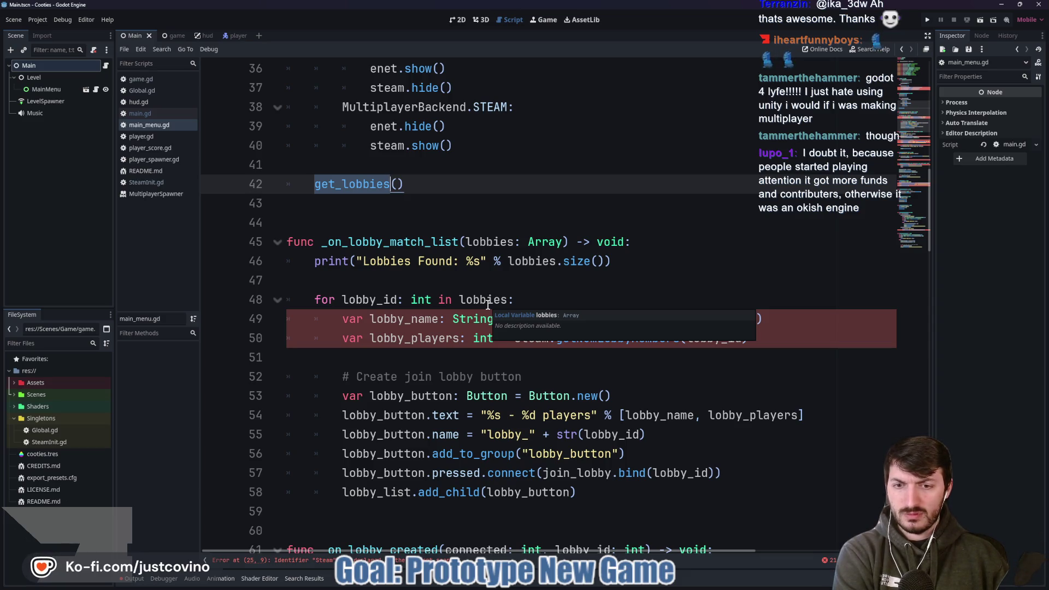
scroll(527, 346, "down", 3)
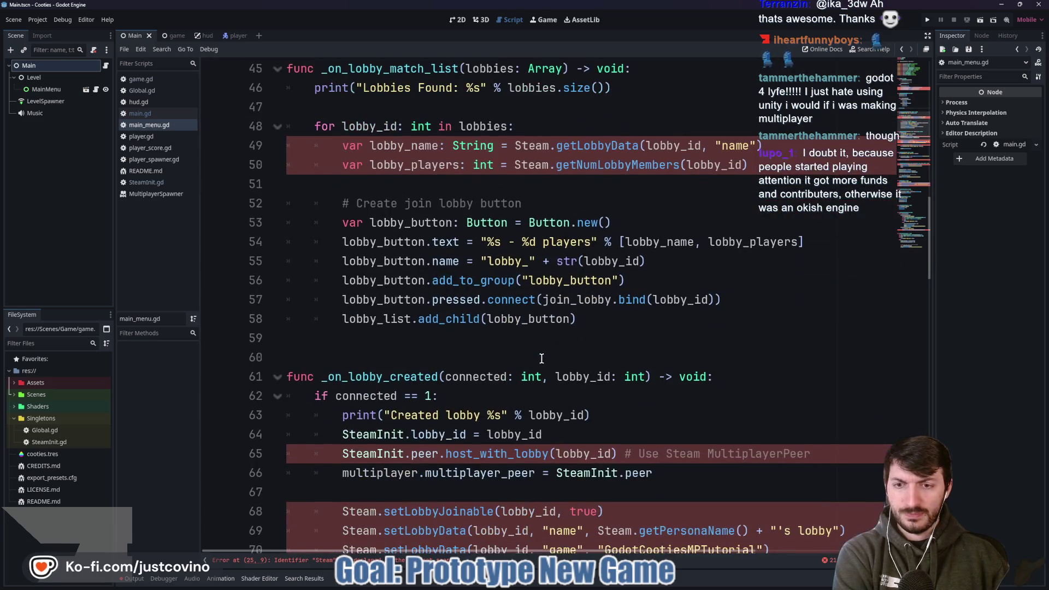
scroll(507, 349, "down", 4)
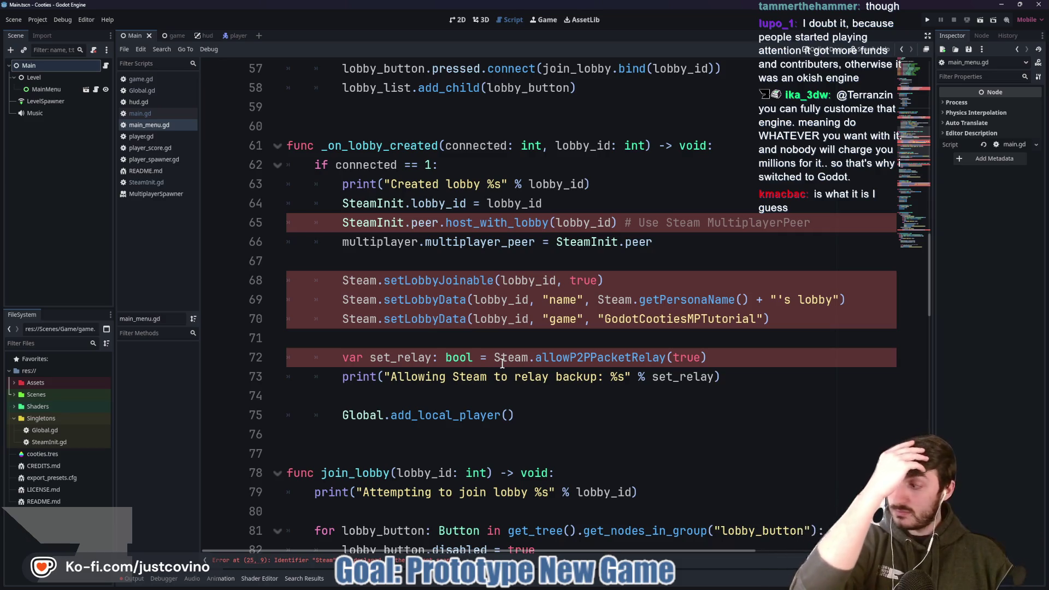
scroll(533, 356, "down", 4)
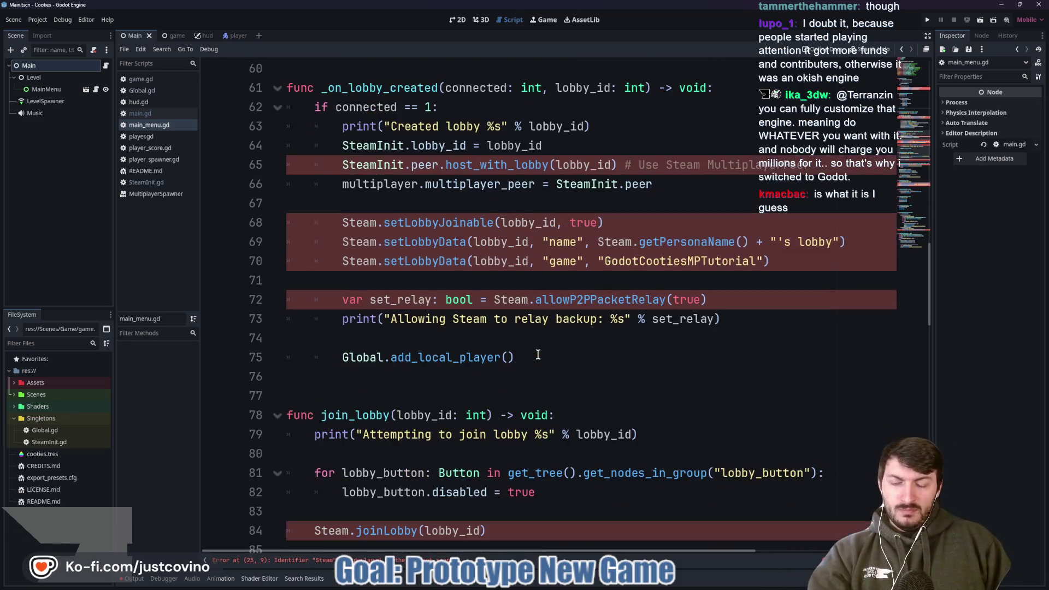
scroll(533, 356, "down", 7)
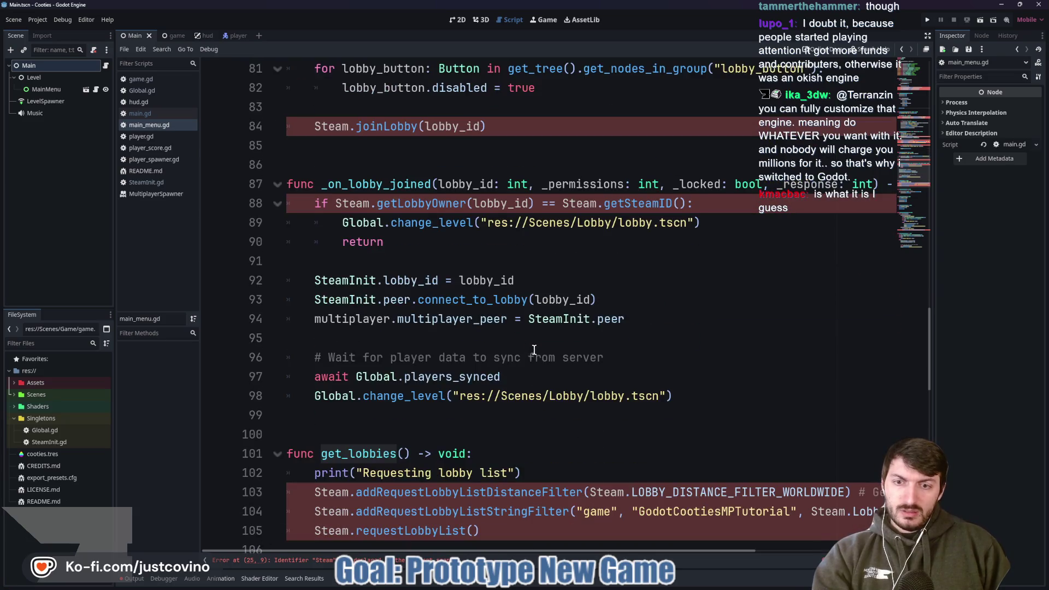
scroll(531, 347, "down", 6)
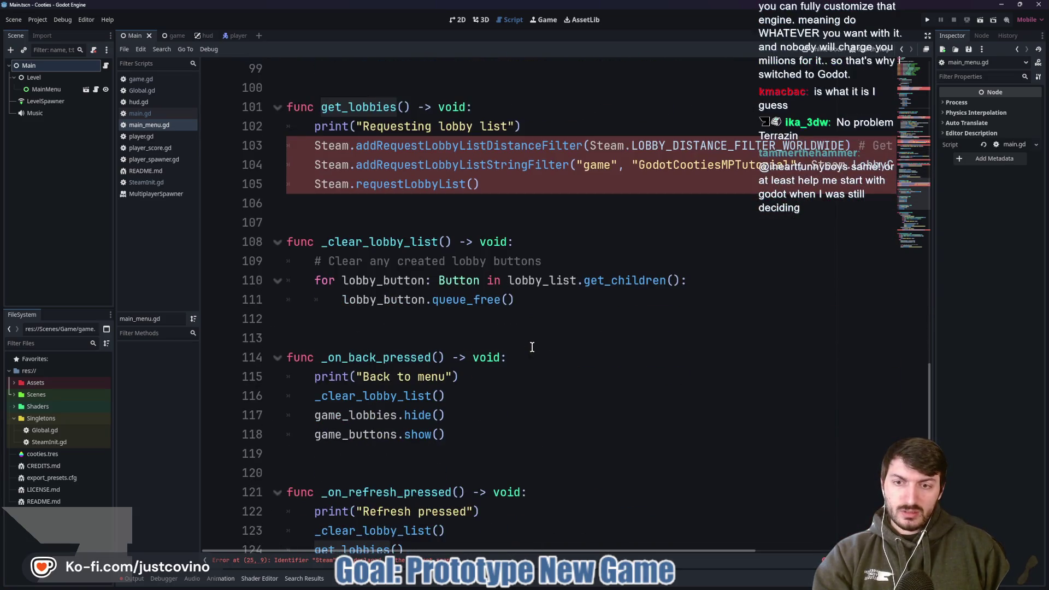
scroll(531, 345, "down", 3)
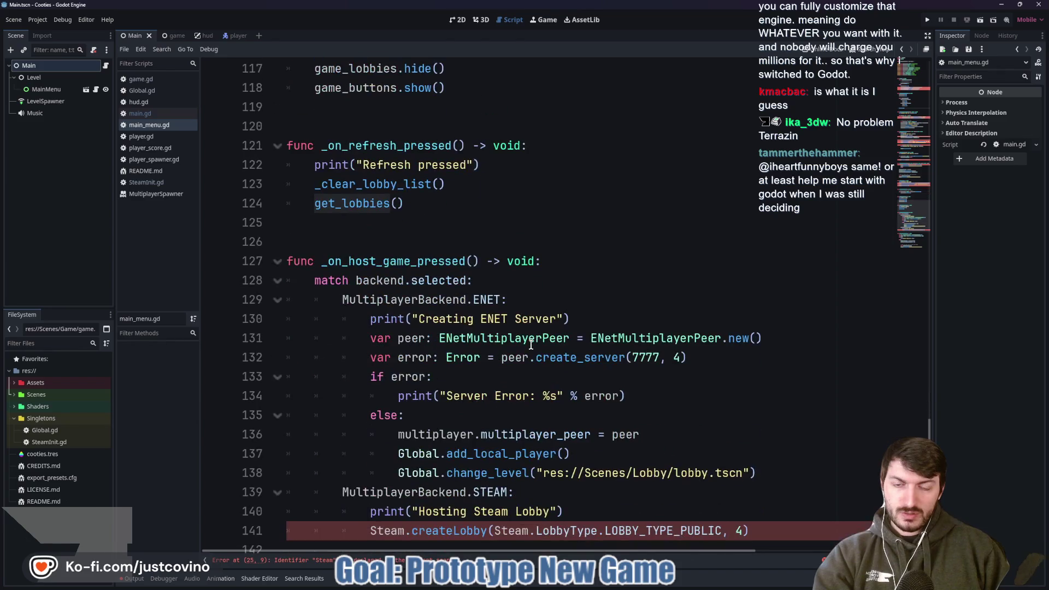
scroll(580, 264, "down", 2)
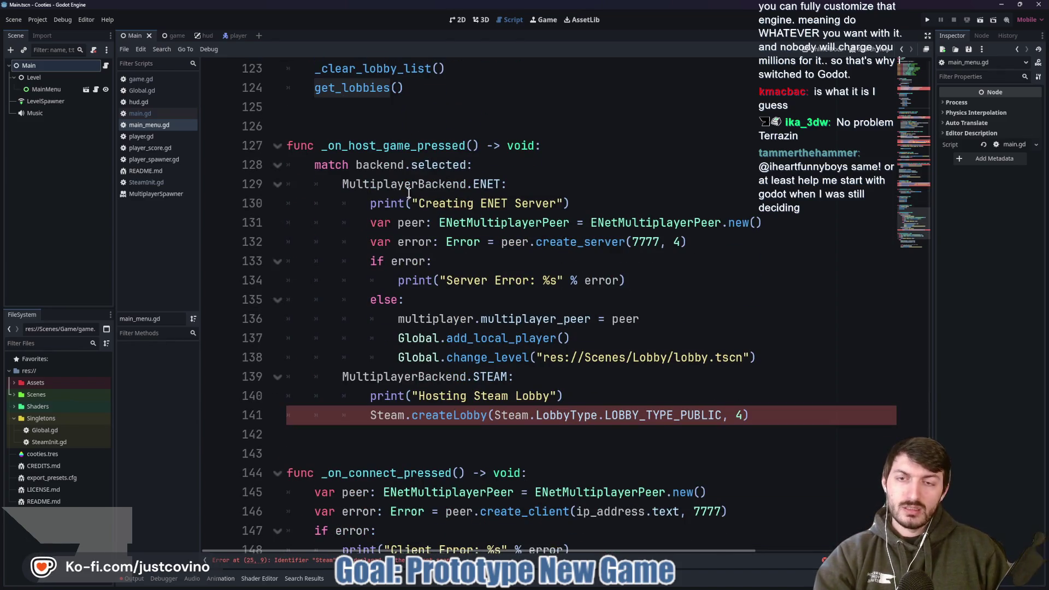
- Find MultiplayerBackend's uses and the Steam.createLobby call on line 141, then return to CTFTower's game.gd
double_click(393, 186)
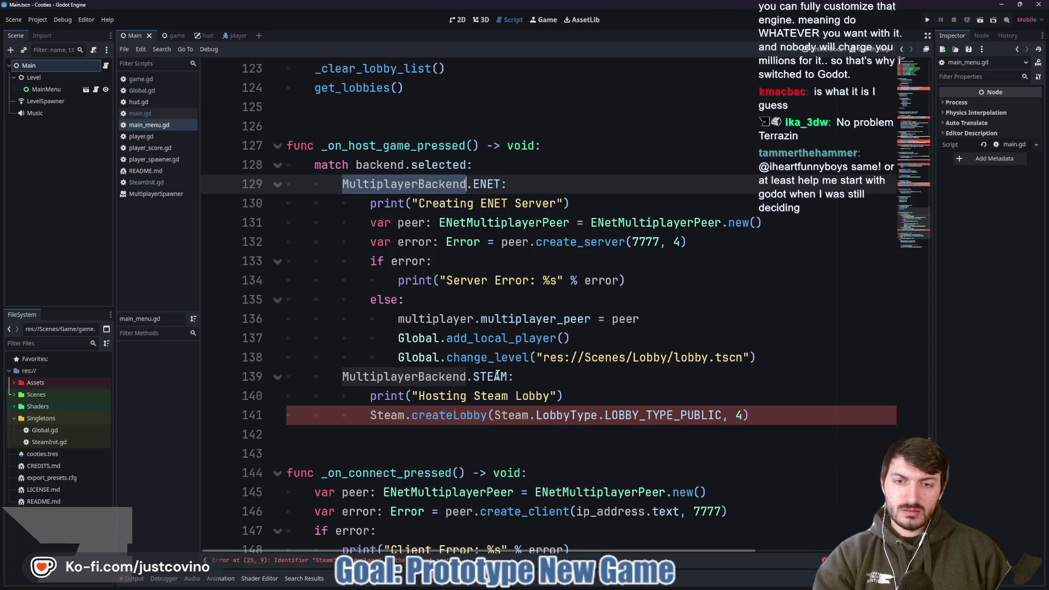
left_click(413, 415)
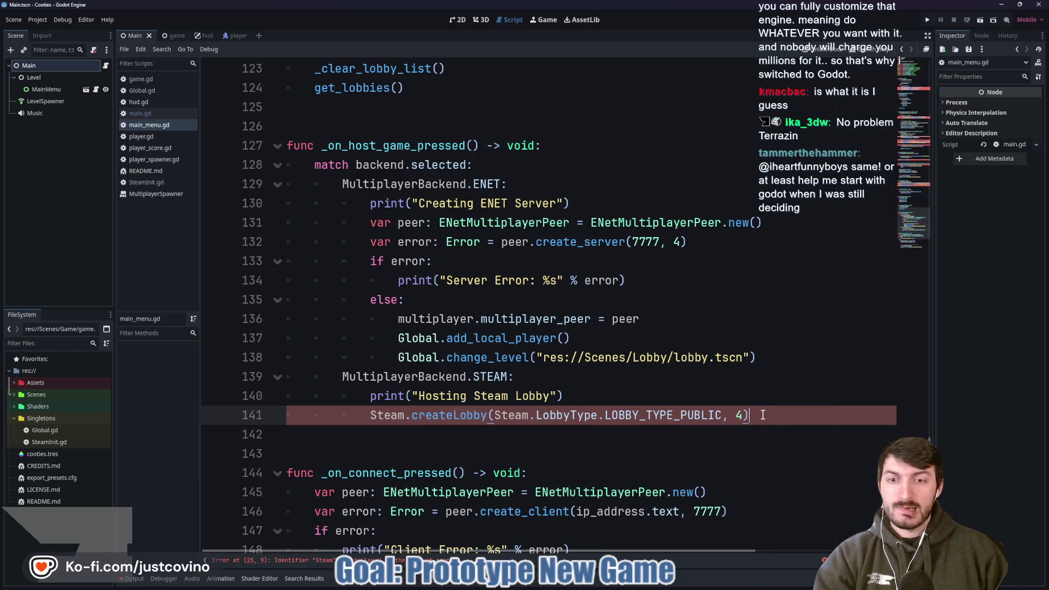
left_click(331, 421)
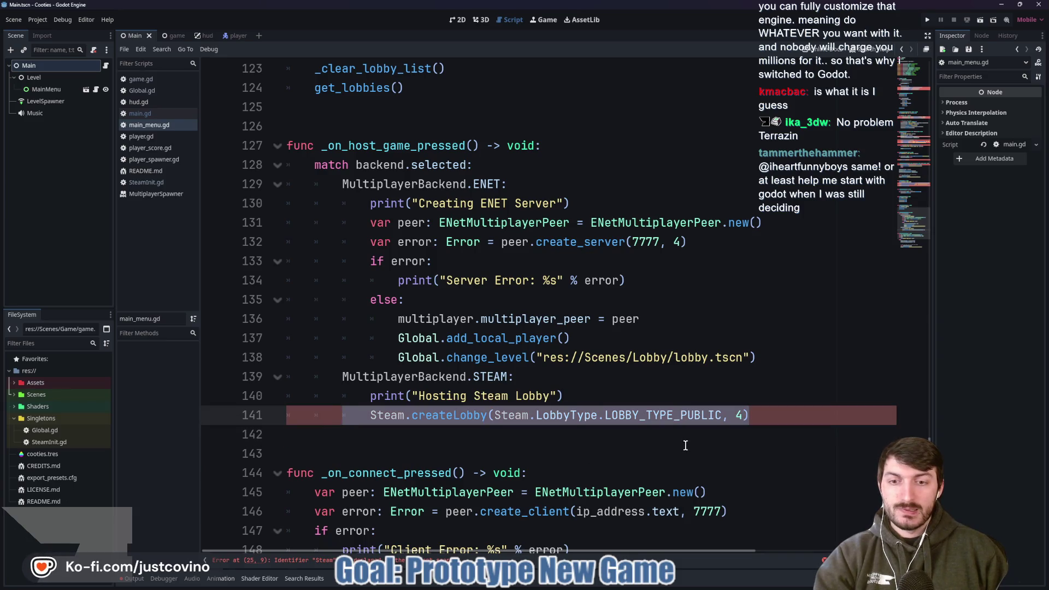
mouse_move(578, 588)
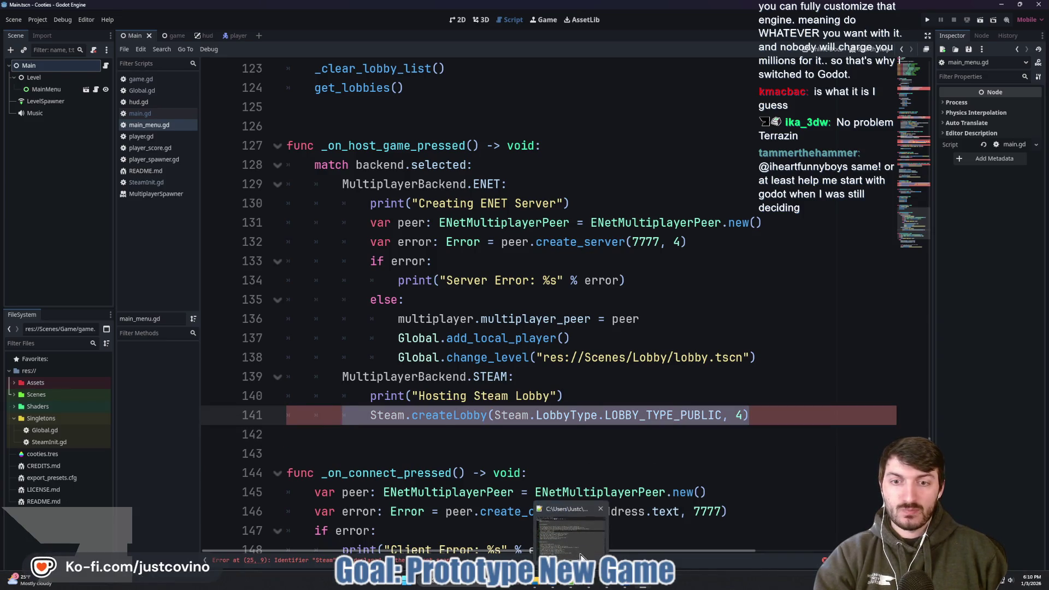
mouse_move(644, 588)
left_click(678, 533)
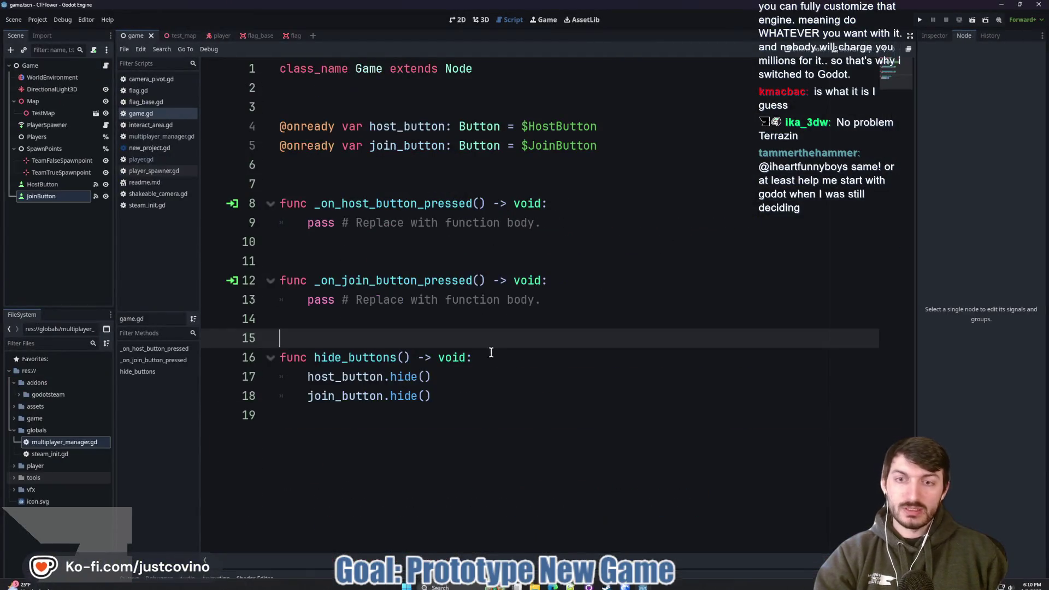
- Replace 'pass' on line 9 with Steam.createLobby() and open the Steam class documentation
left_click_drag(542, 221, 299, 222)
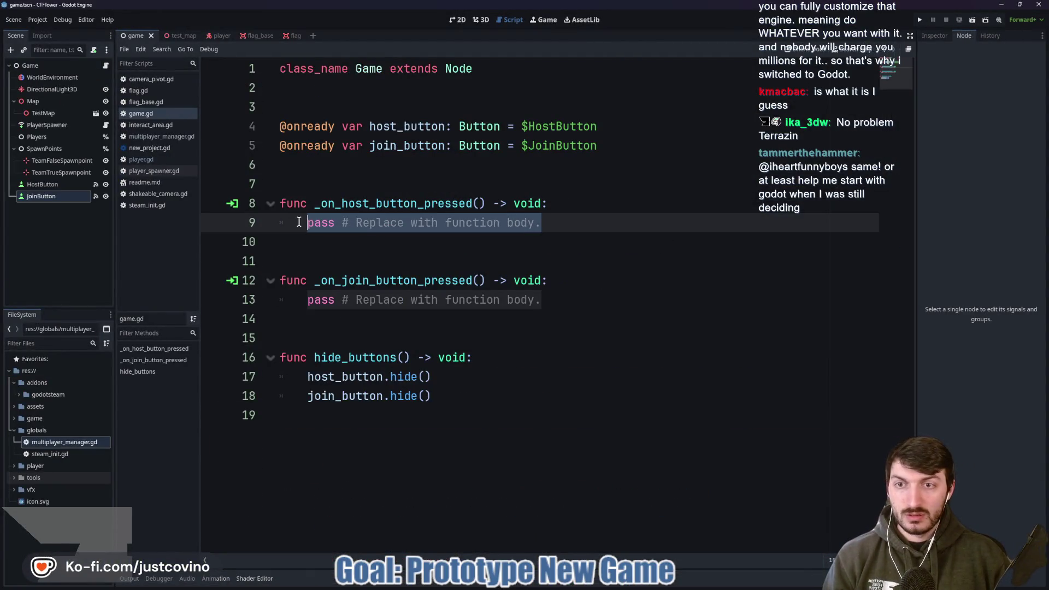
key("BackSpace")
type("Steam")
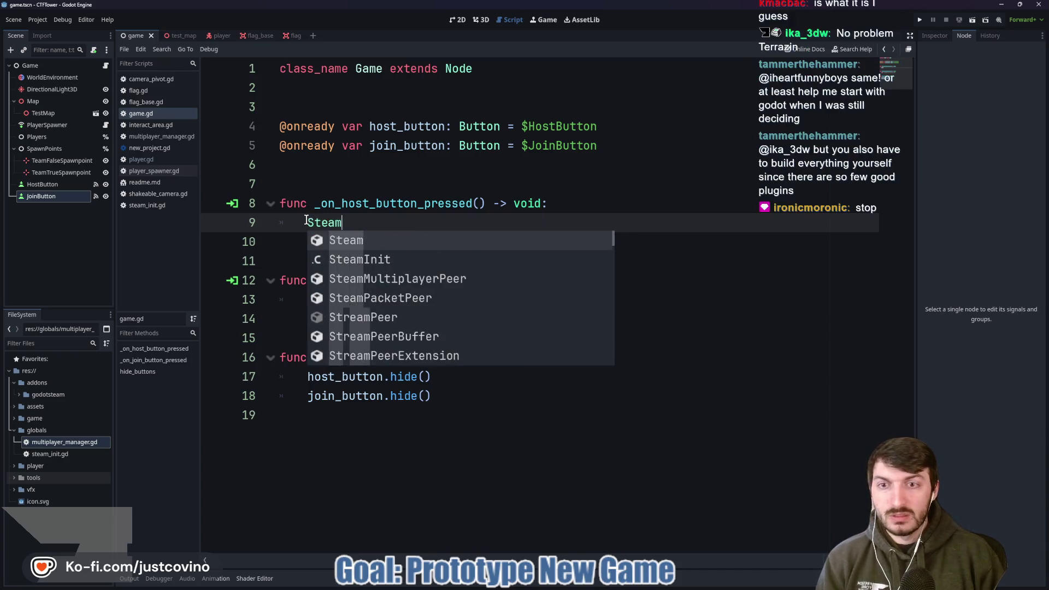
type(".create")
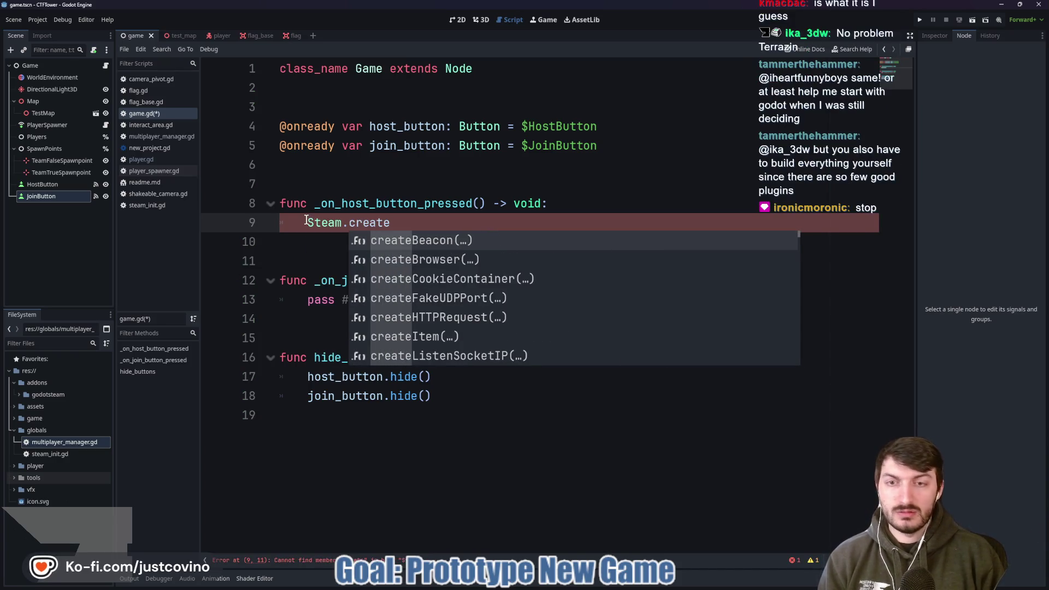
type("_lo")
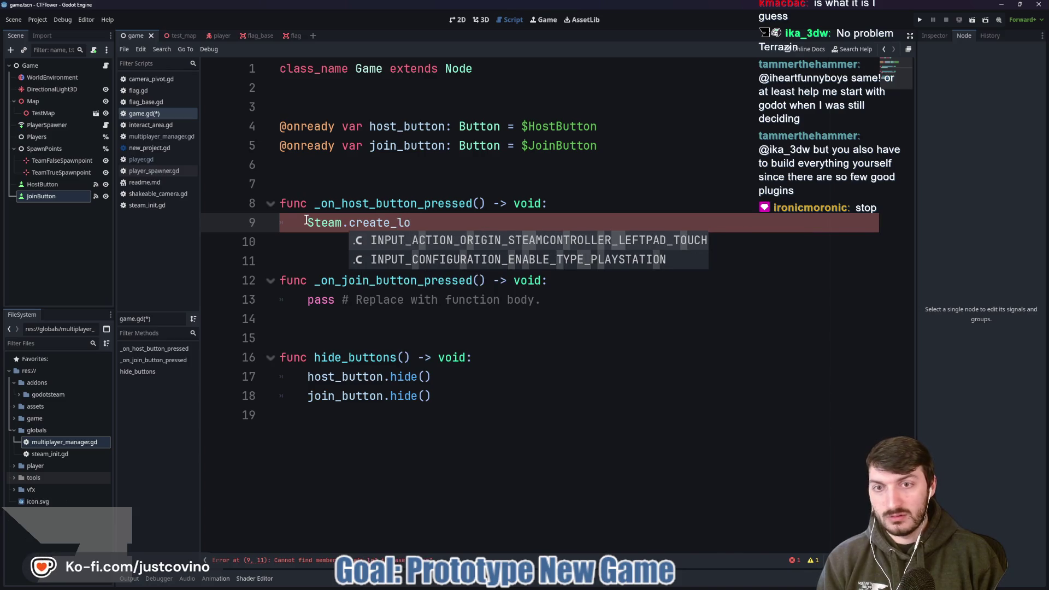
key("BackSpace")
key("BackSpace")
key("BackSpace")
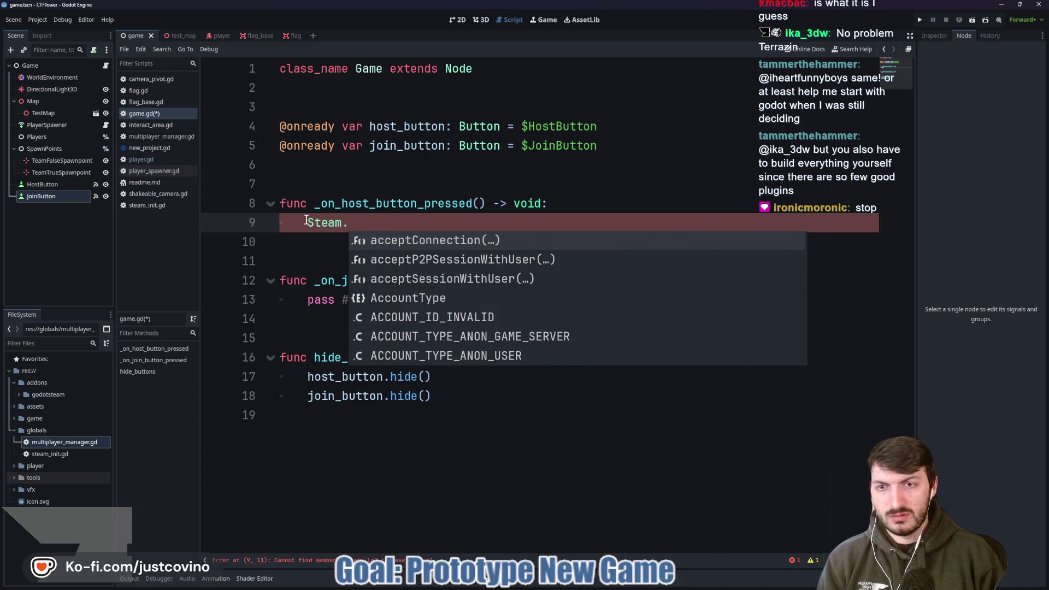
type("createlo")
key("Return")
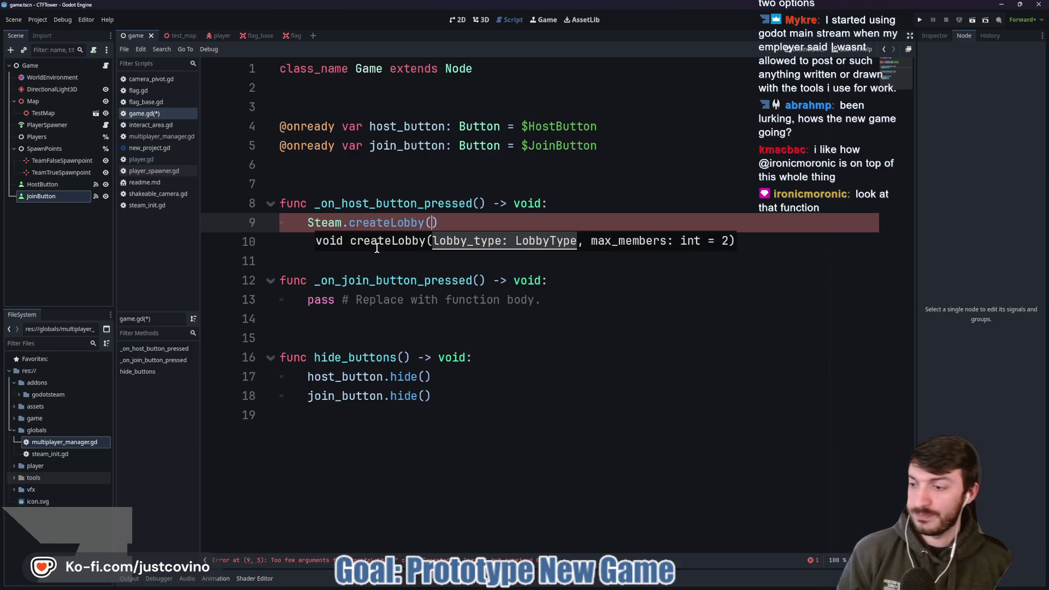
left_click(402, 225, "ctrl")
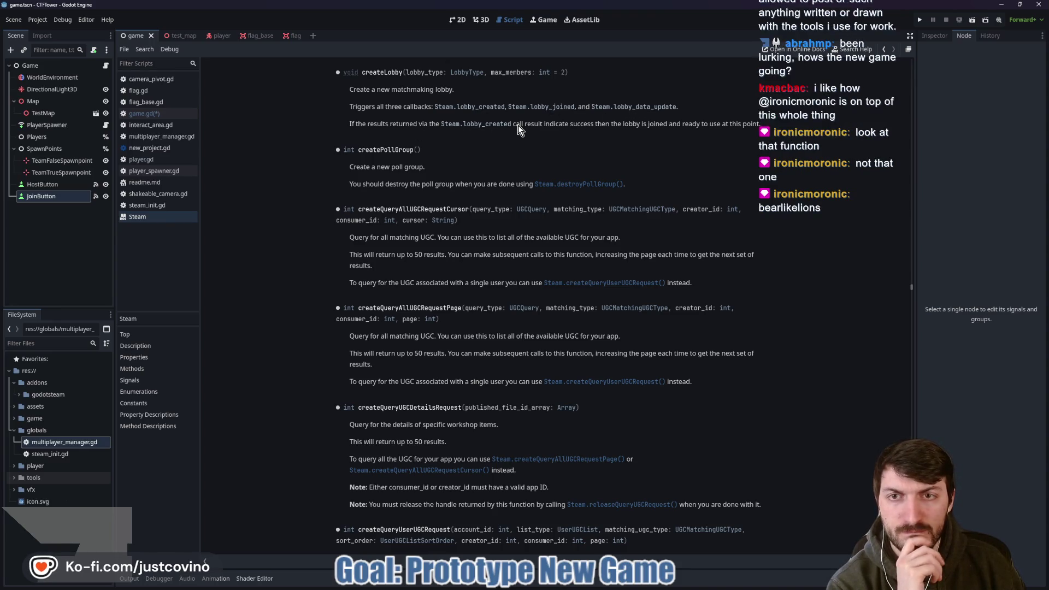
left_click(464, 72)
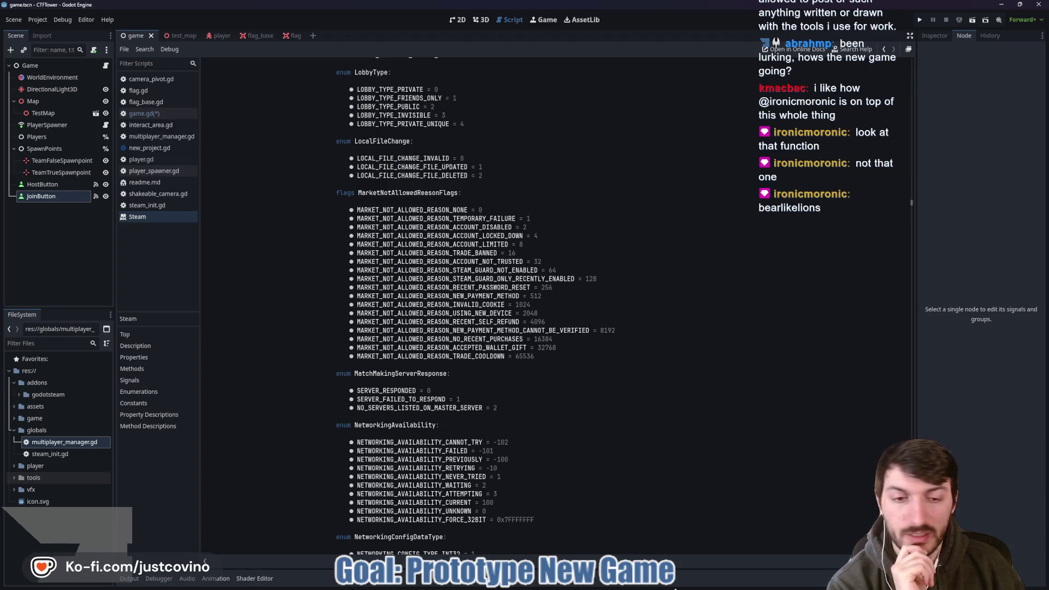
mouse_move(645, 588)
left_click(612, 573)
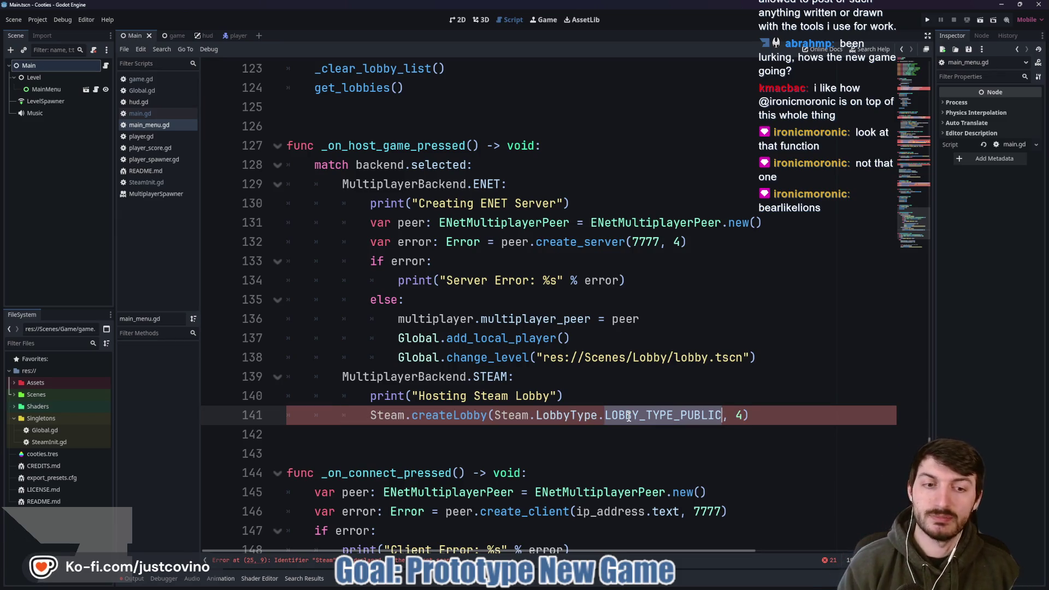
mouse_move(660, 588)
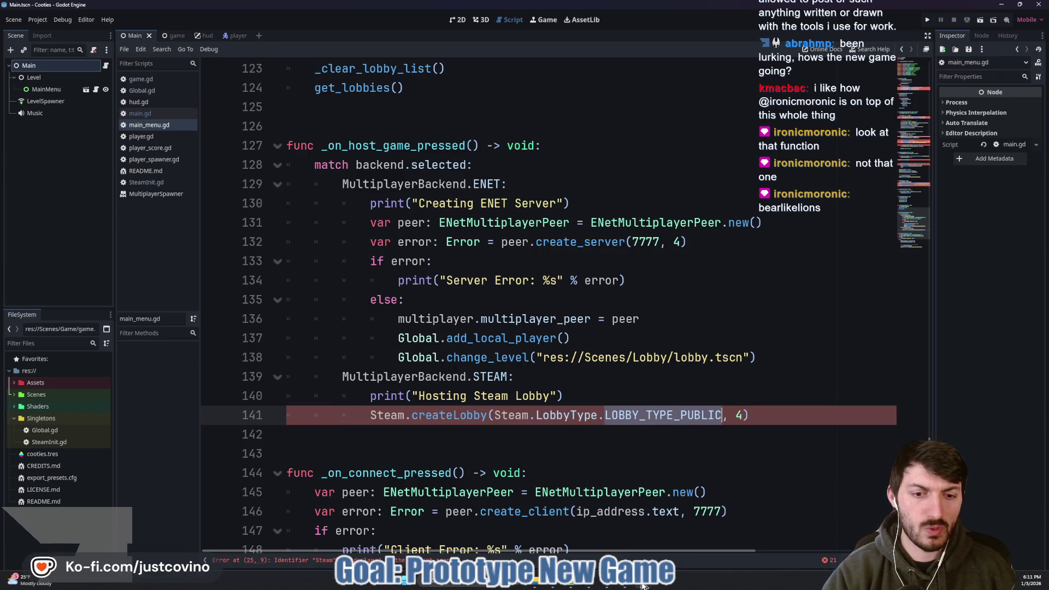
left_click(687, 531)
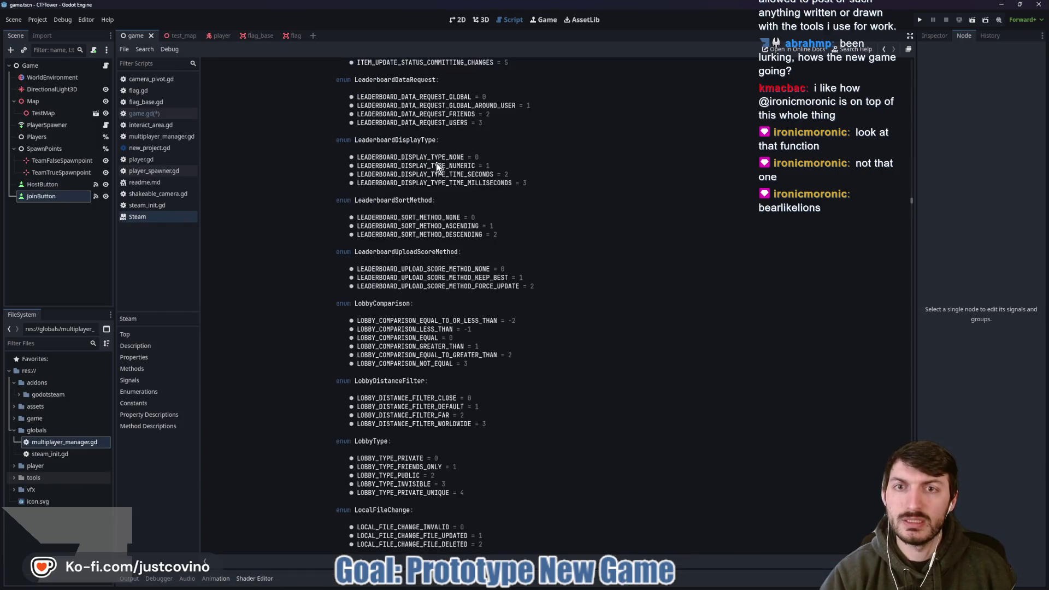
scroll(444, 186, "down", 5)
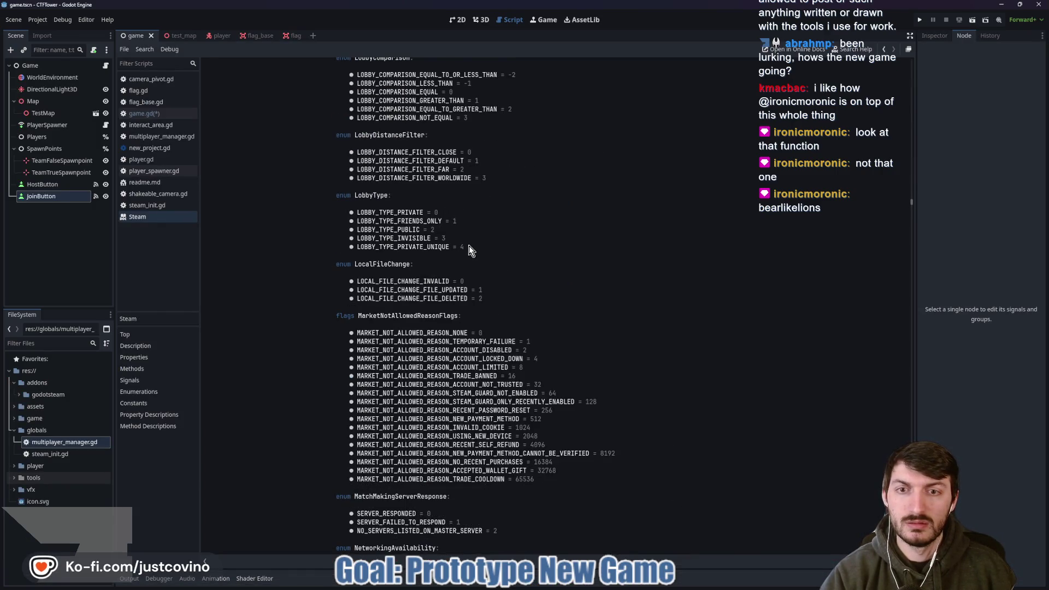
key("alt+Left")
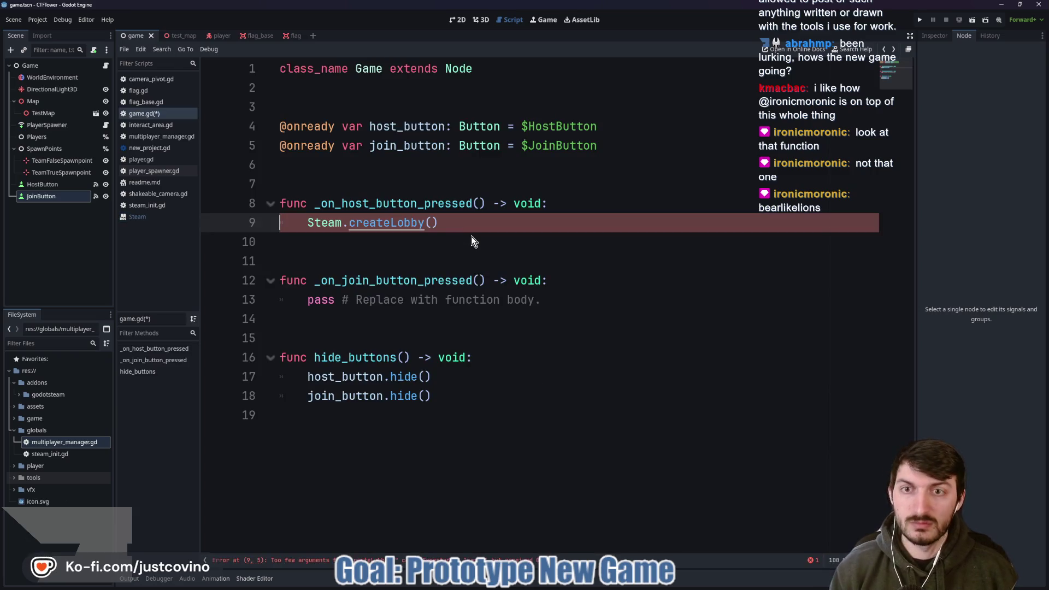
mouse_move(384, 224)
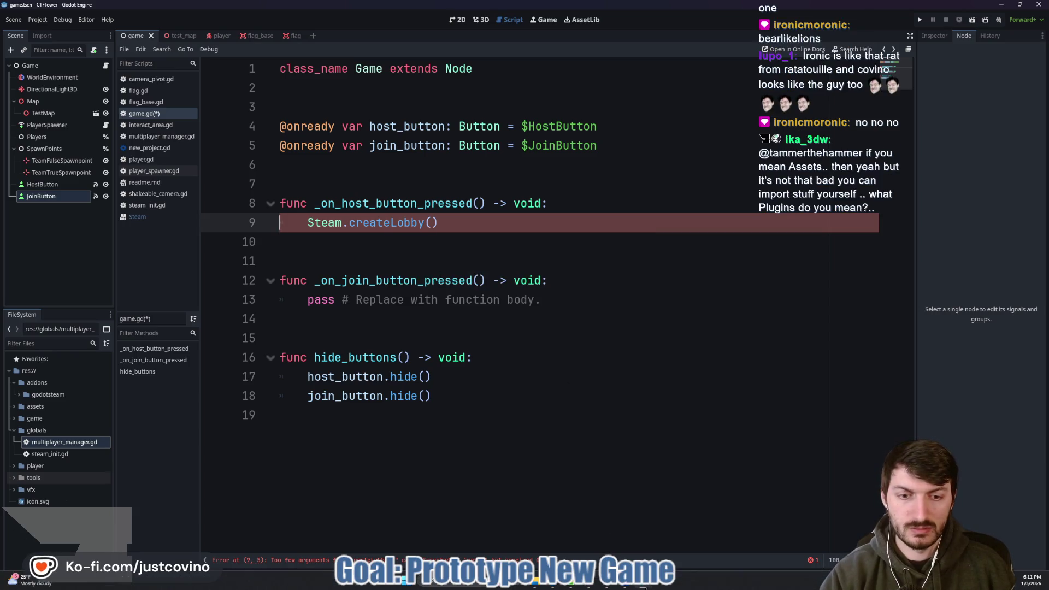
left_click(642, 536)
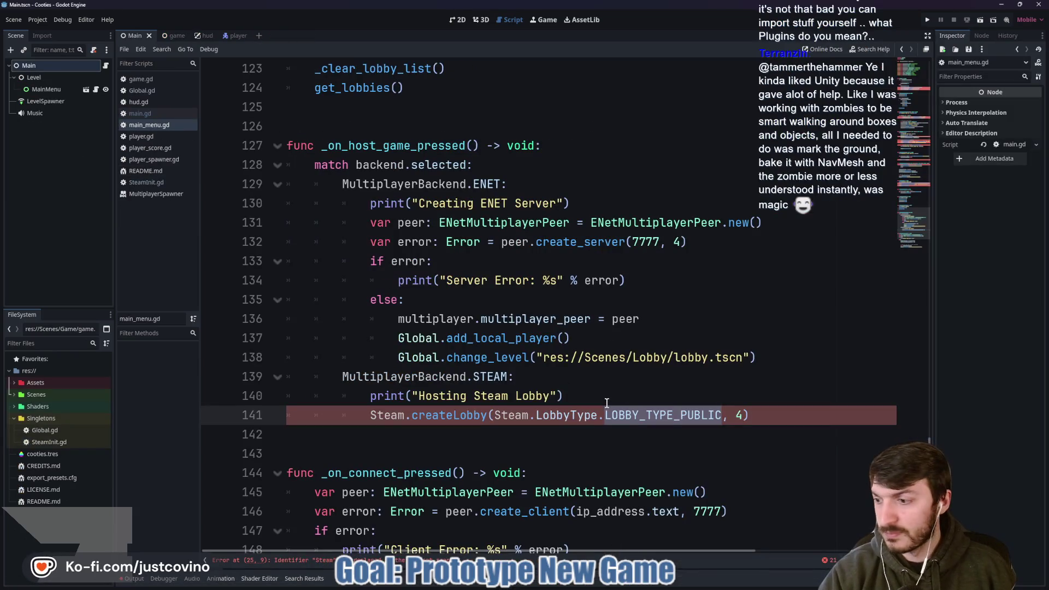
- Highlight main_menu.gd's peer assignment and add_local_player lines 136–137, then return to CTFTower
double_click(462, 417)
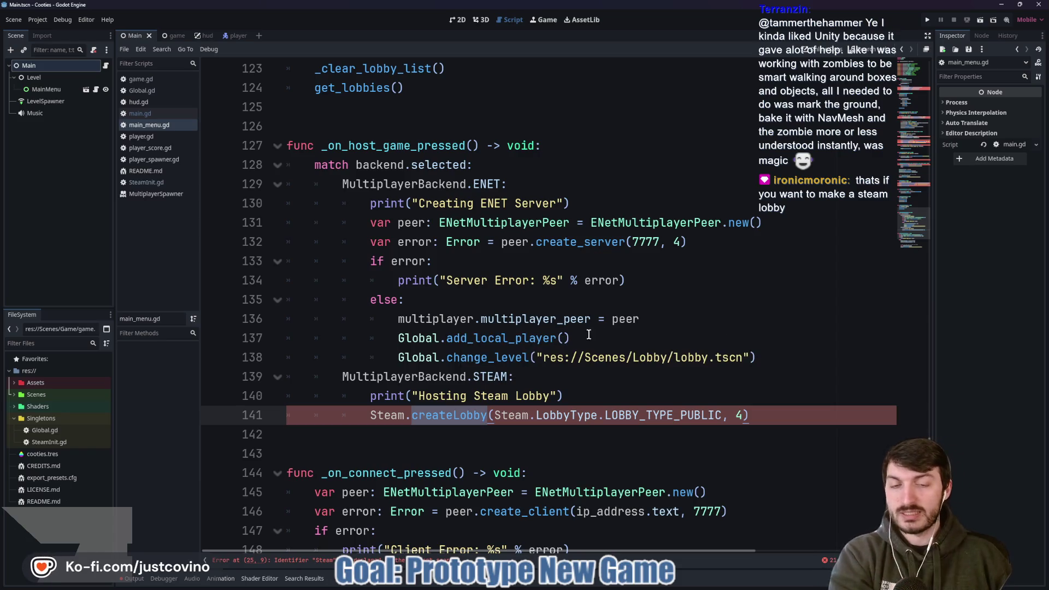
double_click(495, 339)
left_click(596, 334)
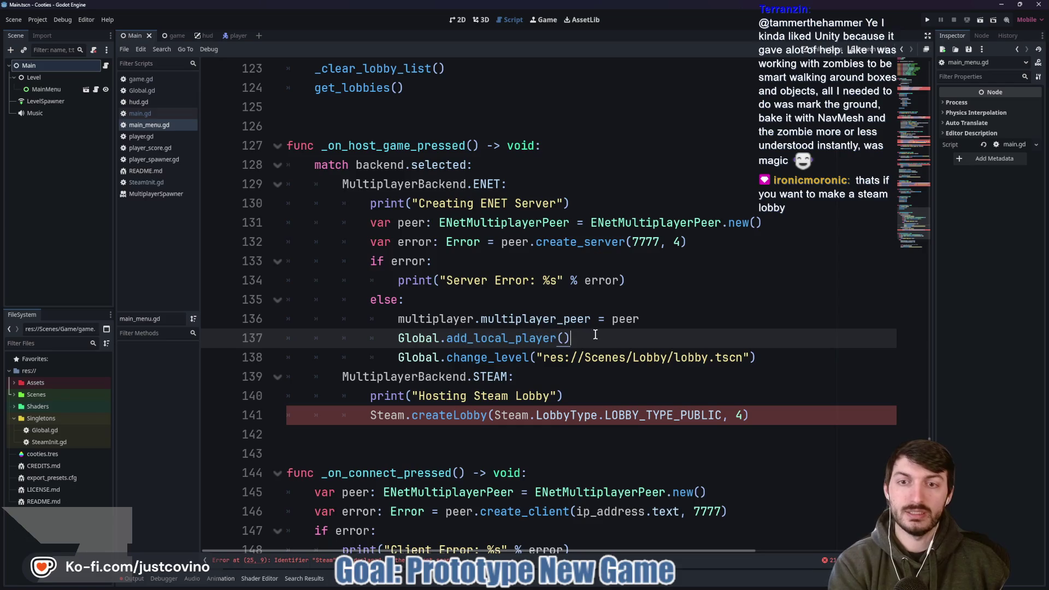
left_click_drag(596, 334, 380, 337)
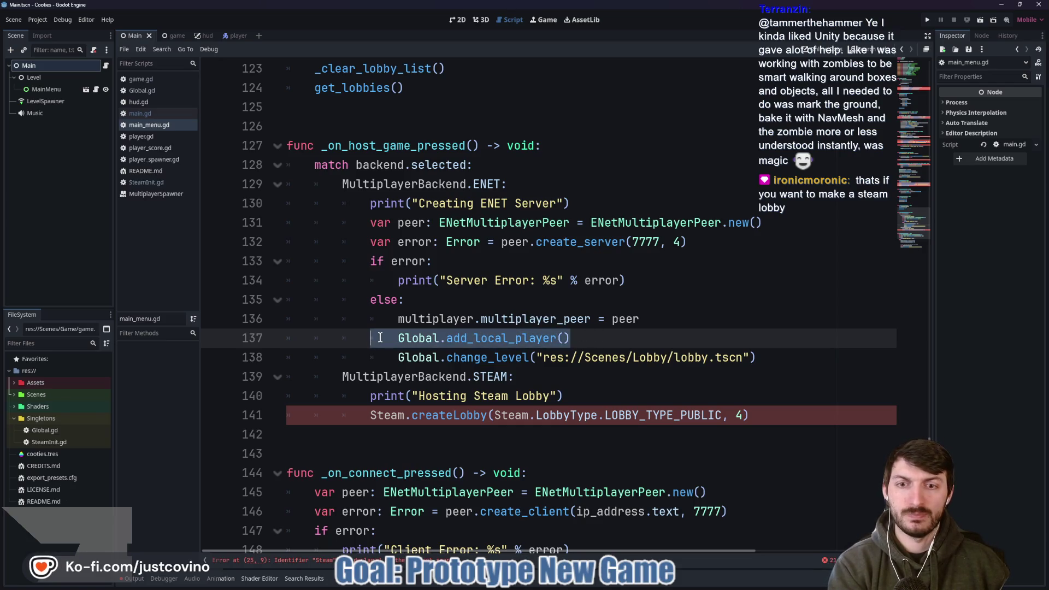
left_click_drag(651, 319, 374, 319)
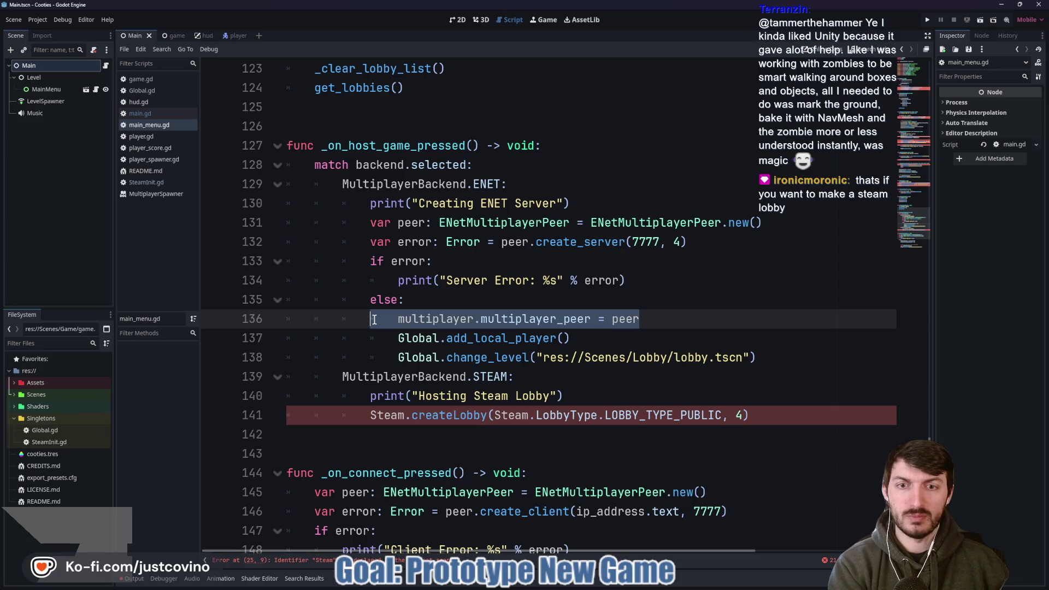
left_click_drag(571, 338, 496, 339)
left_click_drag(336, 321, 264, 321)
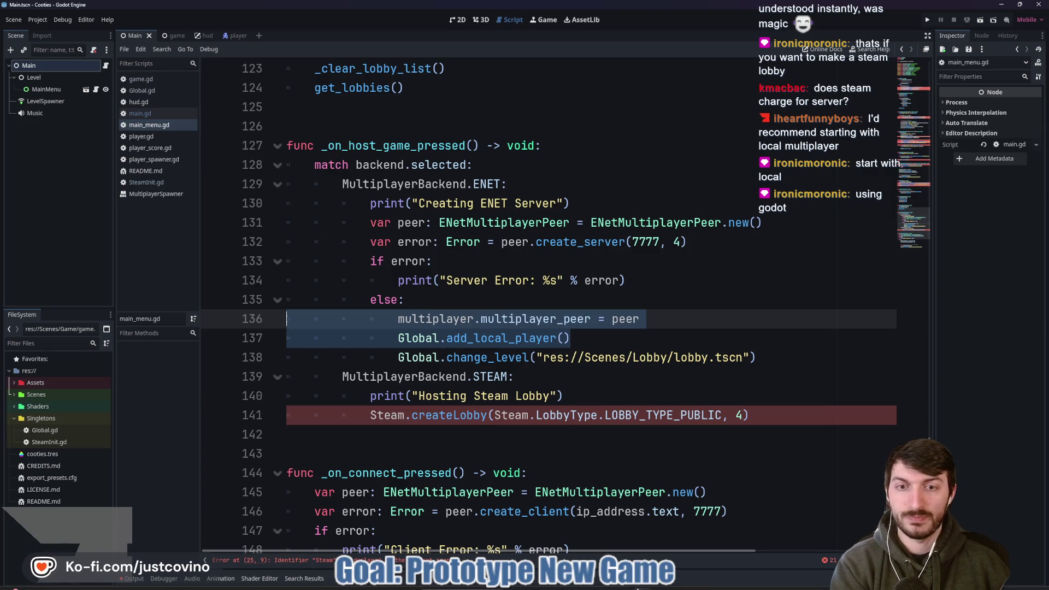
mouse_move(650, 585)
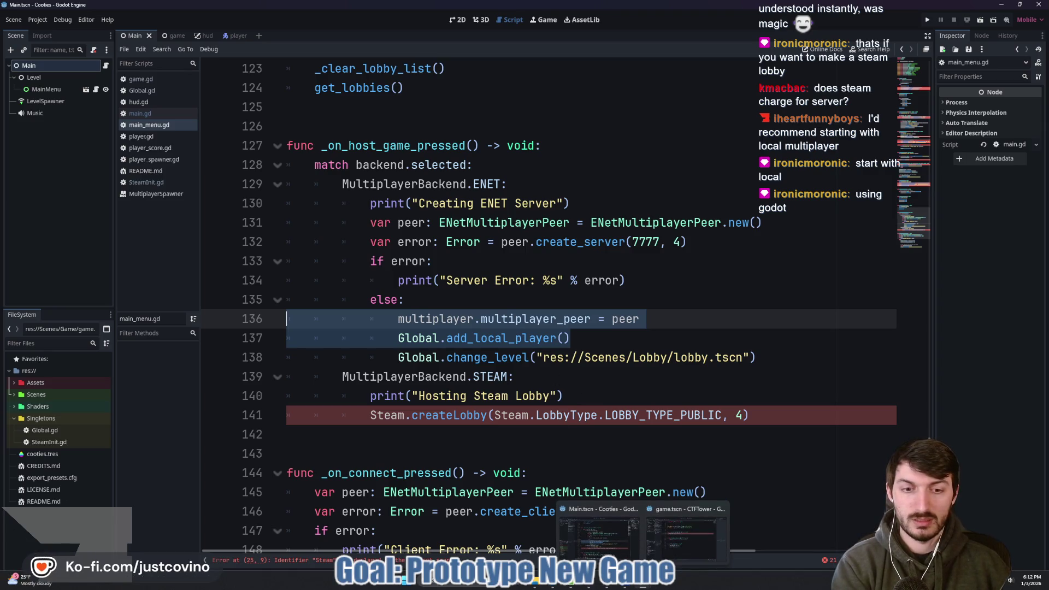
left_click(686, 532)
- Replace line 9's Steam.createLobby() call with multiplayer.multiplayer_peer using autocomplete
left_click_drag(444, 222, 305, 221)
key("BackSpace")
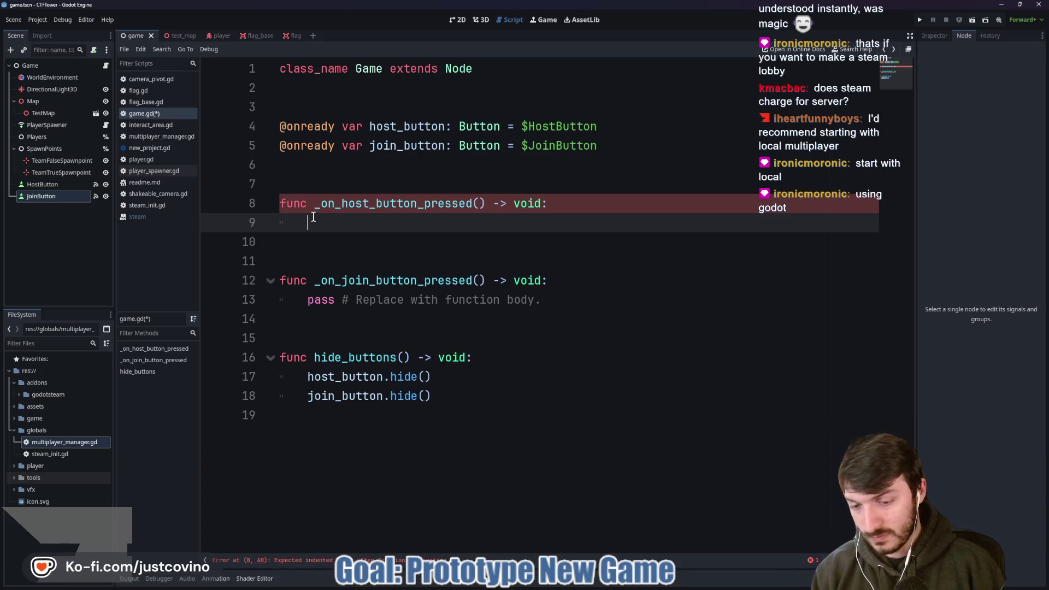
type("multipl.")
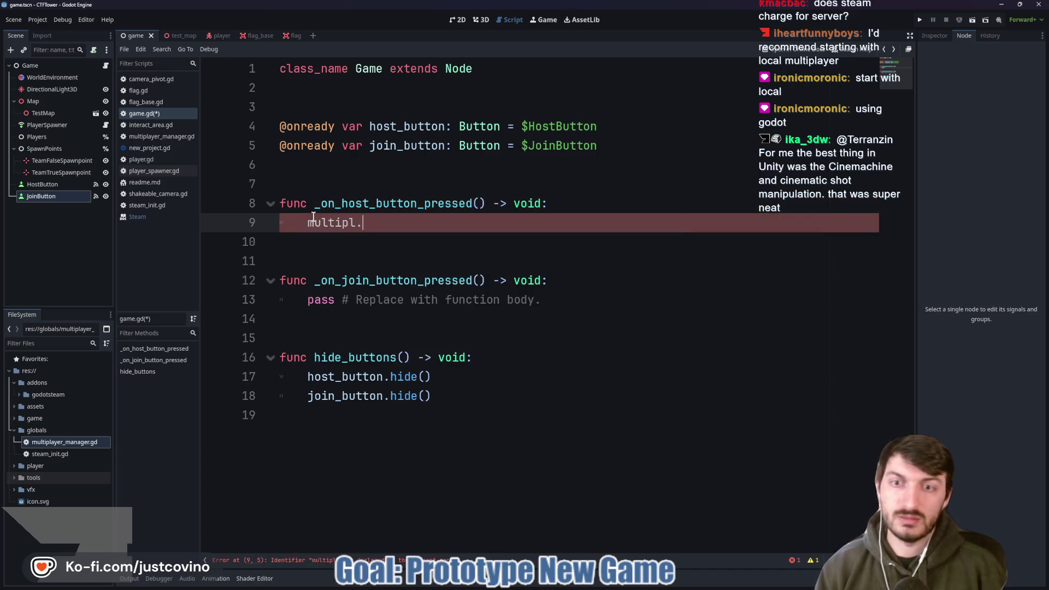
key("BackSpace")
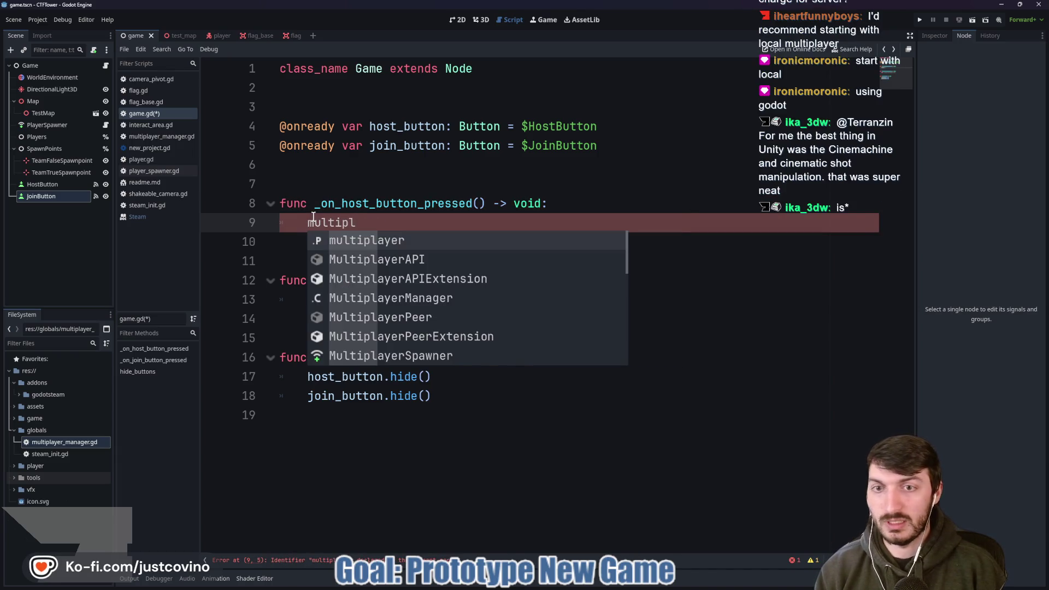
key("Return")
type(".")
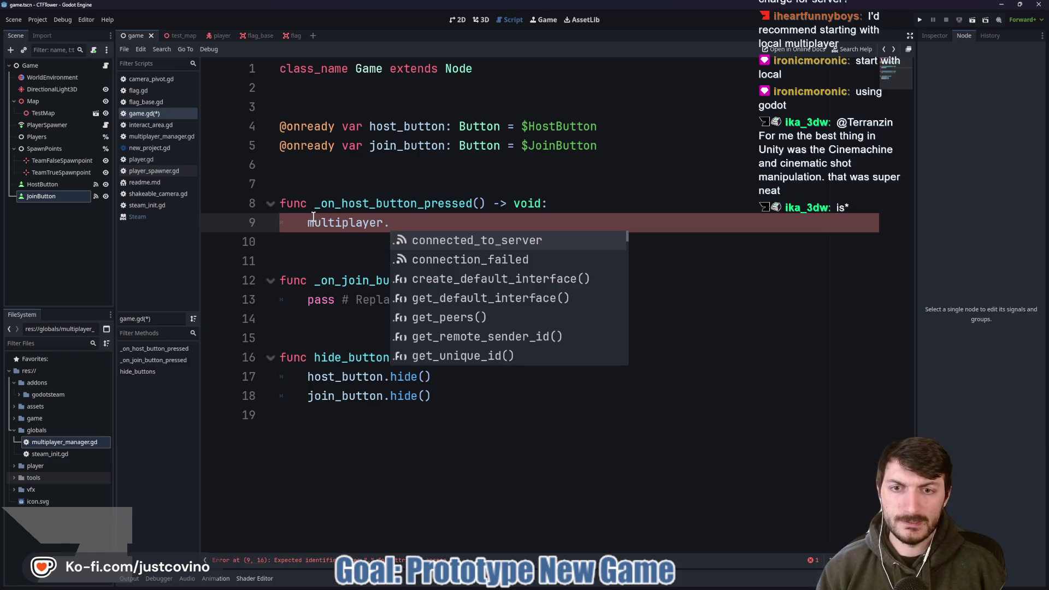
key("Down")
key("Down")
key("Down")
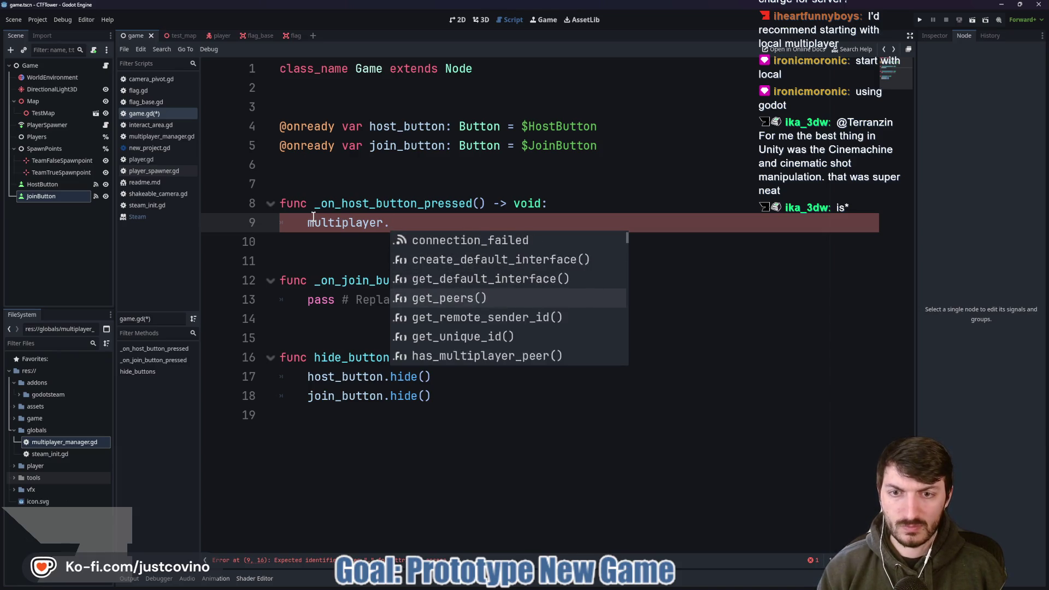
key("Down")
key("Down")
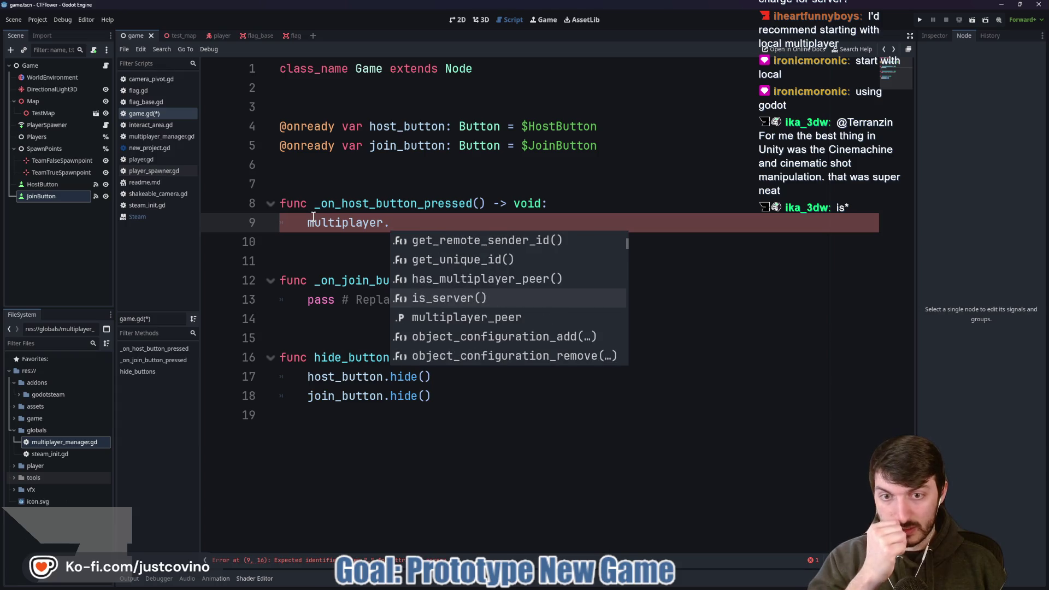
key("Down")
key("Return")
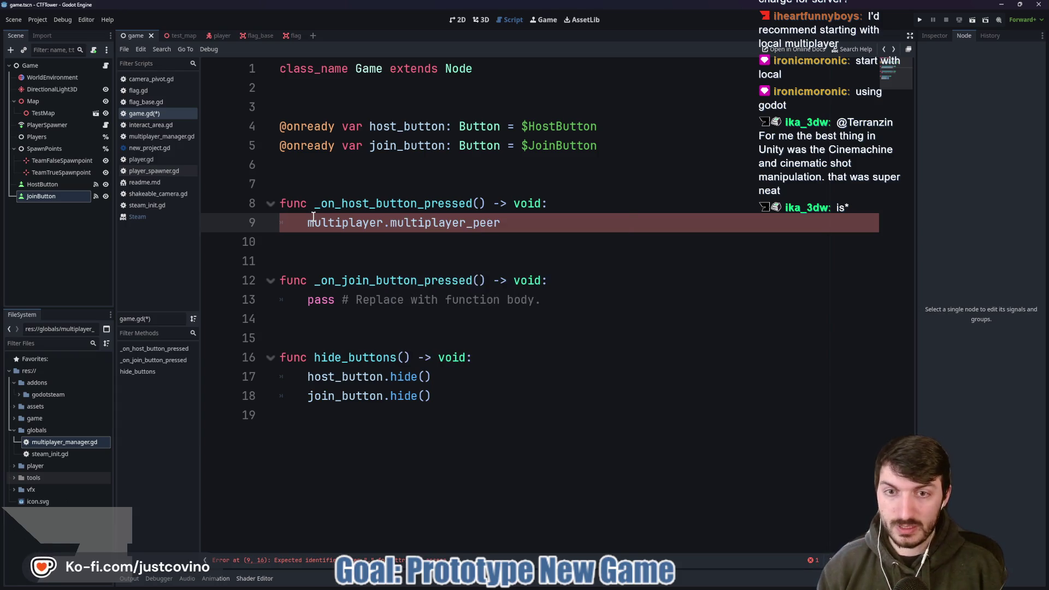
- Browse the completion suggestions after multiplayer_peer, then switch to the Cooties window
type(".")
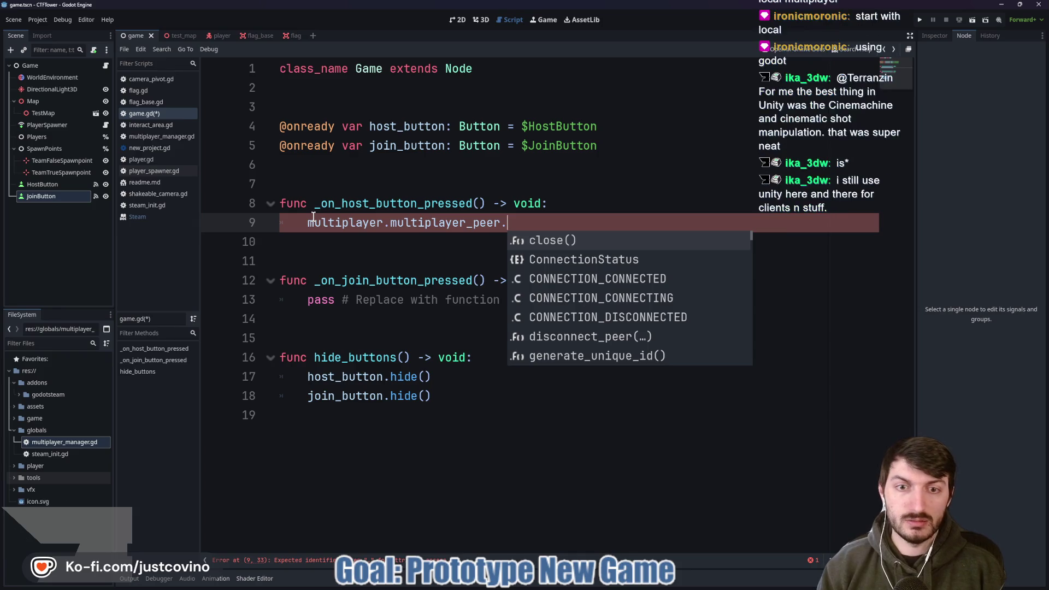
key("Up")
key("Up")
key("Up")
key("Up")
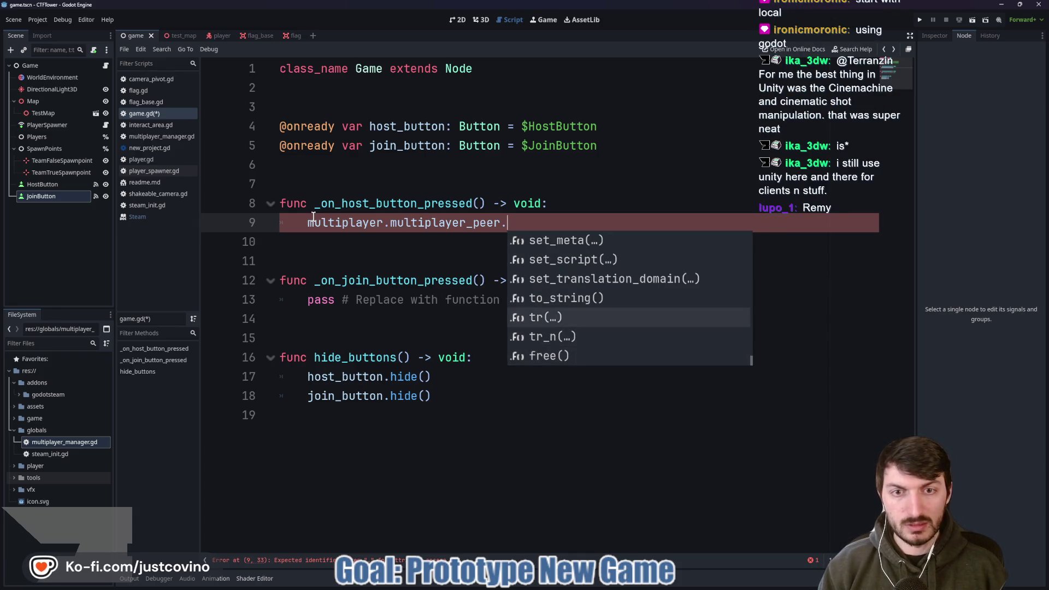
key("Up")
key("Up")
key("Up")
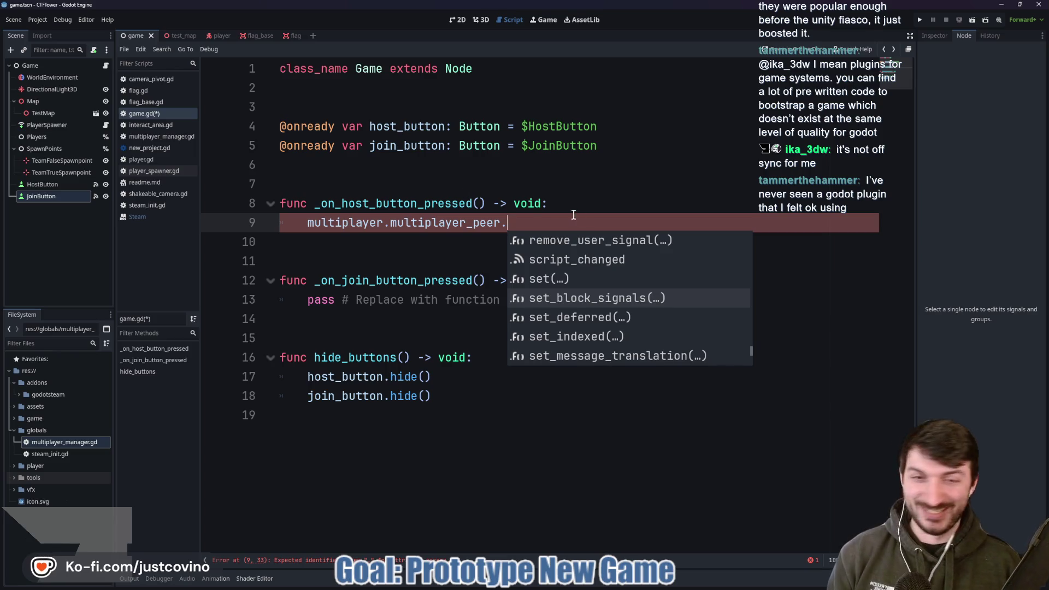
key("BackSpace")
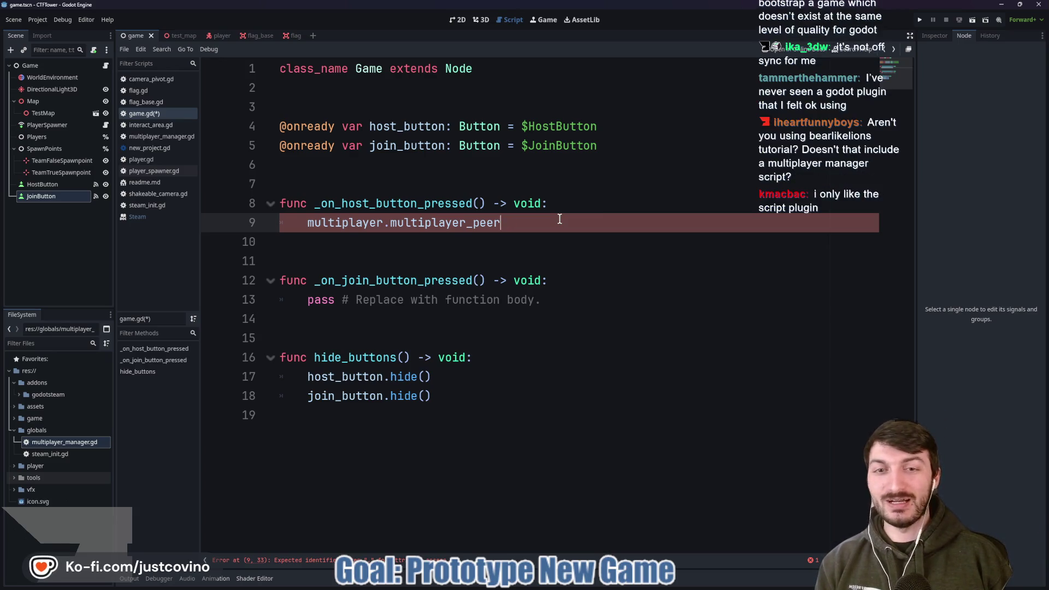
type(".")
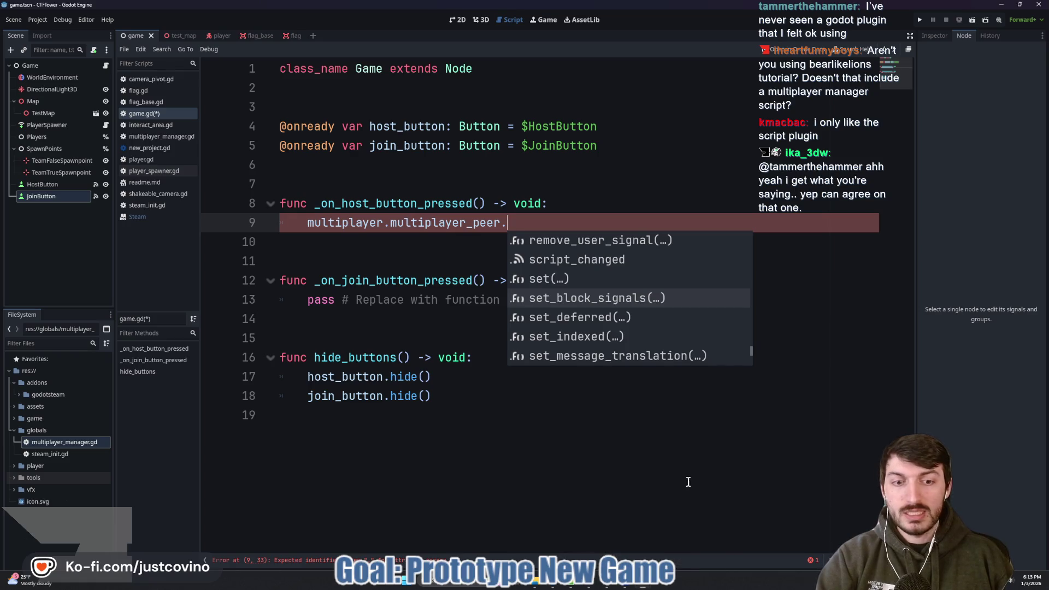
mouse_move(642, 583)
left_click(642, 527)
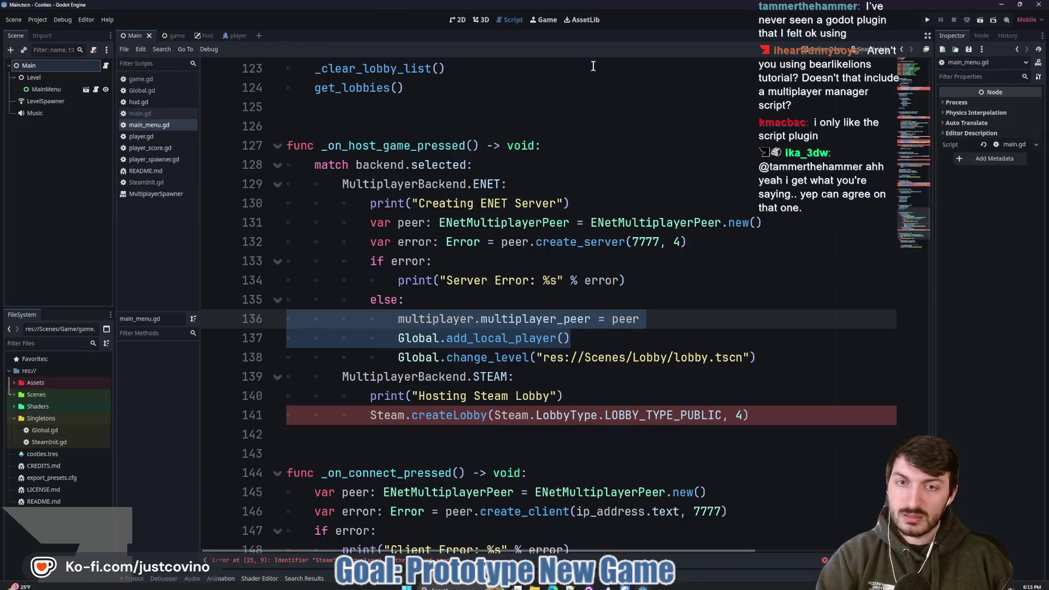
- Clear the Cooties selection, return to CTFTower, and open multiplayer_manager.gd
left_click(510, 298)
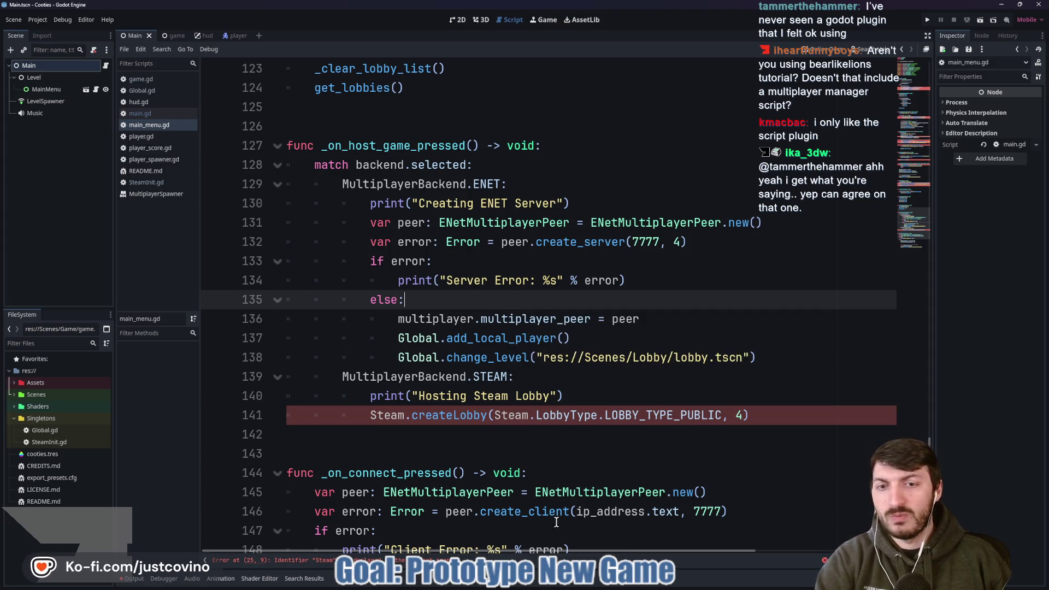
mouse_move(598, 586)
mouse_move(651, 586)
left_click(654, 539)
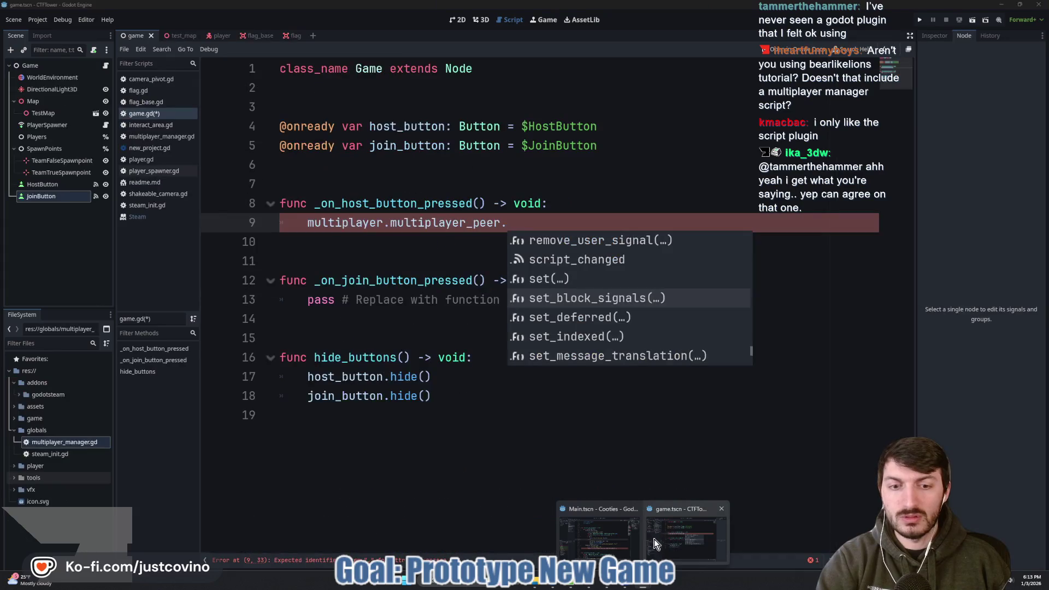
left_click(165, 136)
- Select add_local_player and read its code, marking the comment's server/client note
left_click(391, 224)
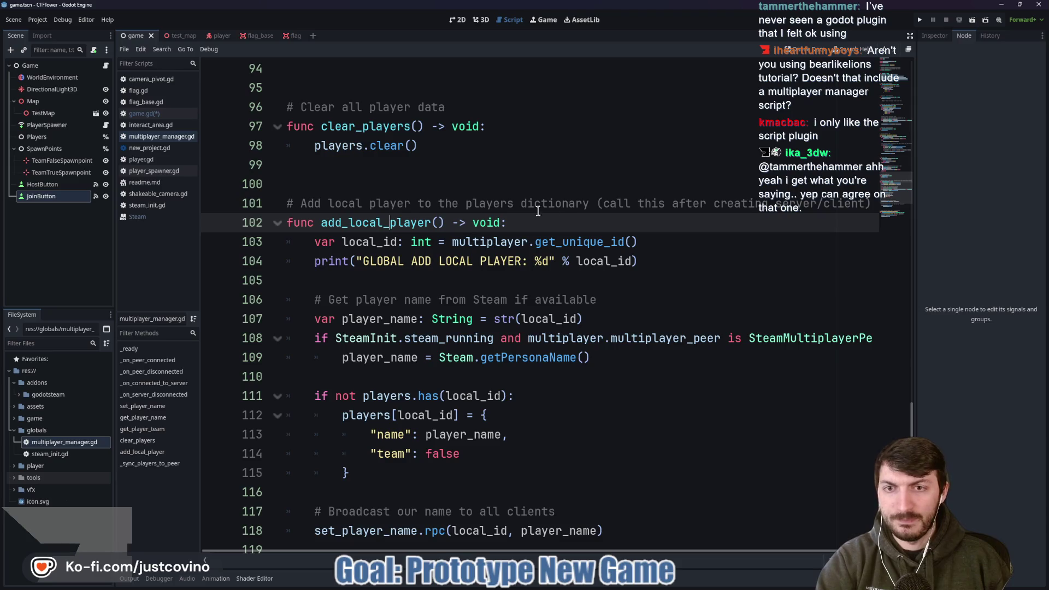
double_click(371, 224)
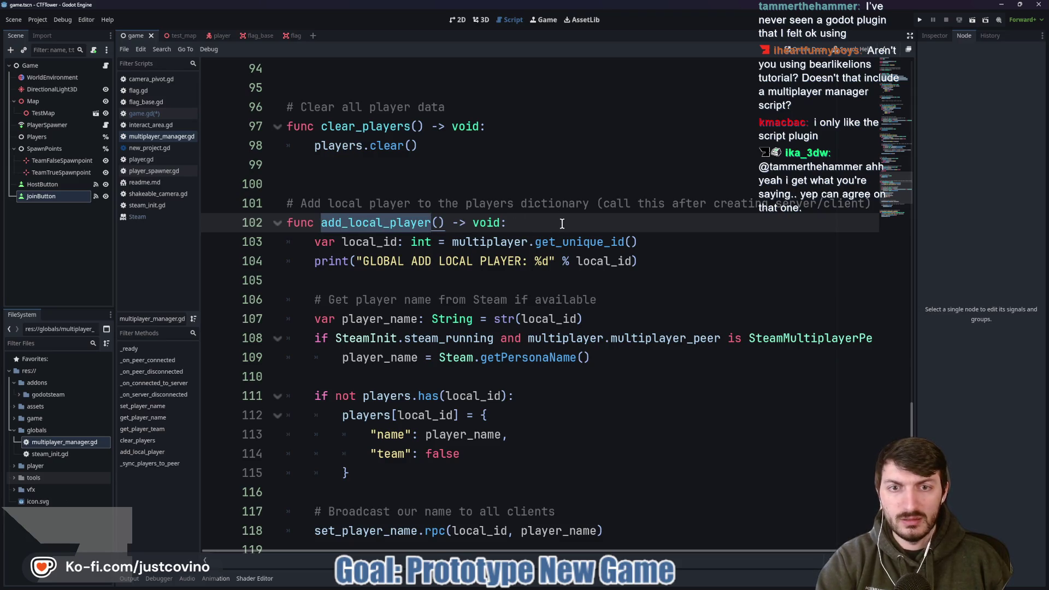
scroll(561, 224, "down", 1)
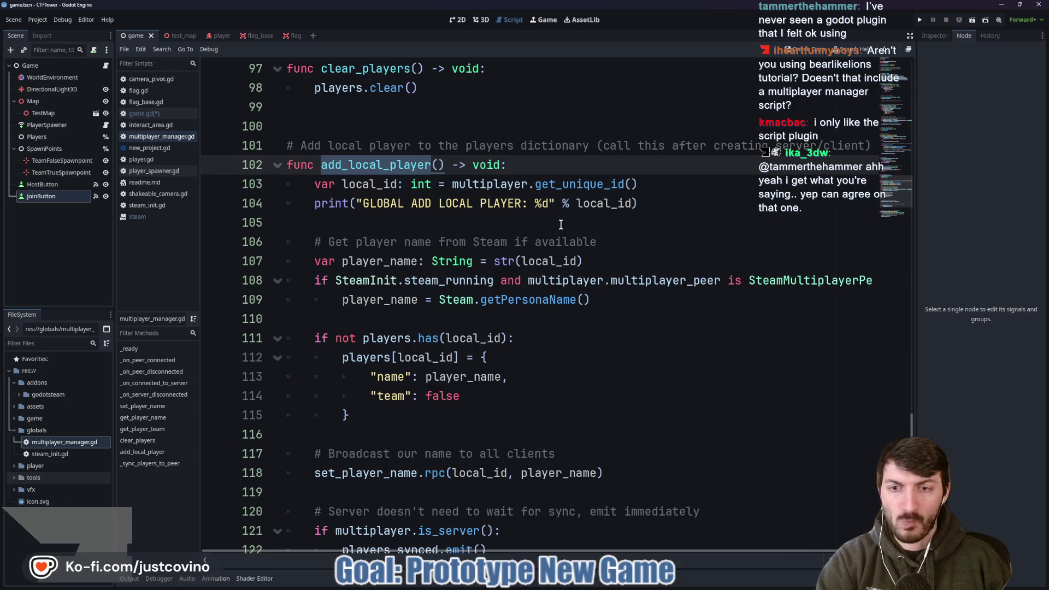
scroll(560, 230, "down", 1)
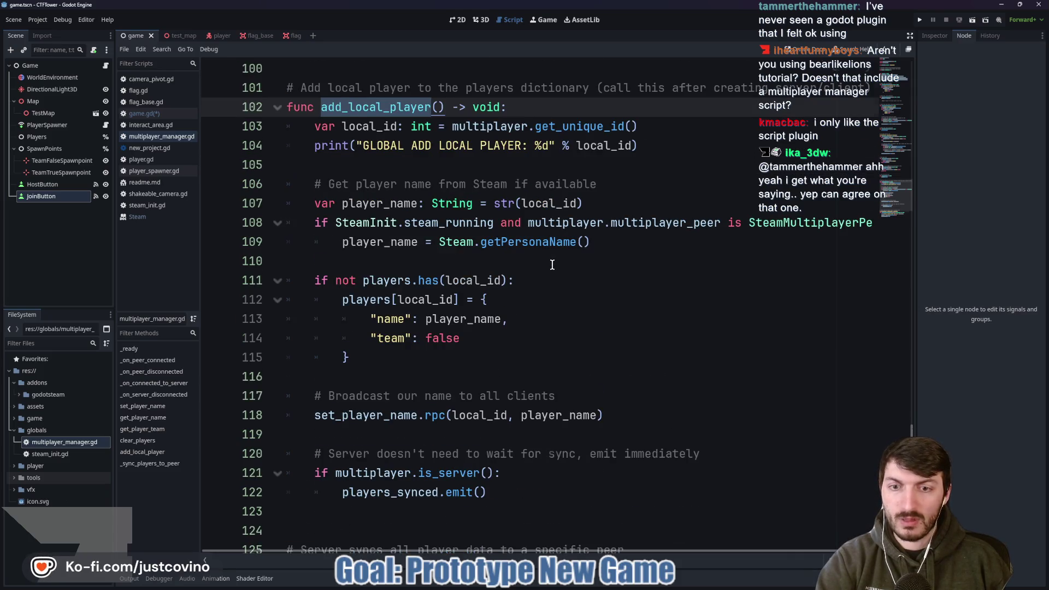
scroll(551, 265, "down", 2)
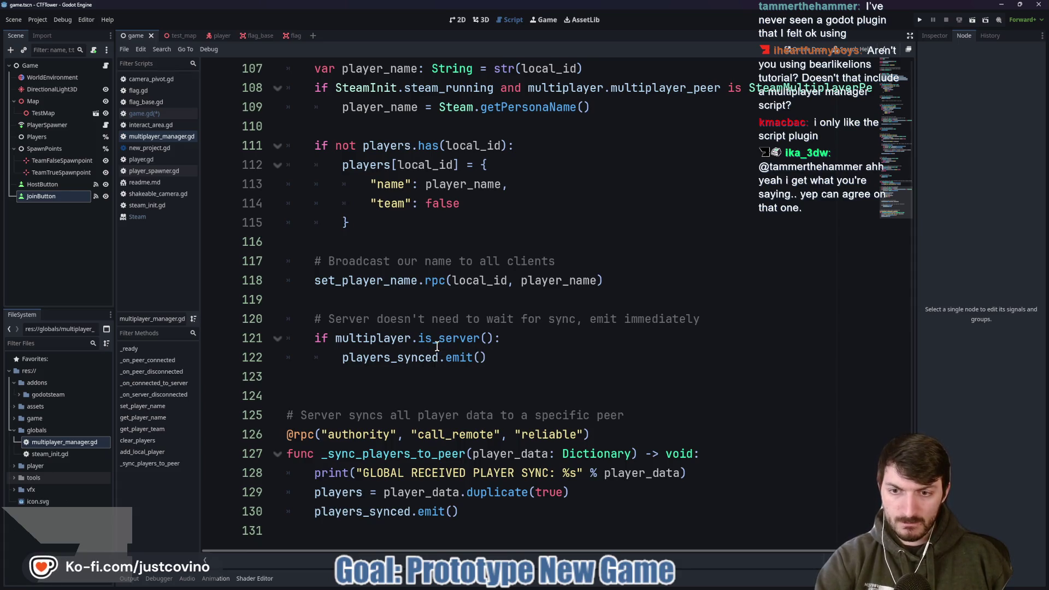
scroll(438, 348, "up", 5)
scroll(439, 348, "down", 5)
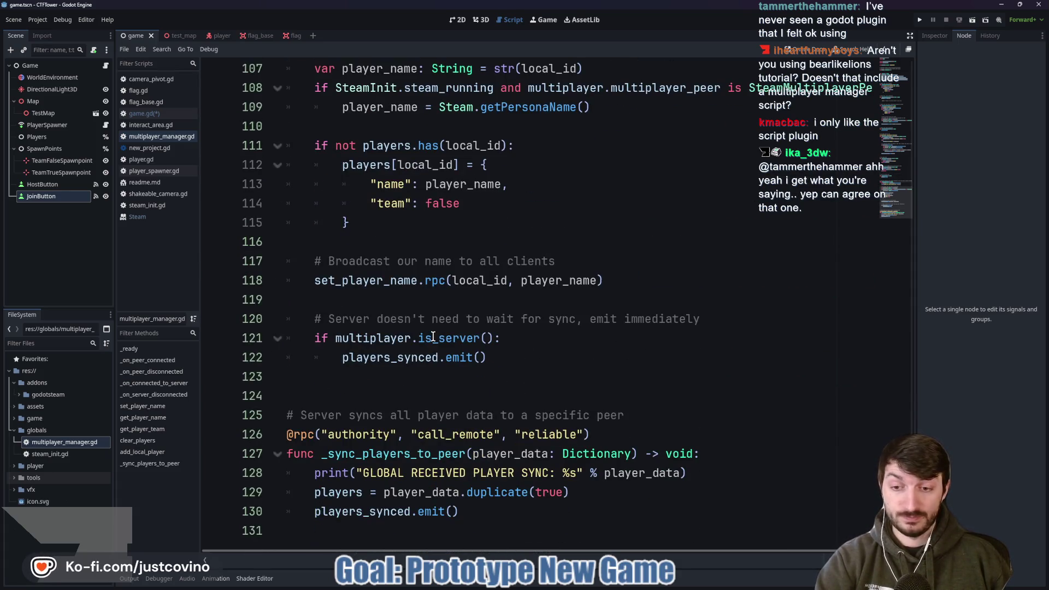
scroll(432, 335, "up", 5)
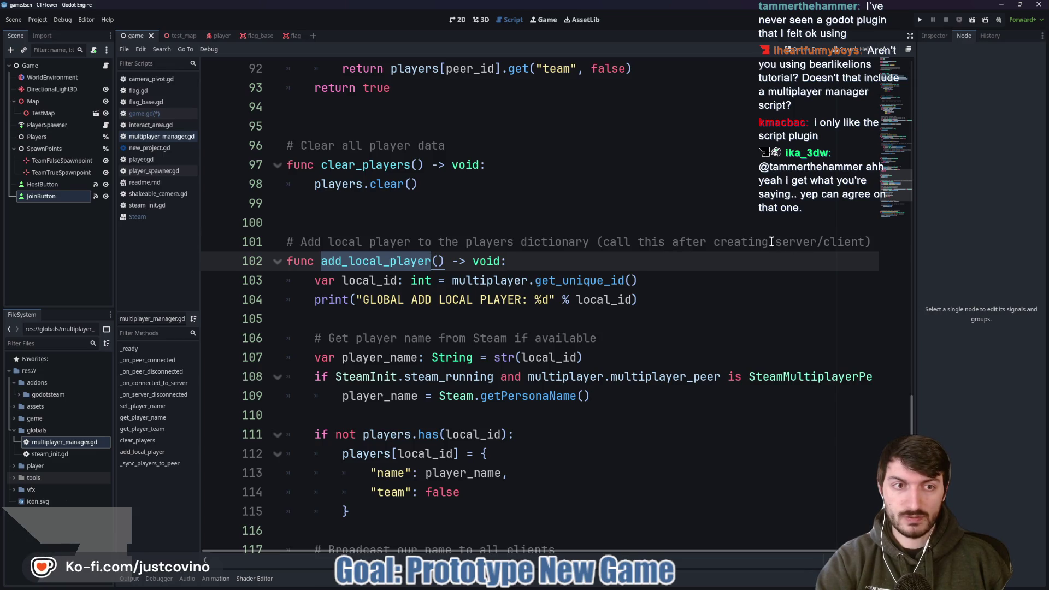
left_click_drag(771, 241, 884, 241)
- Scroll up to the top to review the player_info_updated and players_synced signals and _ready connections
scroll(716, 255, "up", 4)
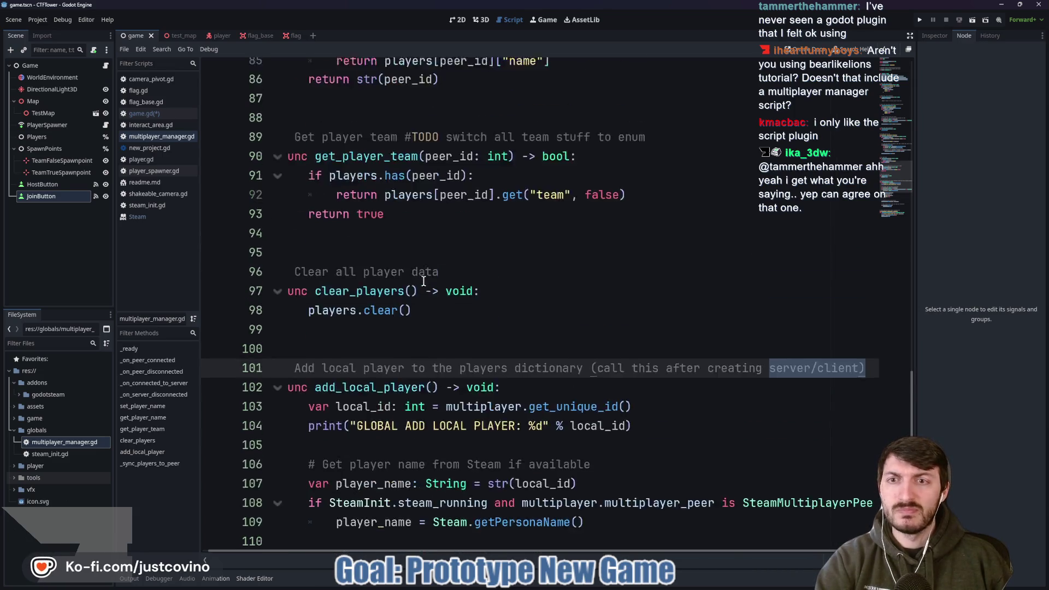
scroll(575, 293, "up", 3)
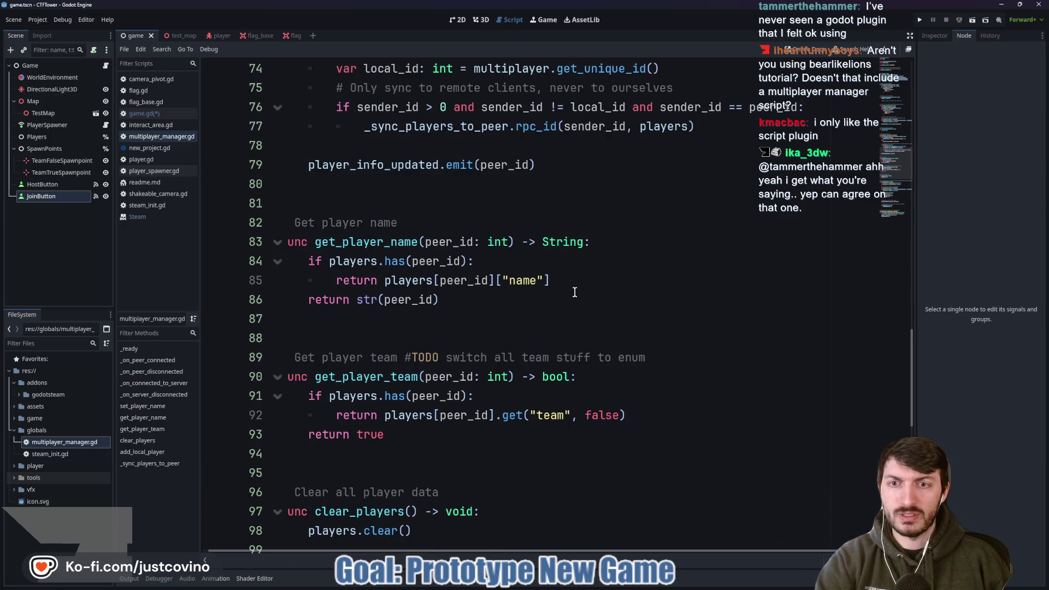
scroll(575, 292, "up", 2)
scroll(571, 289, "up", 4)
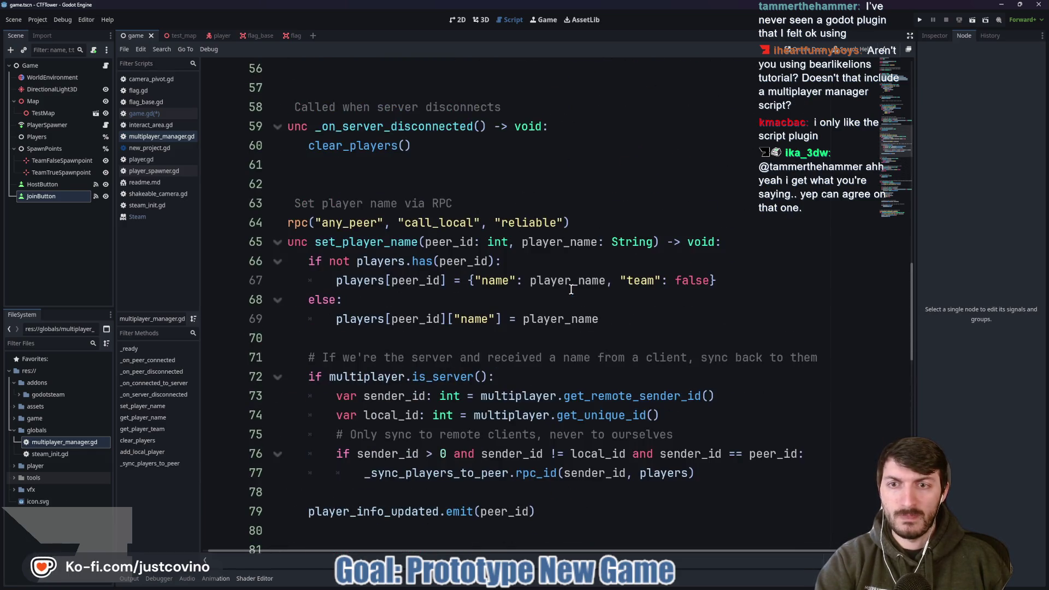
scroll(470, 290, "up", 3)
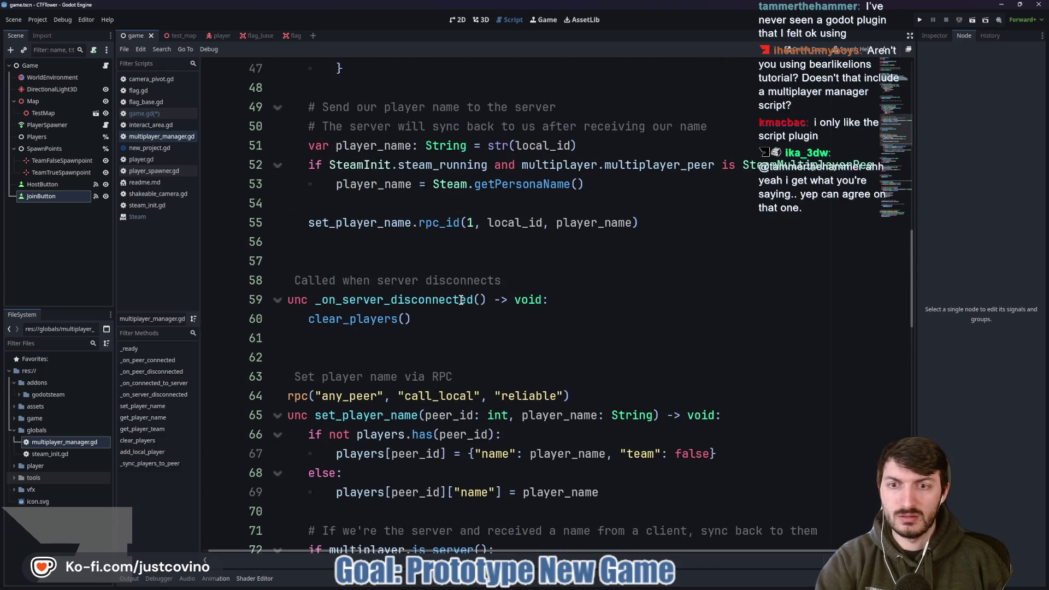
scroll(461, 299, "up", 2)
scroll(448, 306, "down", 15)
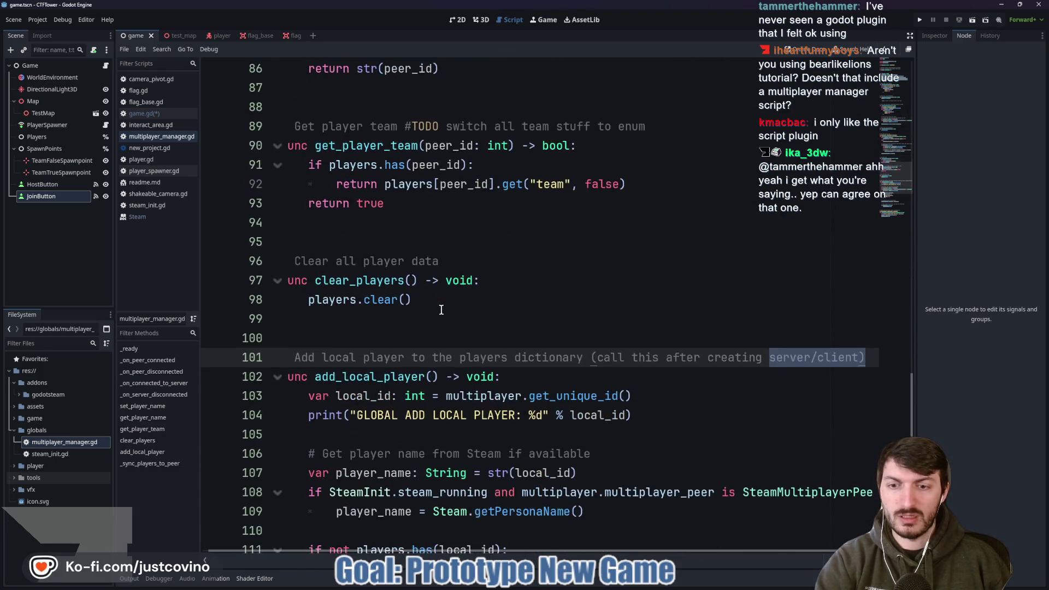
left_click(355, 376)
scroll(511, 321, "up", 7)
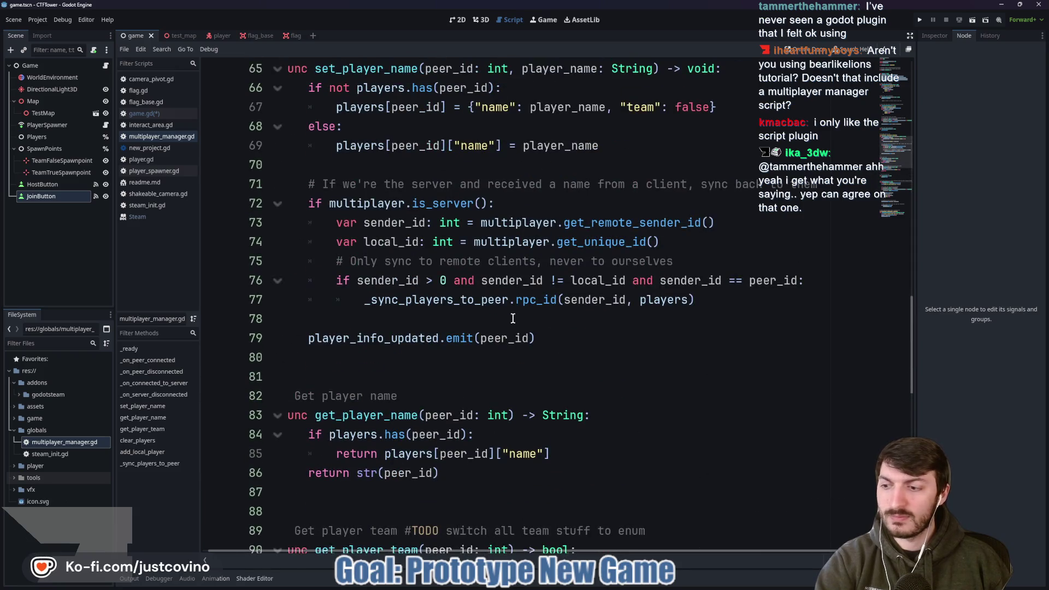
scroll(507, 317, "up", 4)
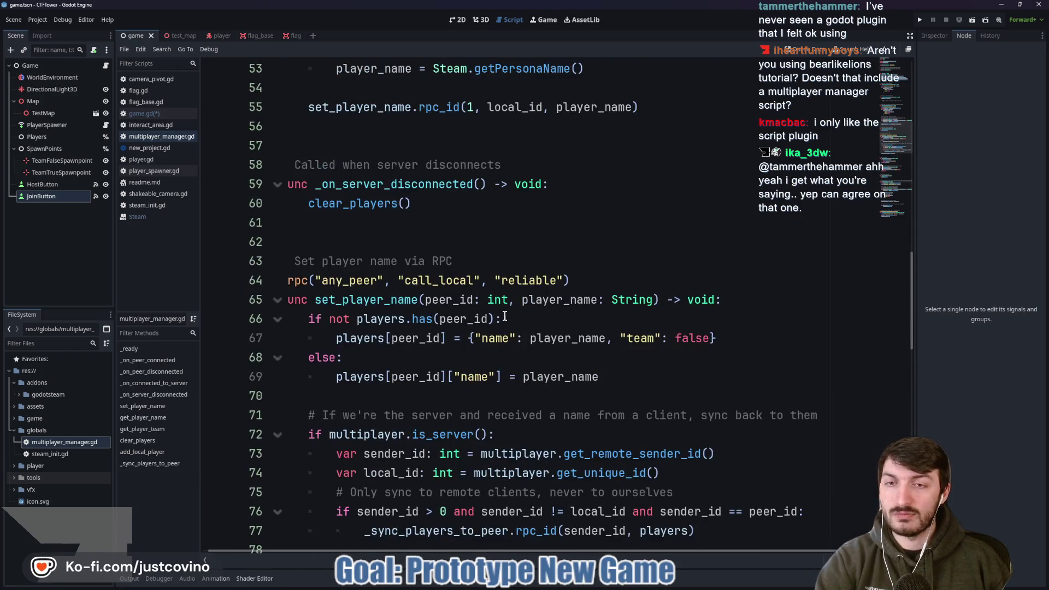
scroll(503, 316, "up", 3)
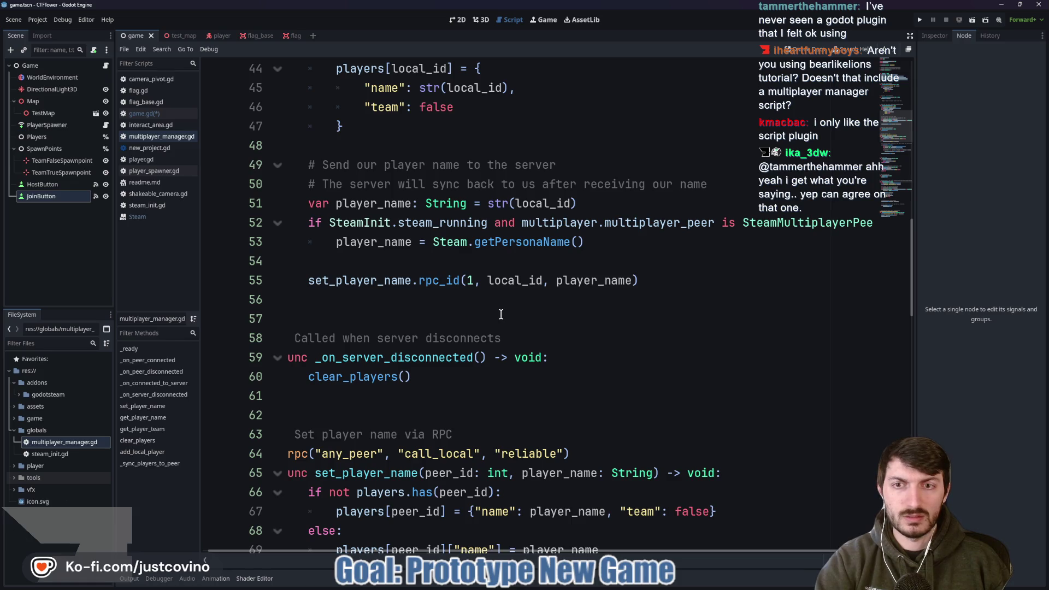
scroll(501, 314, "up", 14)
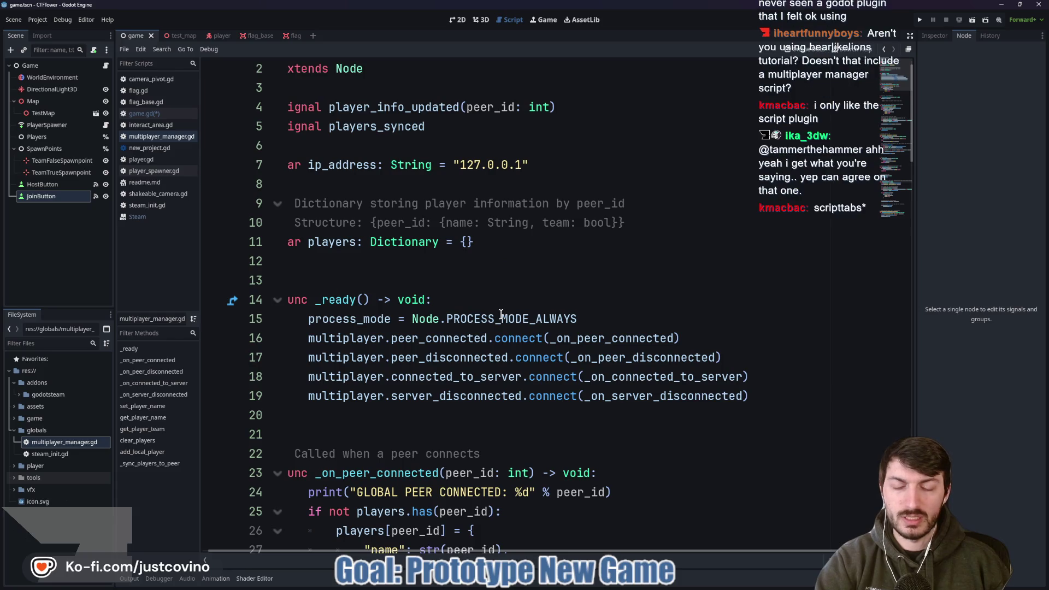
scroll(501, 315, "down", 6)
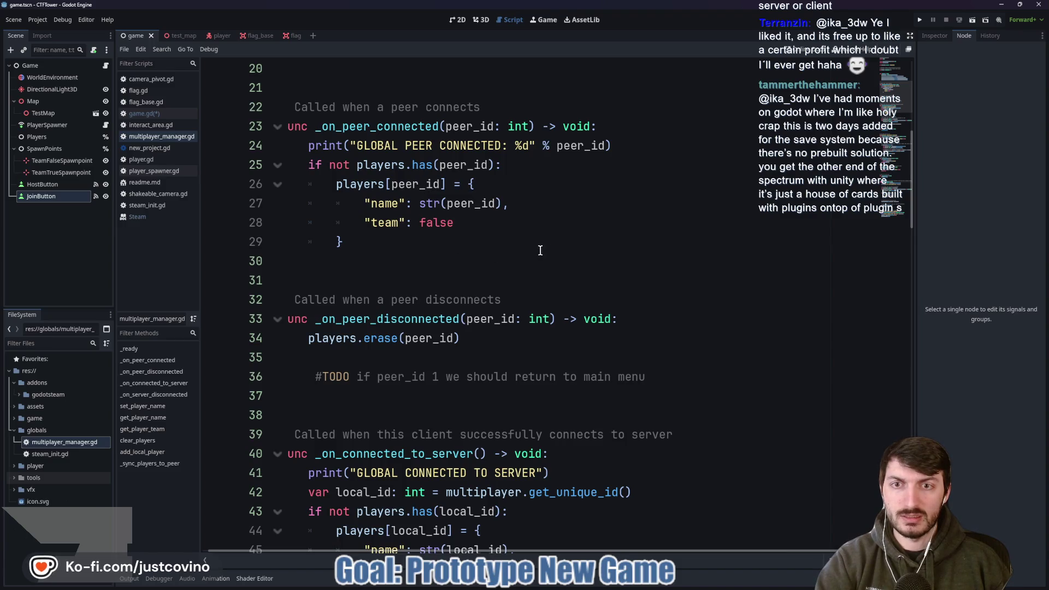
scroll(528, 249, "down", 1)
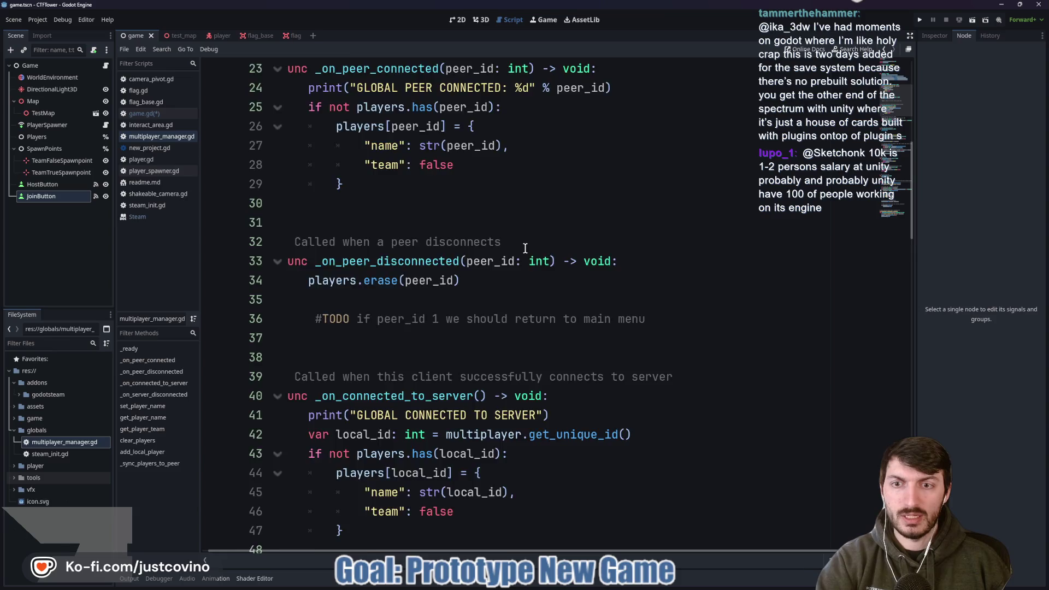
scroll(525, 248, "down", 2)
scroll(525, 248, "down", 1)
scroll(524, 248, "down", 1)
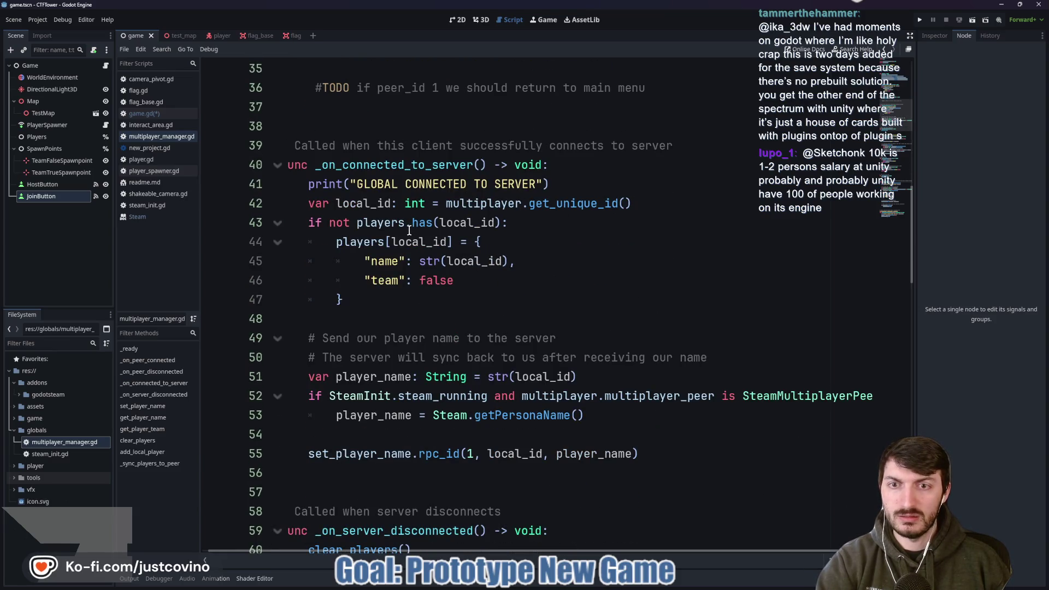
scroll(339, 267, "down", 2)
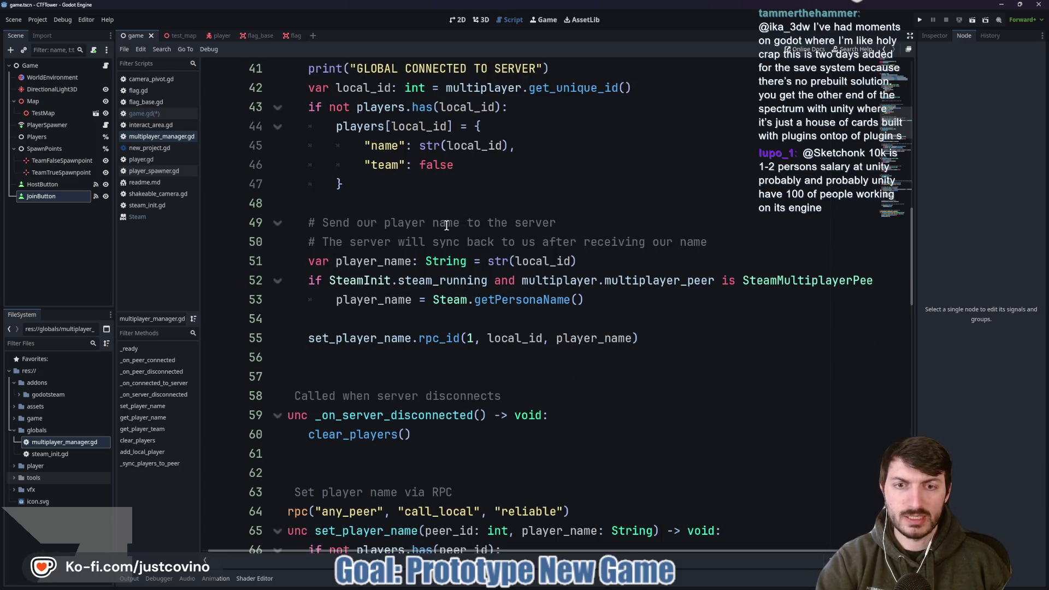
scroll(445, 225, "down", 3)
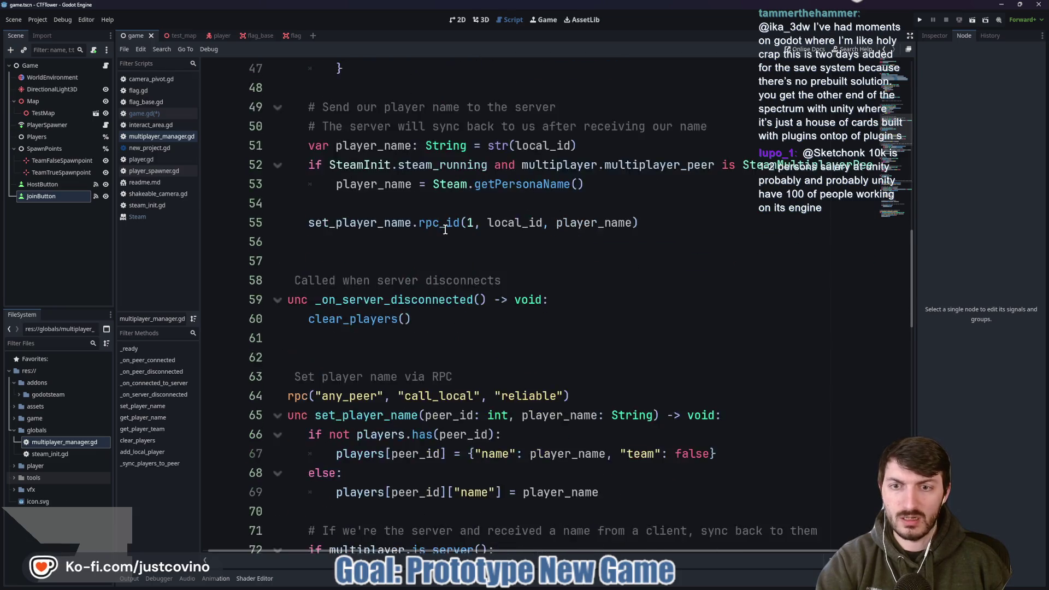
scroll(445, 235, "down", 5)
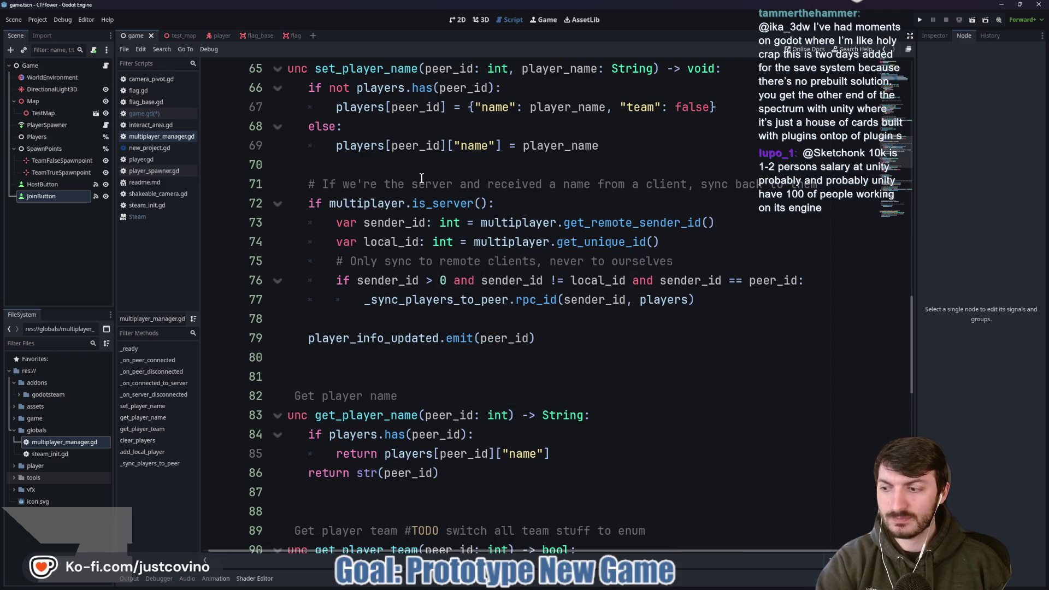
scroll(419, 190, "down", 1)
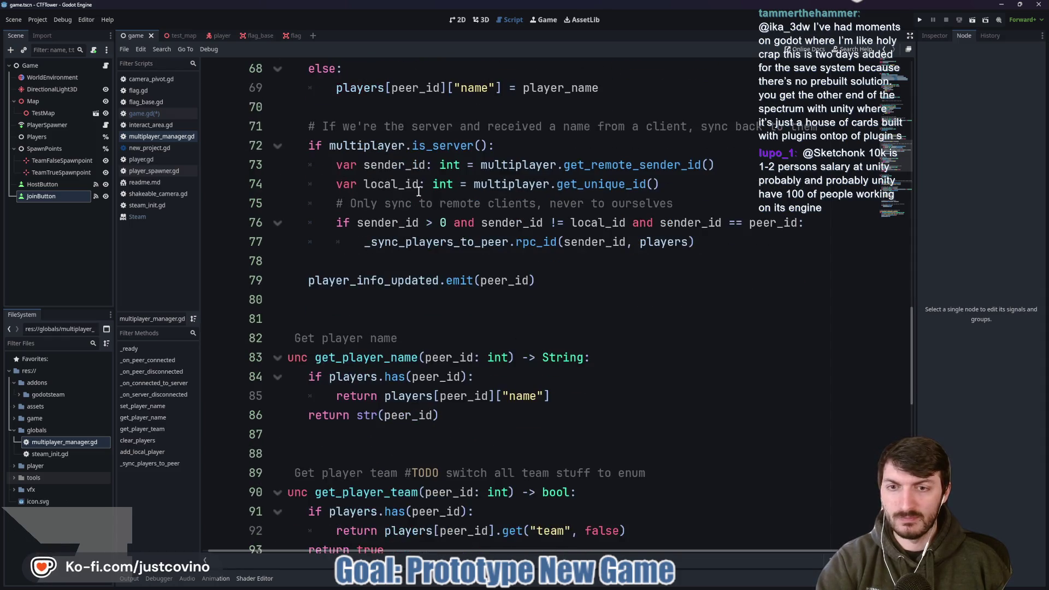
scroll(418, 191, "down", 1)
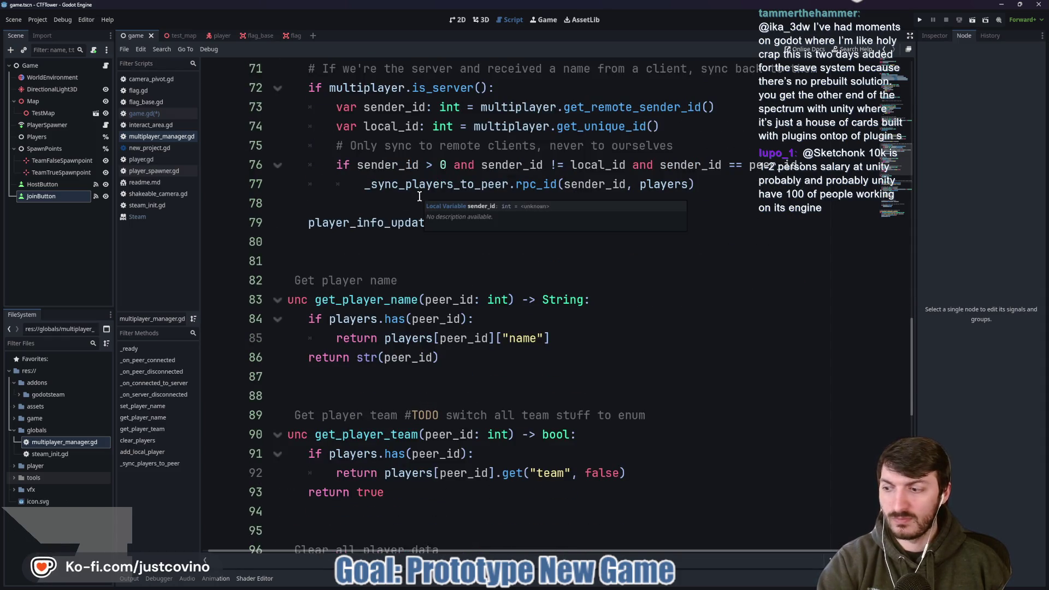
scroll(419, 196, "down", 2)
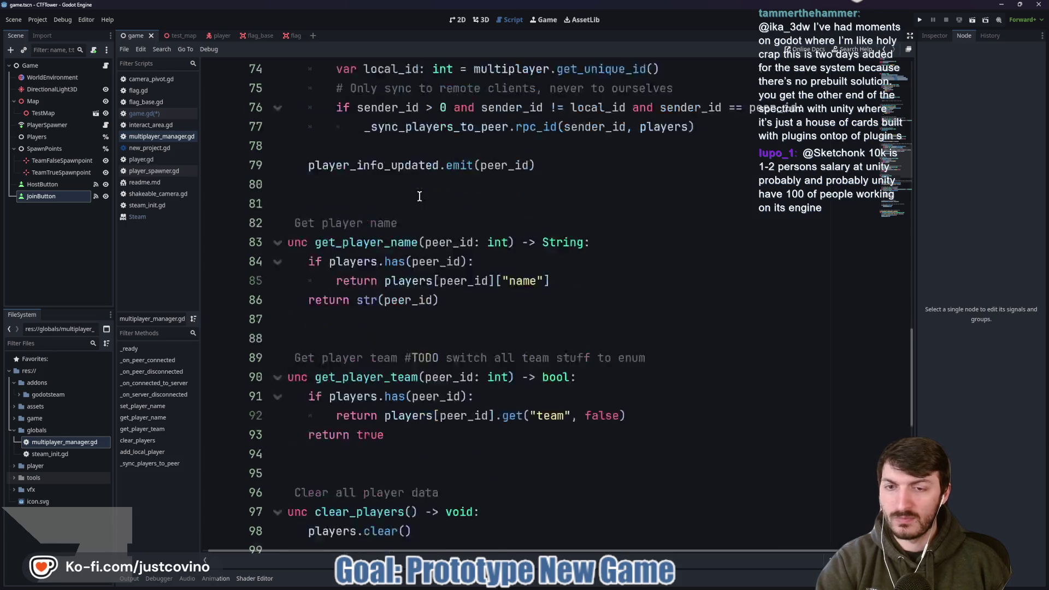
scroll(418, 196, "down", 6)
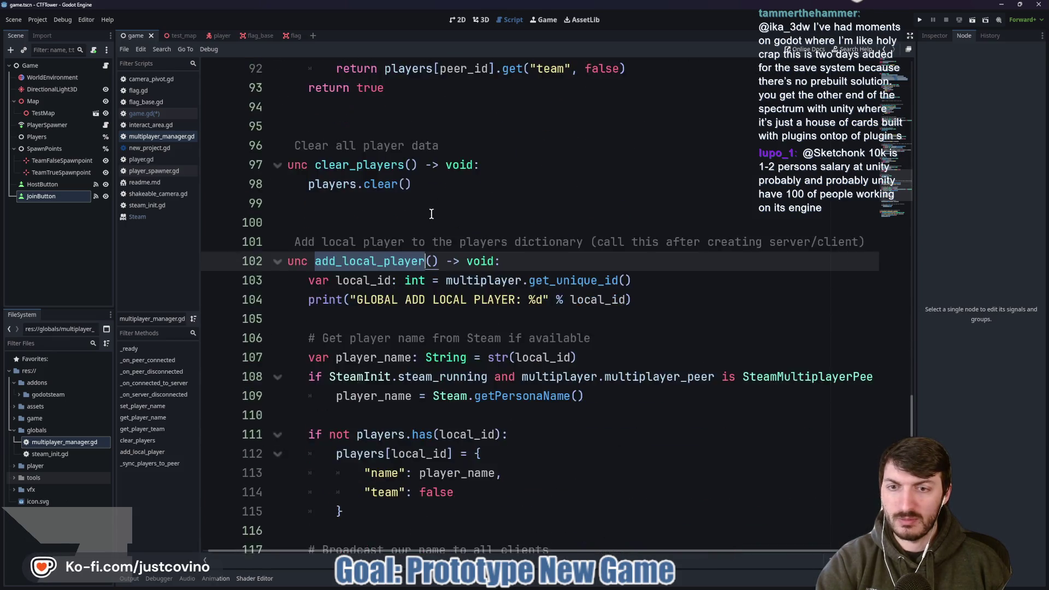
scroll(432, 214, "down", 4)
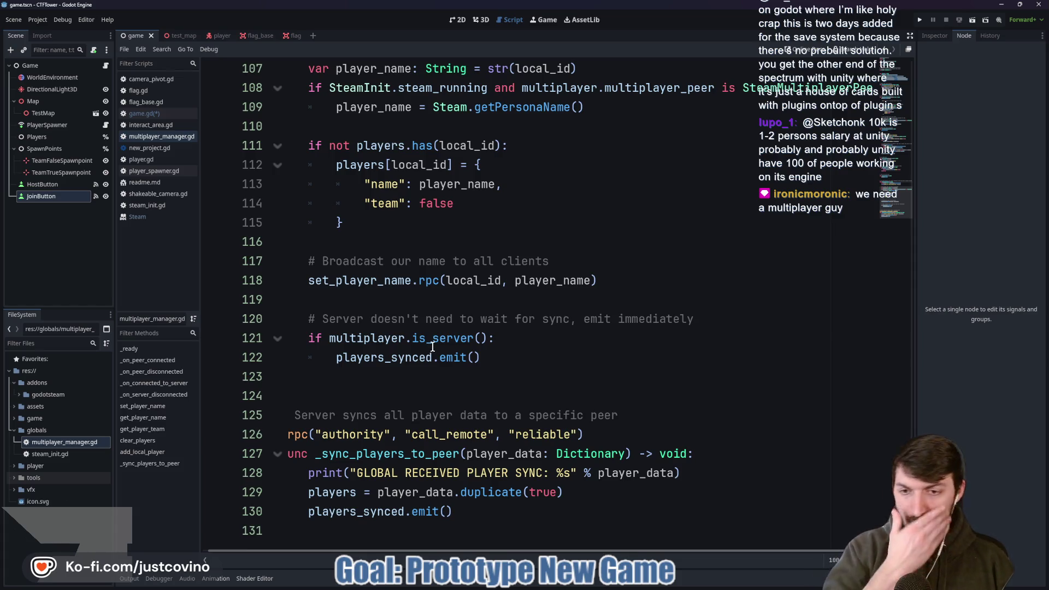
scroll(432, 347, "up", 5)
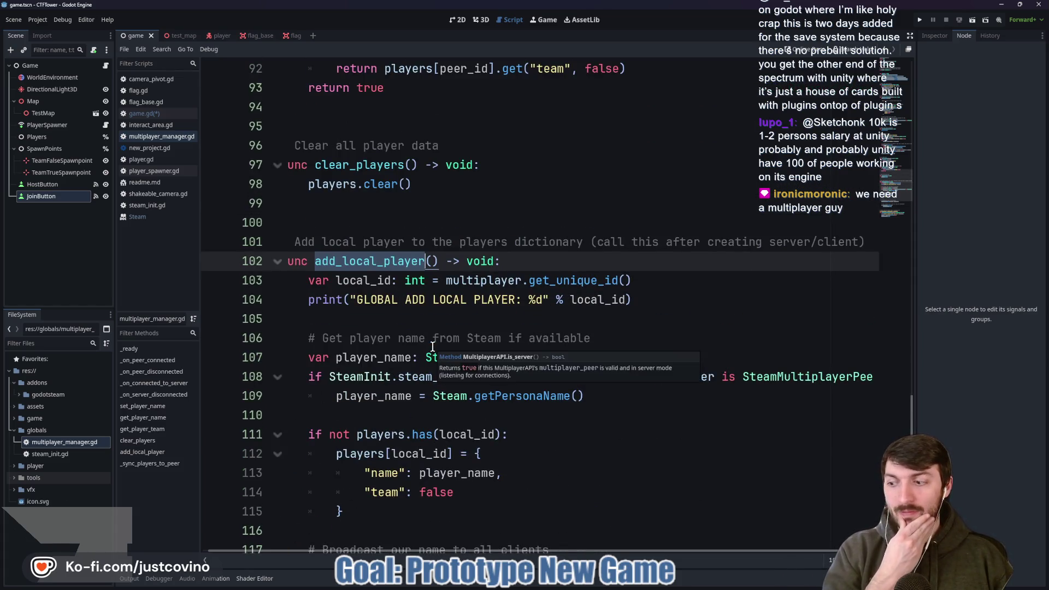
scroll(432, 346, "up", 7)
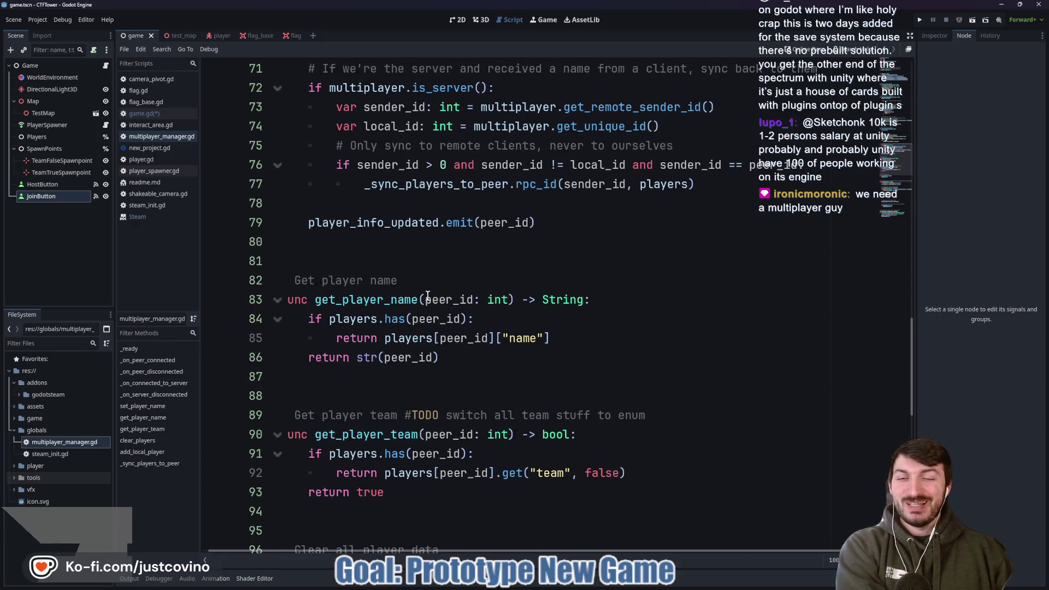
scroll(428, 295, "up", 3)
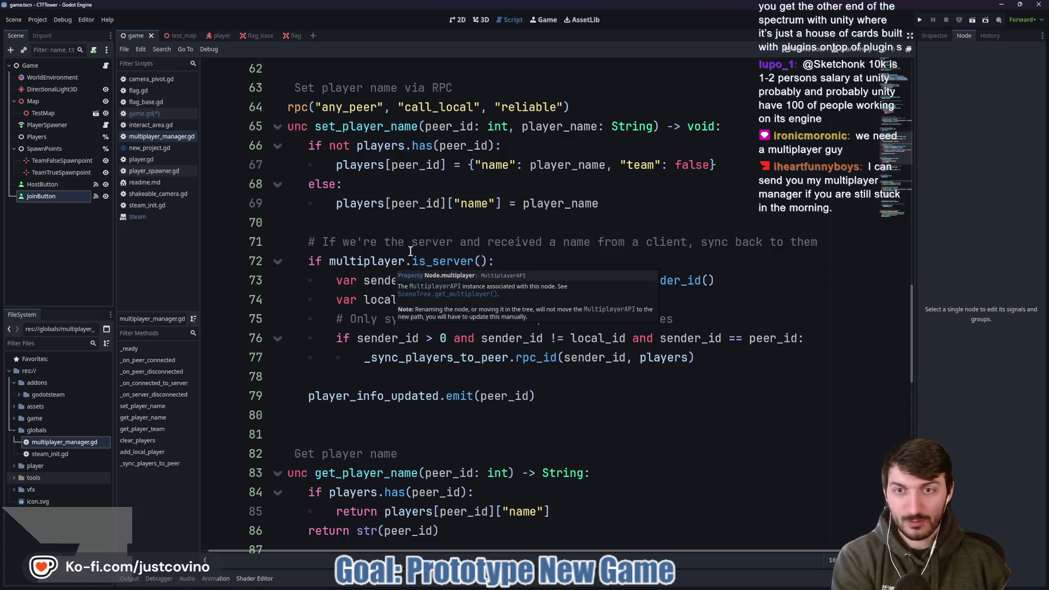
scroll(404, 251, "up", 2)
scroll(415, 229, "up", 4)
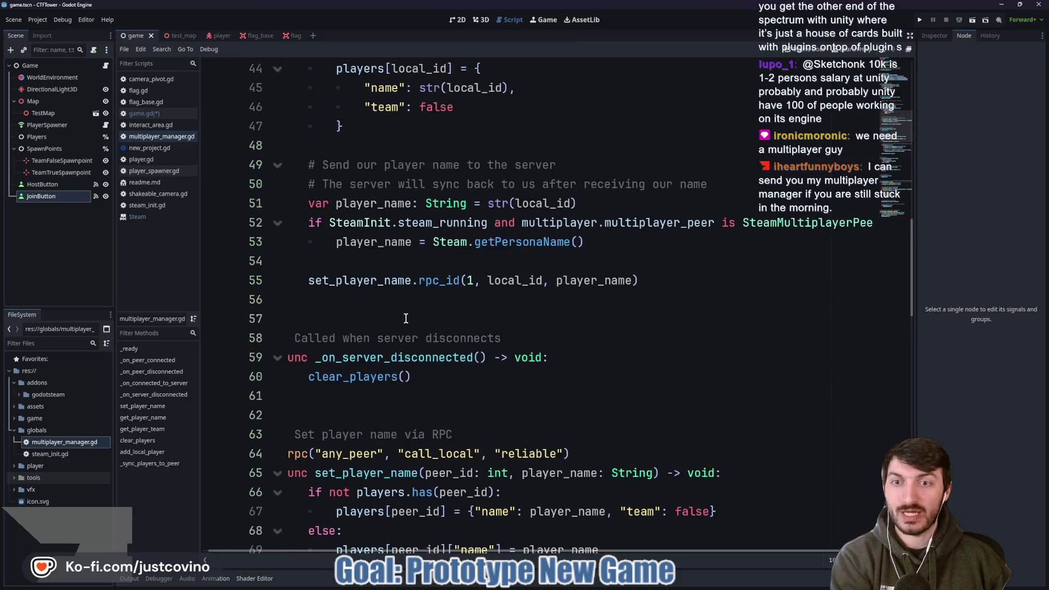
scroll(407, 318, "up", 4)
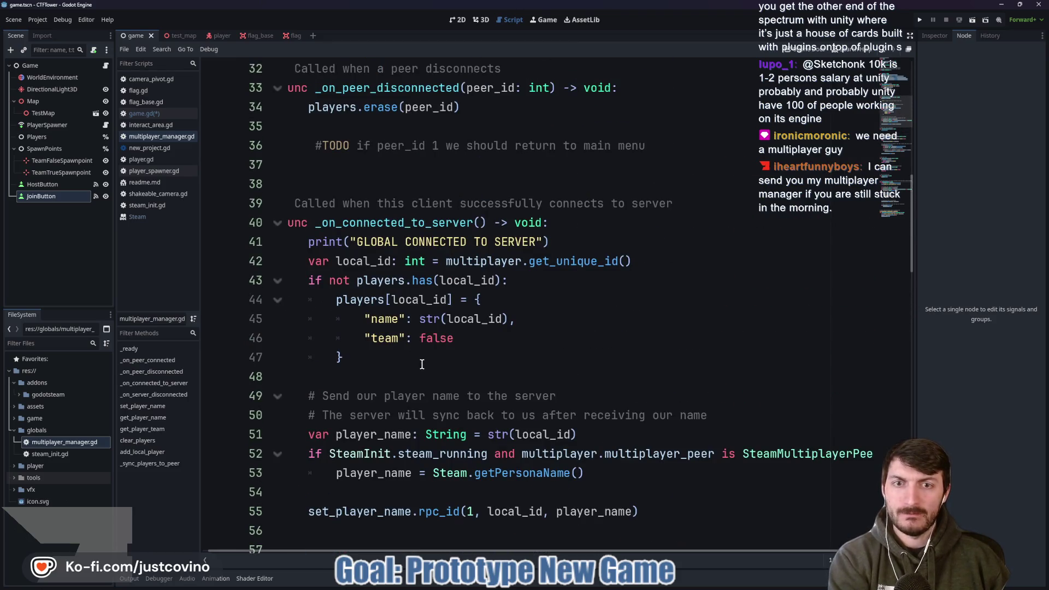
scroll(421, 371, "up", 4)
left_click(404, 400)
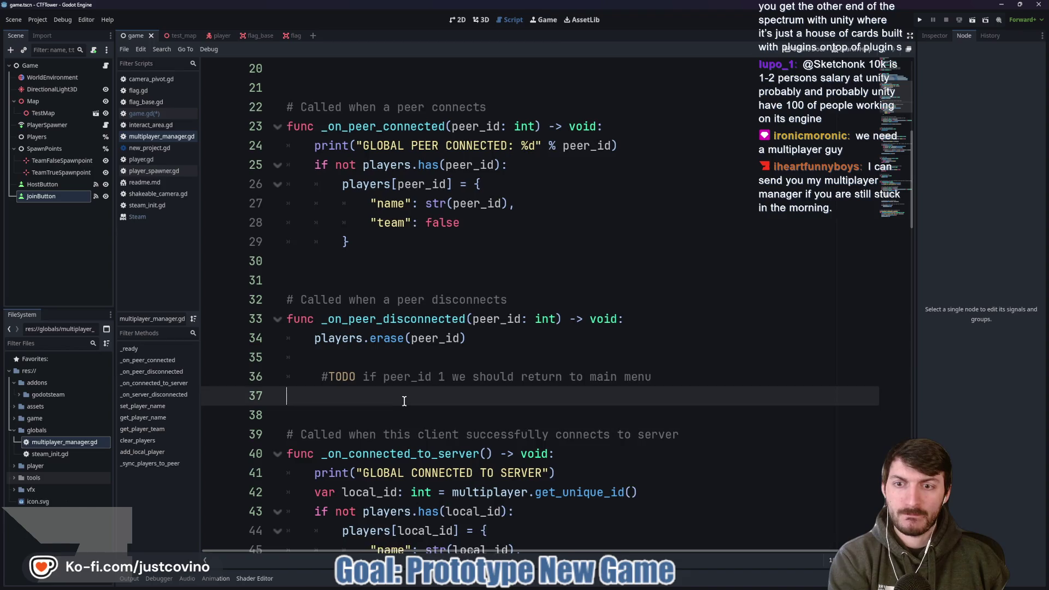
scroll(404, 400, "up", 1)
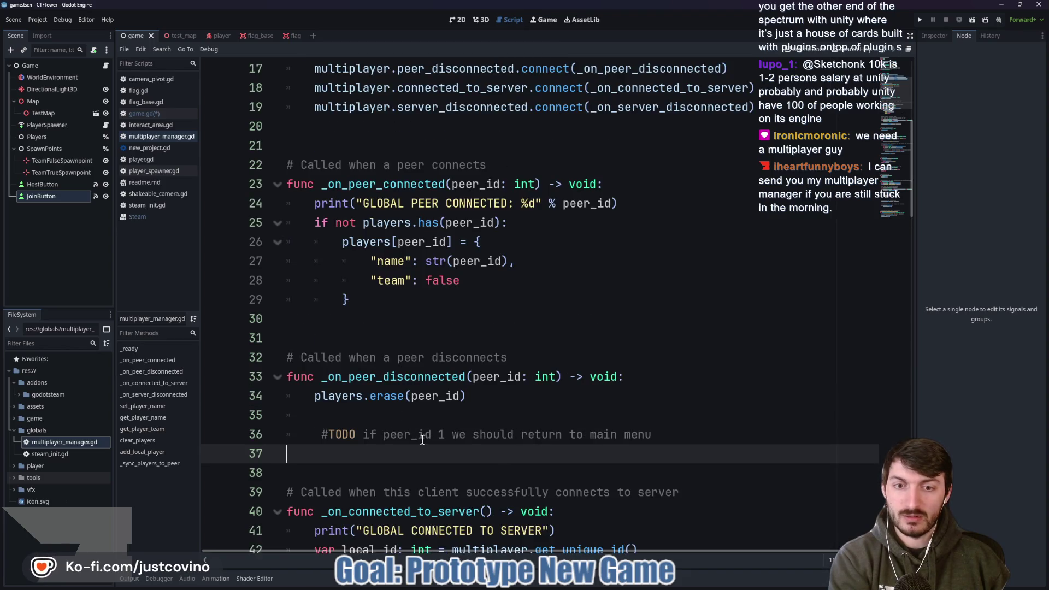
scroll(419, 429, "up", 3)
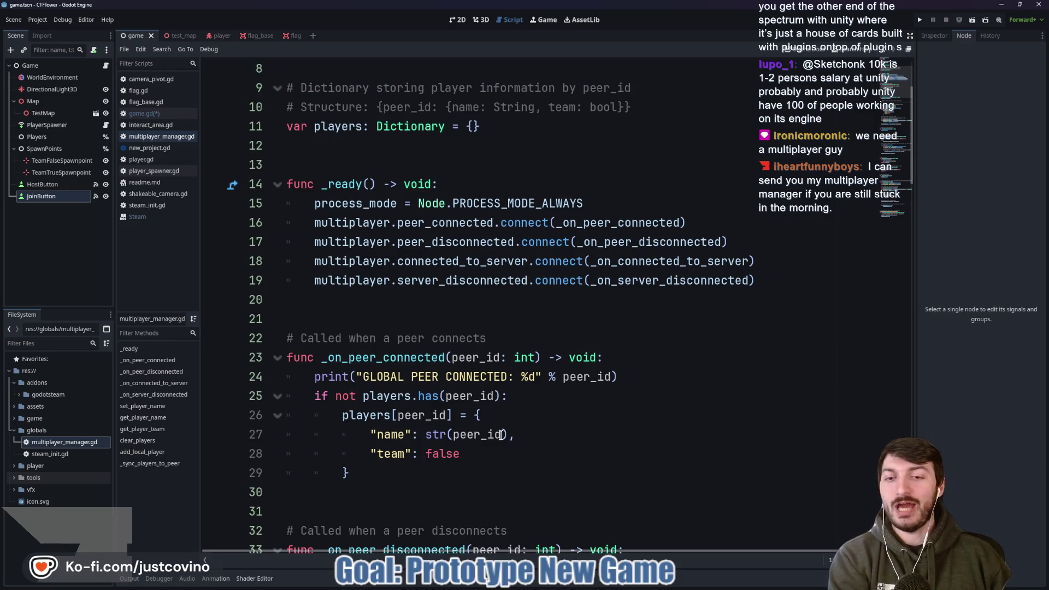
scroll(511, 435, "up", 2)
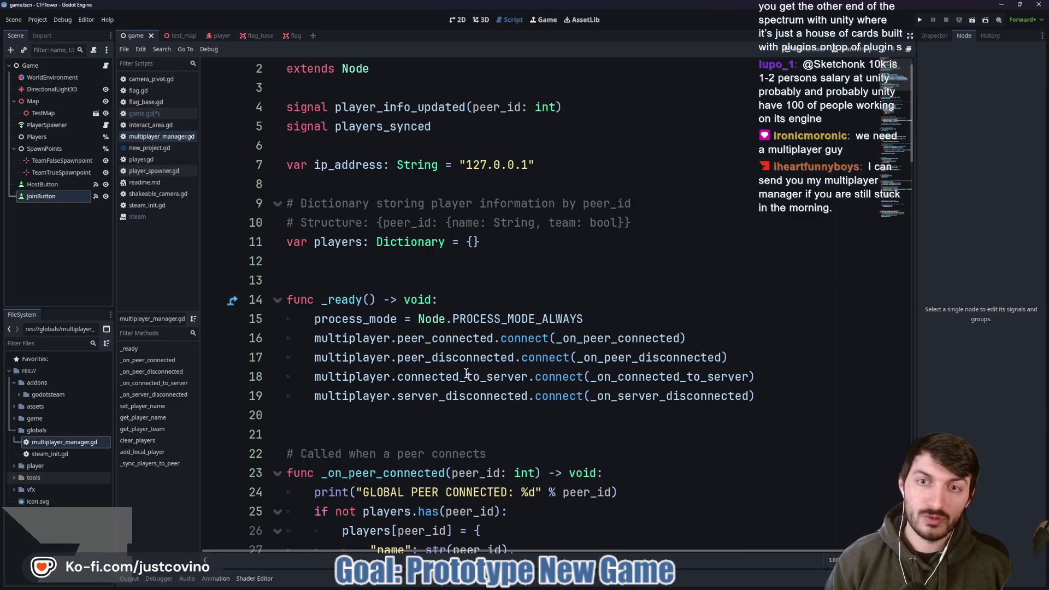
scroll(447, 341, "up", 1)
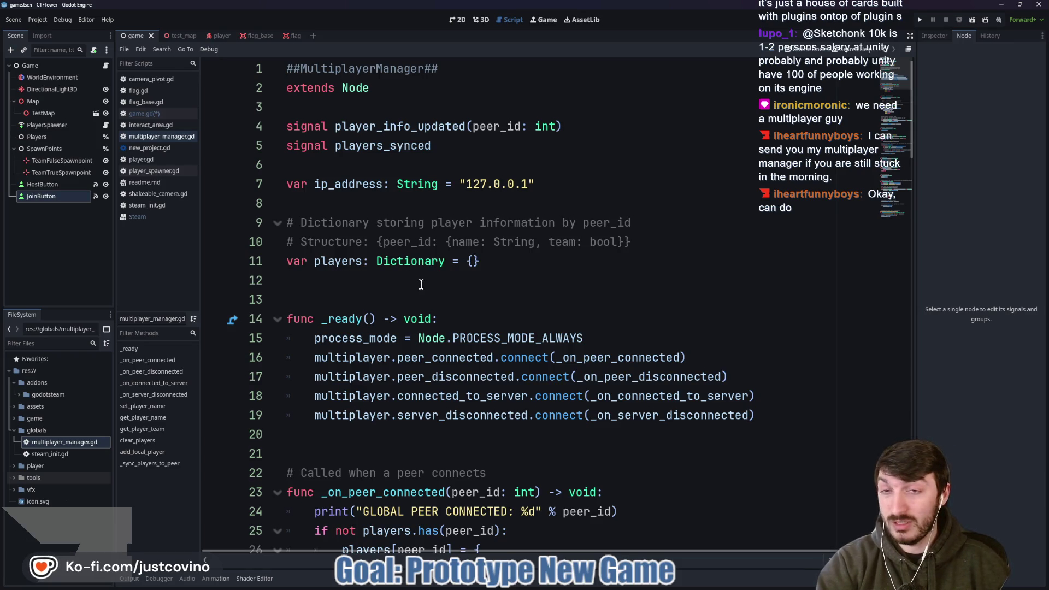
left_click(507, 195)
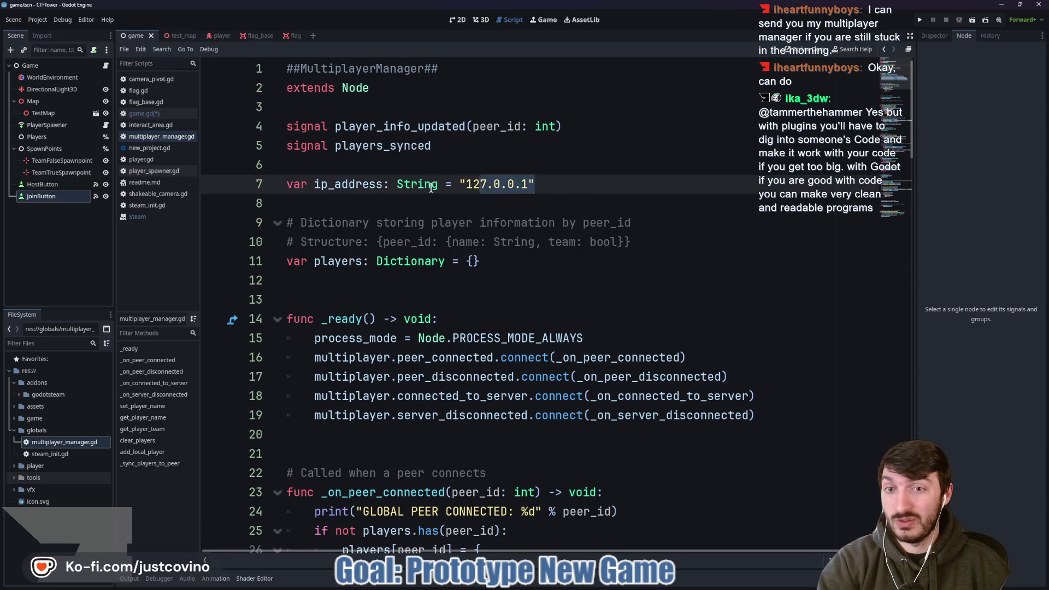
key("Down")
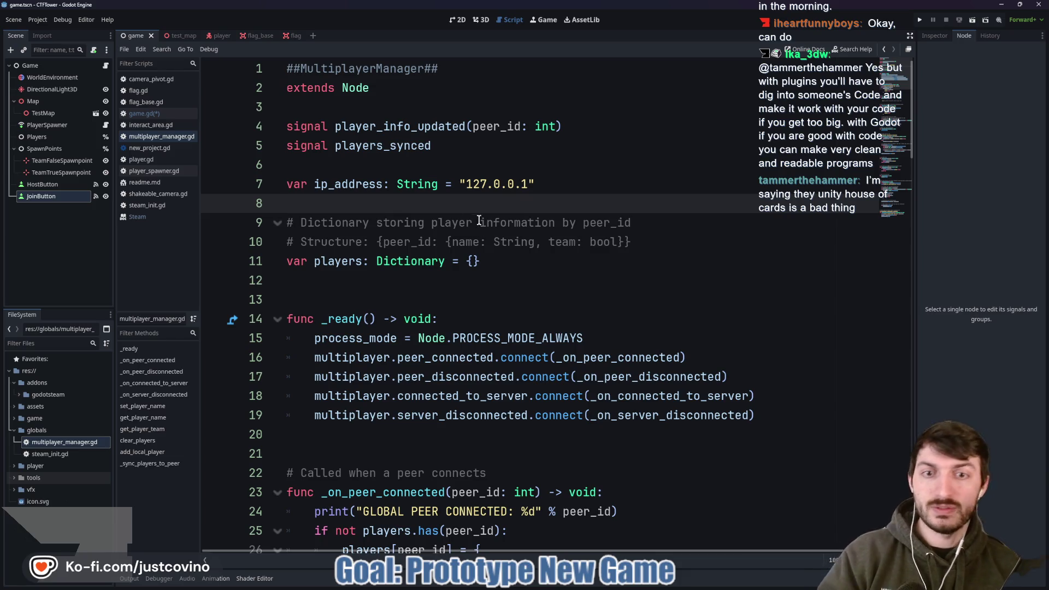
scroll(515, 288, "down", 1)
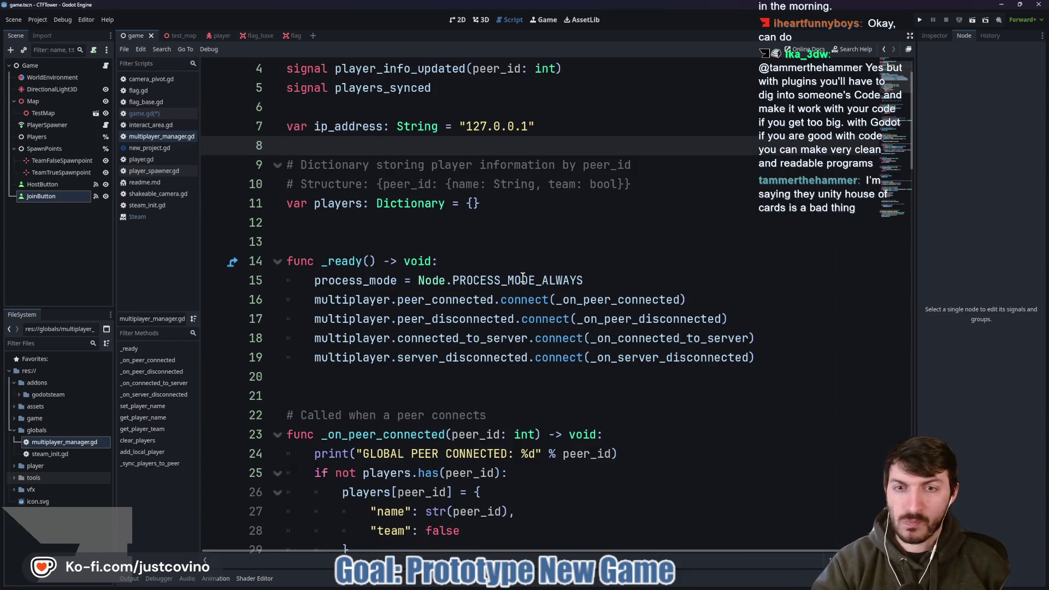
scroll(522, 278, "down", 2)
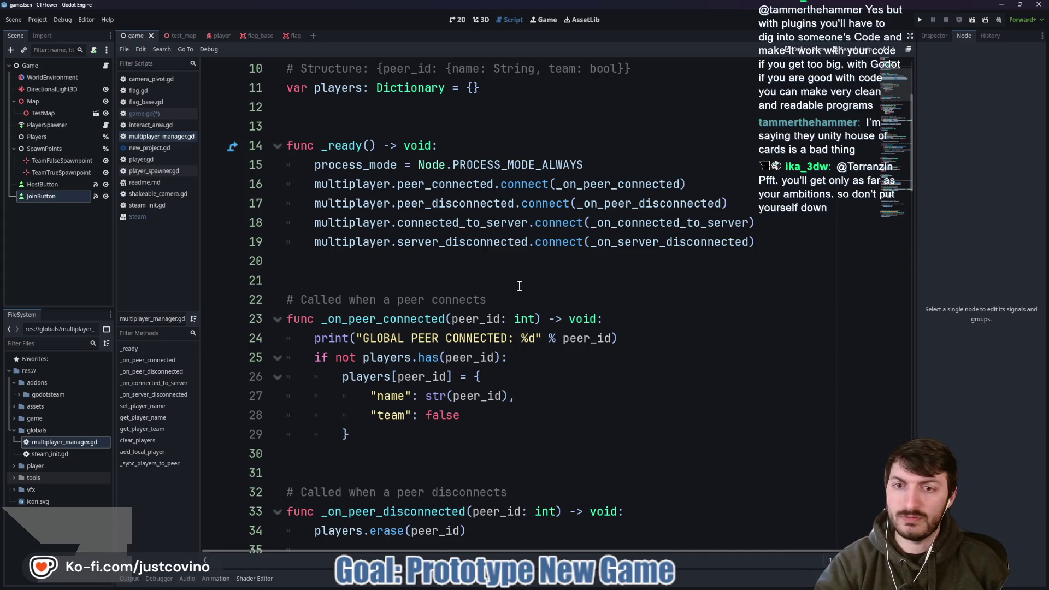
scroll(520, 286, "down", 5)
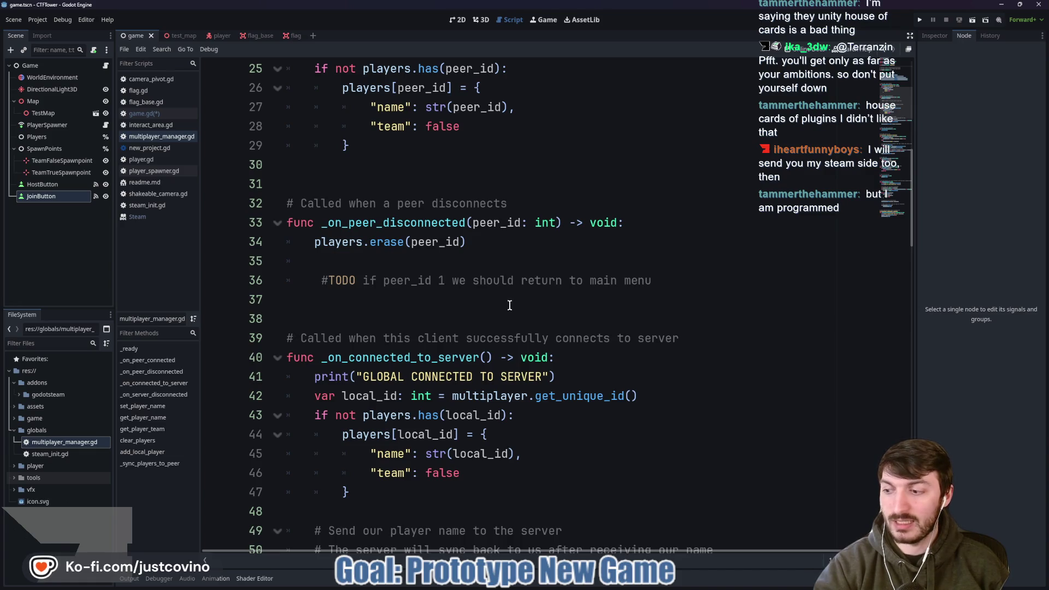
scroll(510, 305, "down", 1)
scroll(509, 305, "down", 2)
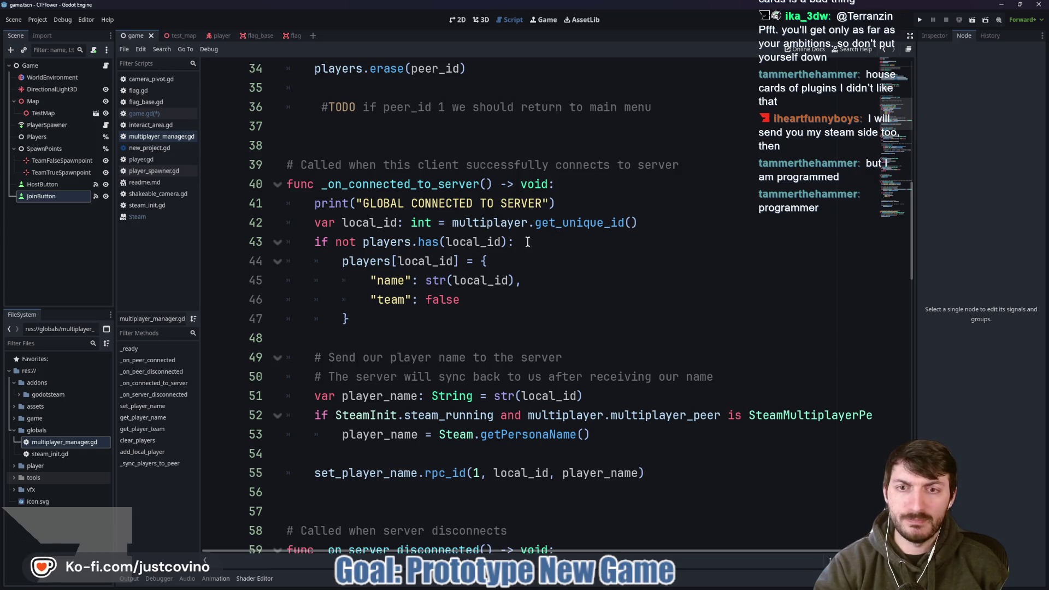
scroll(595, 246, "down", 3)
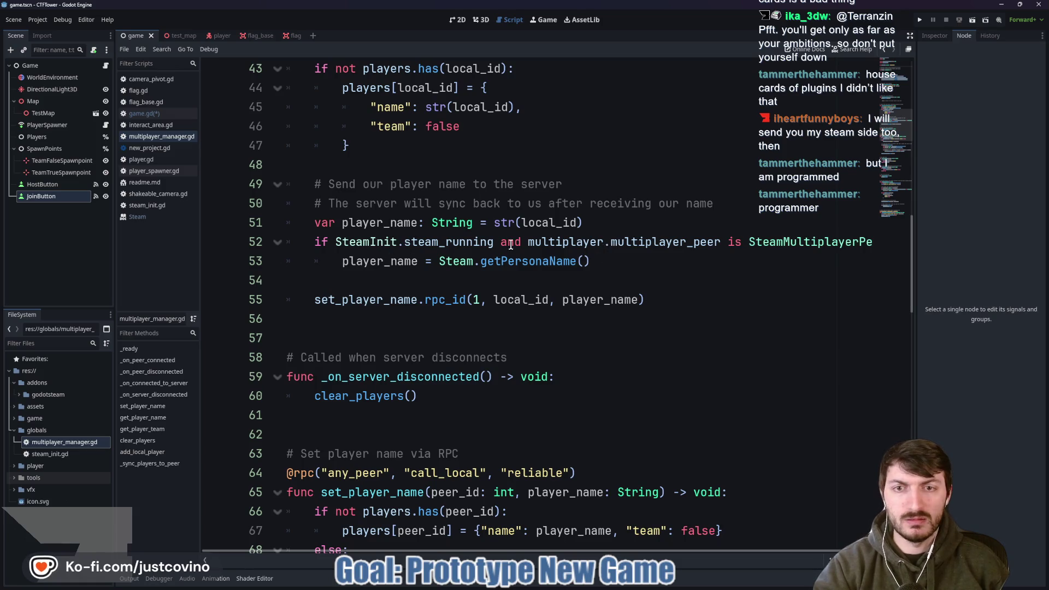
scroll(429, 244, "down", 1)
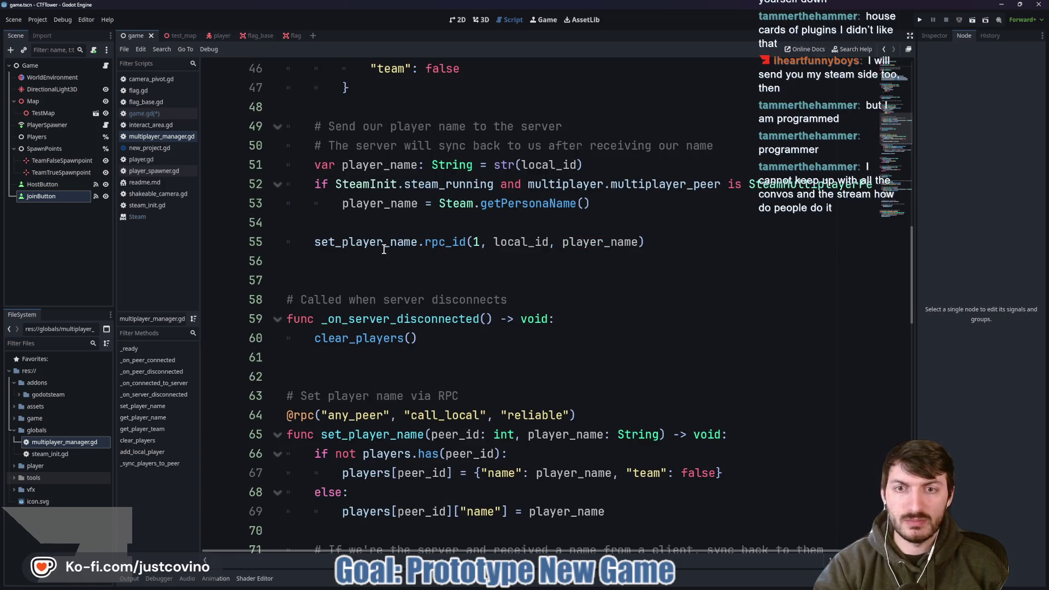
scroll(469, 269, "down", 1)
scroll(470, 270, "down", 3)
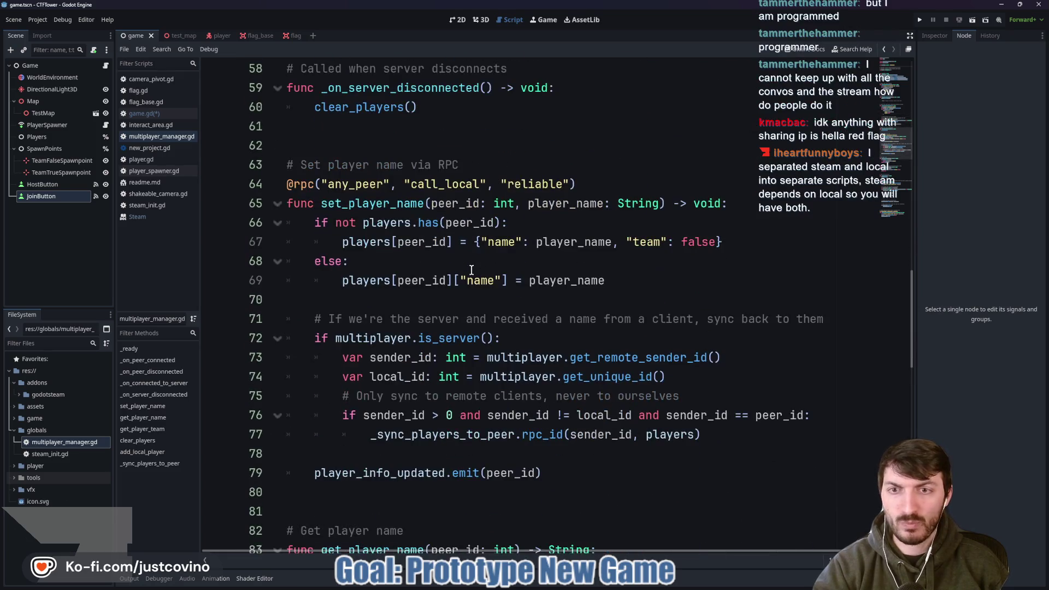
scroll(465, 269, "down", 5)
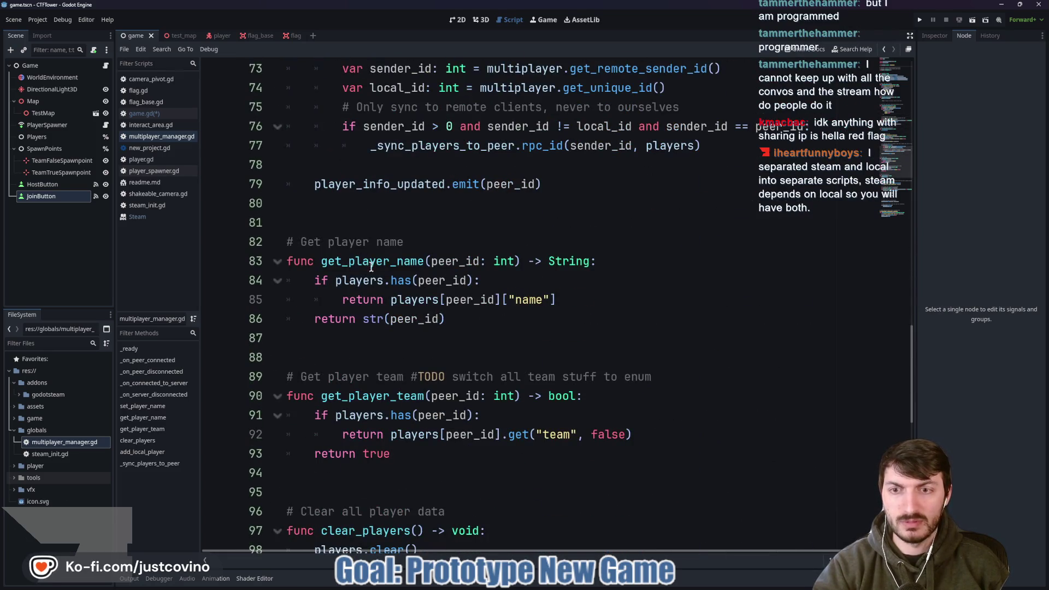
scroll(371, 266, "down", 6)
left_click(369, 280)
- Reread add_local_player's note about calling it after server/client creation, then Alt+Tab to Cooties' main_menu.gd
double_click(369, 280)
scroll(546, 280, "down", 4)
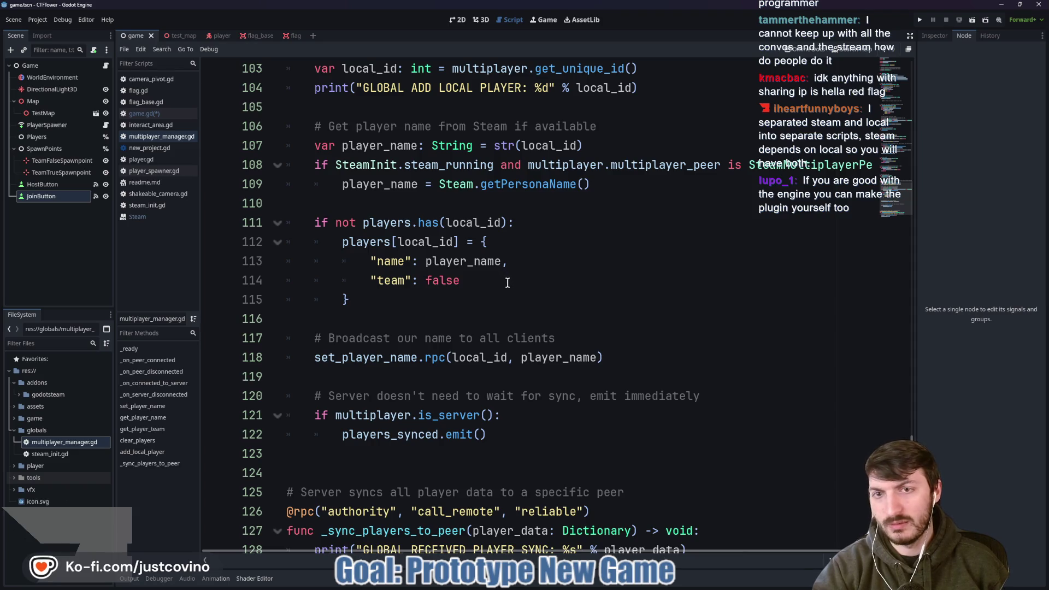
scroll(507, 282, "up", 3)
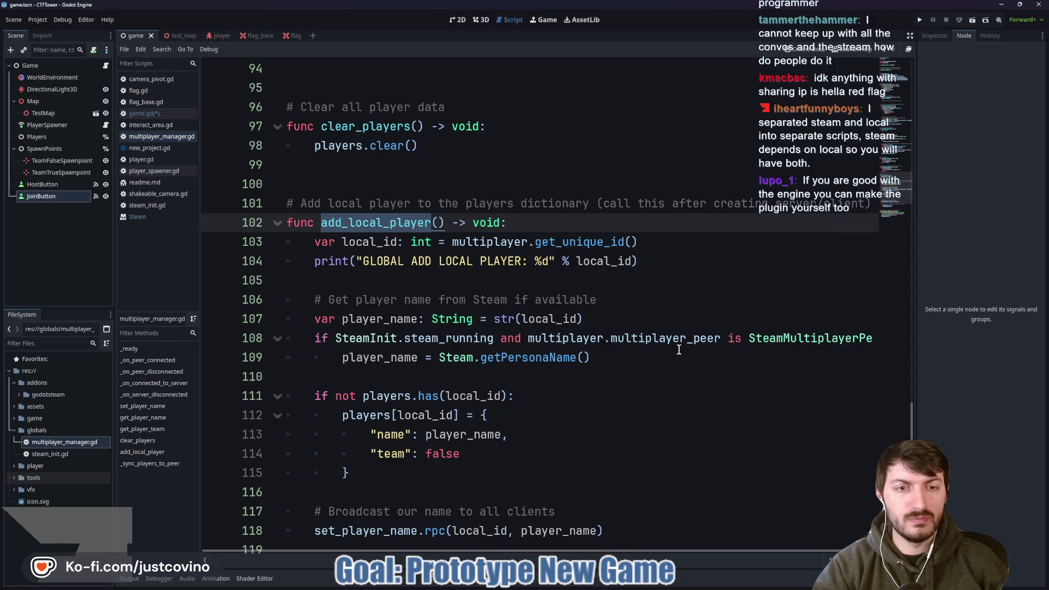
mouse_move(561, 552)
left_mouse_down()
mouse_move(667, 550)
mouse_move(474, 549)
left_mouse_up()
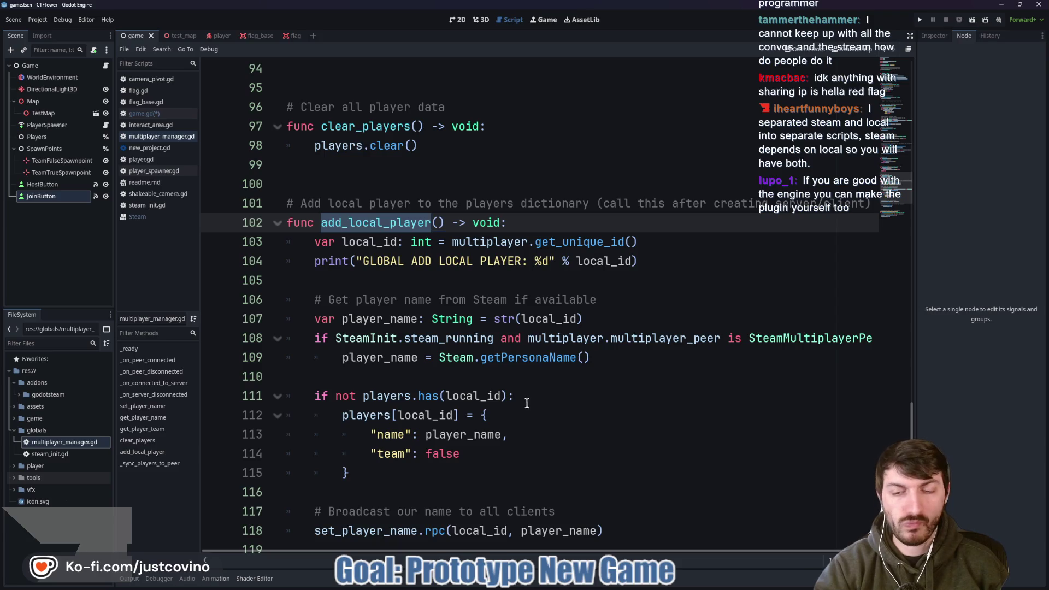
scroll(464, 401, "down", 1)
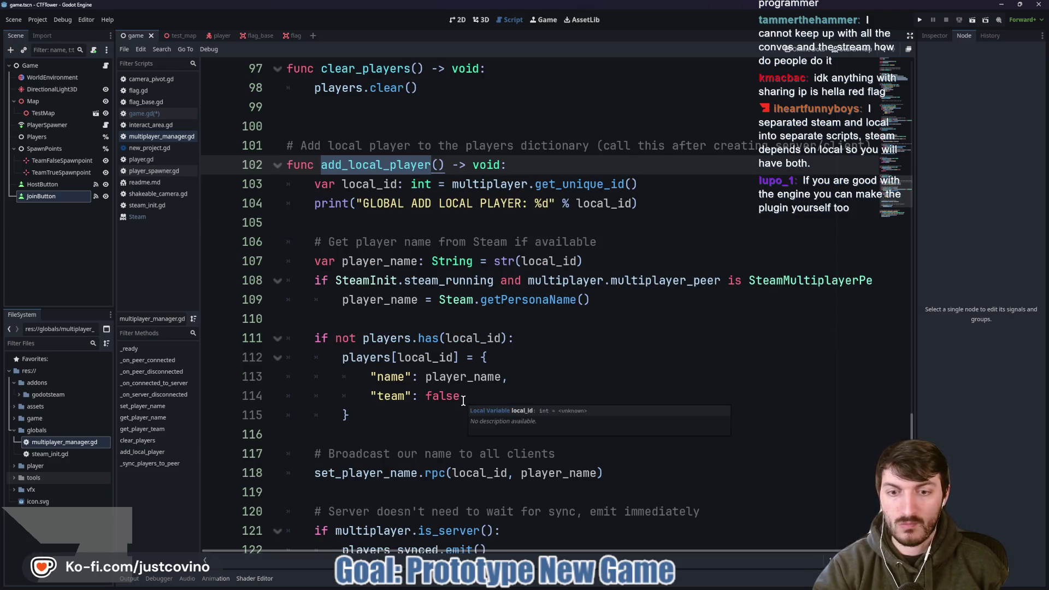
scroll(463, 401, "up", 1)
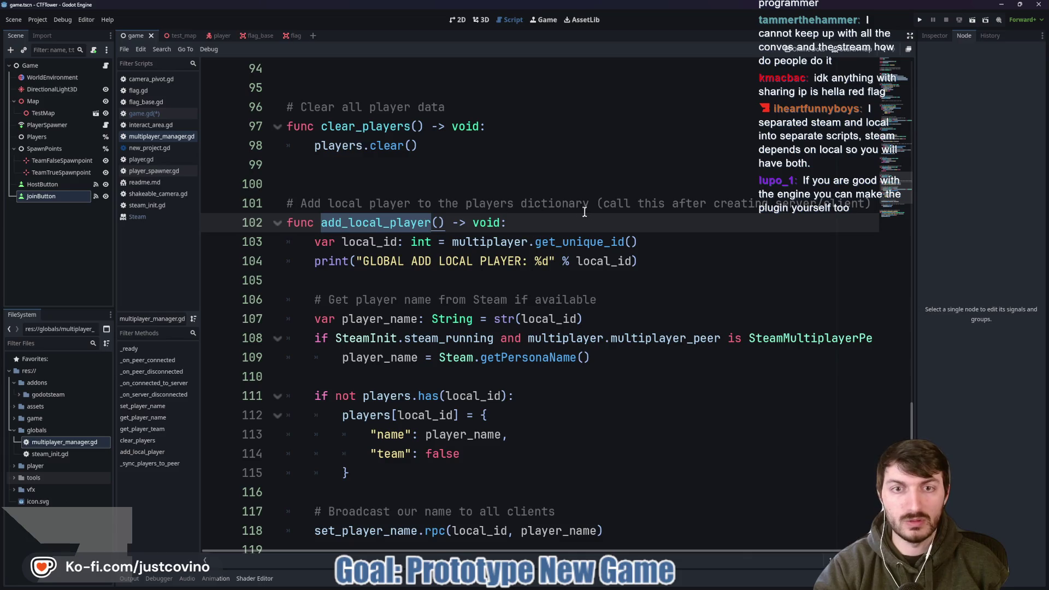
left_click_drag(665, 203, 872, 204)
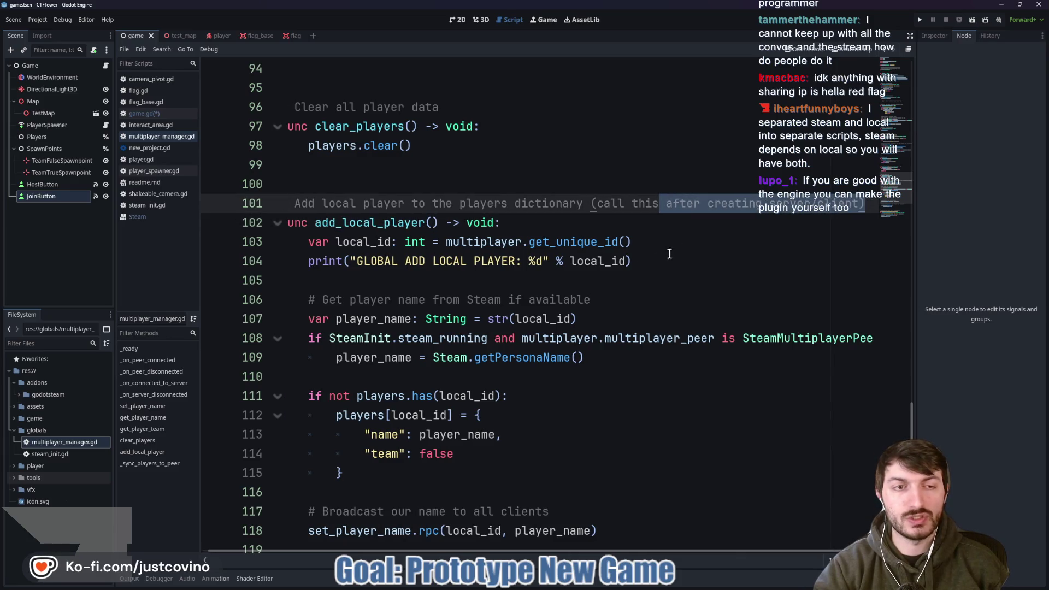
scroll(397, 550, "left", 1)
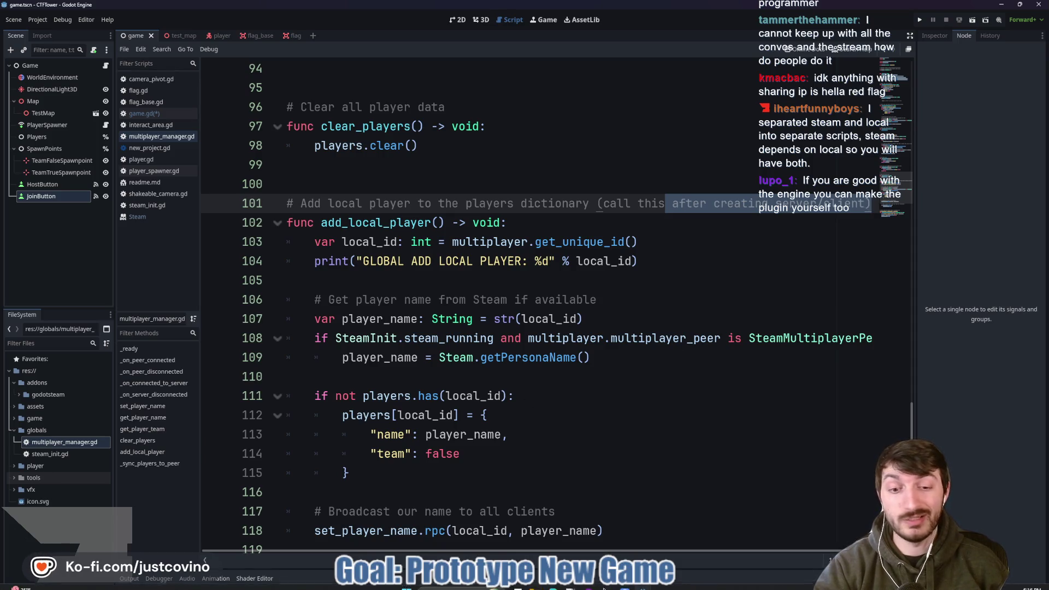
key("alt+Tab")
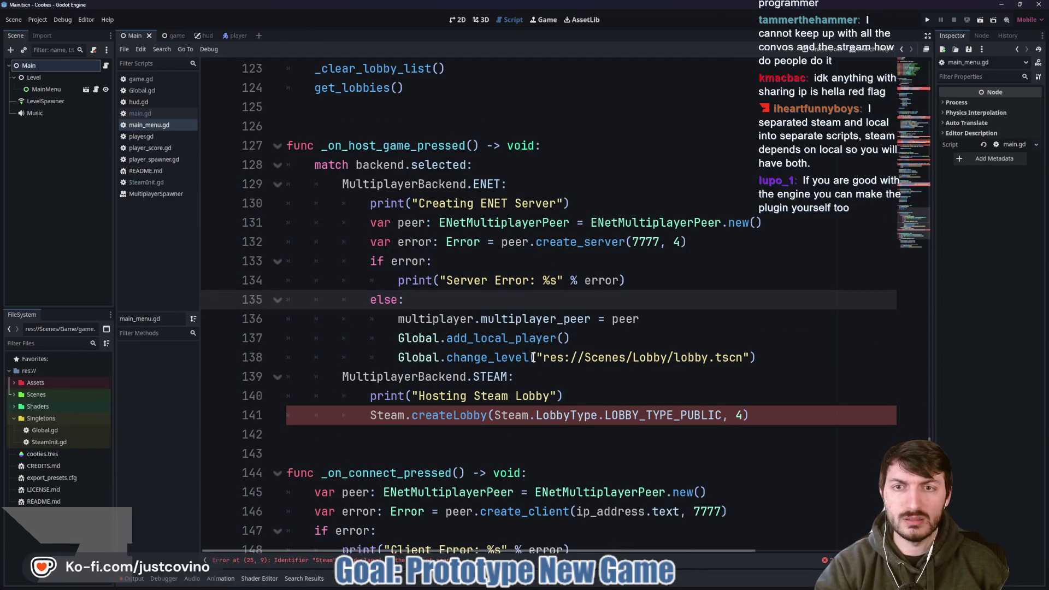
scroll(481, 328, "up", 10)
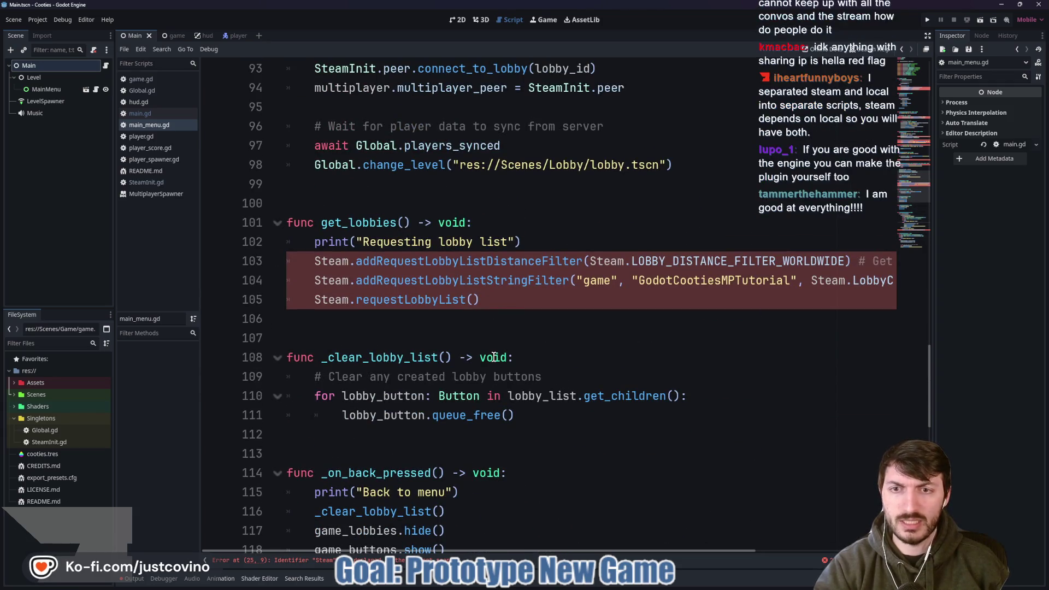
scroll(507, 381, "up", 2)
scroll(509, 389, "up", 3)
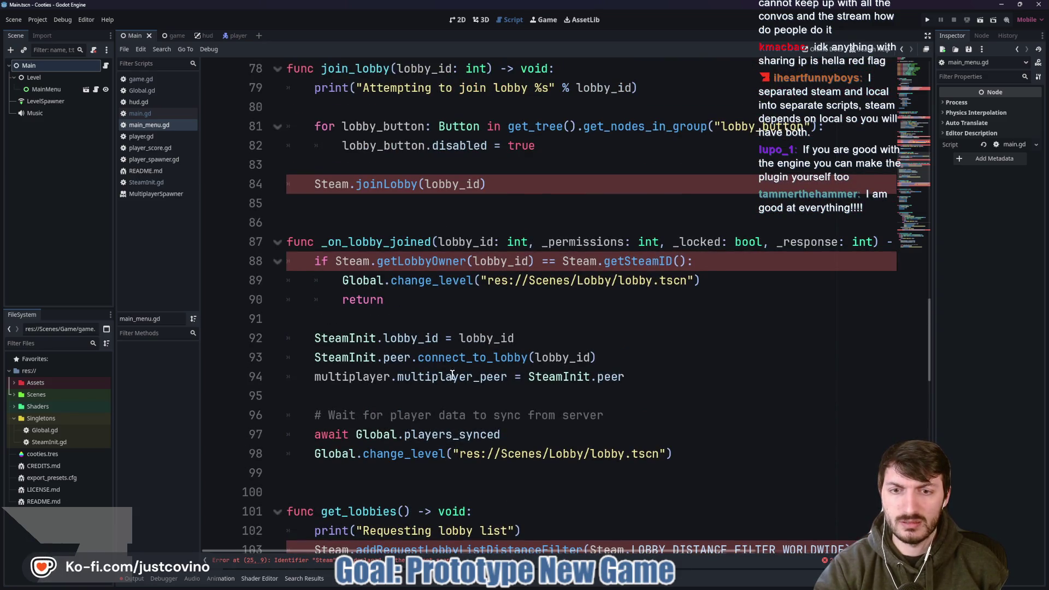
double_click(560, 378)
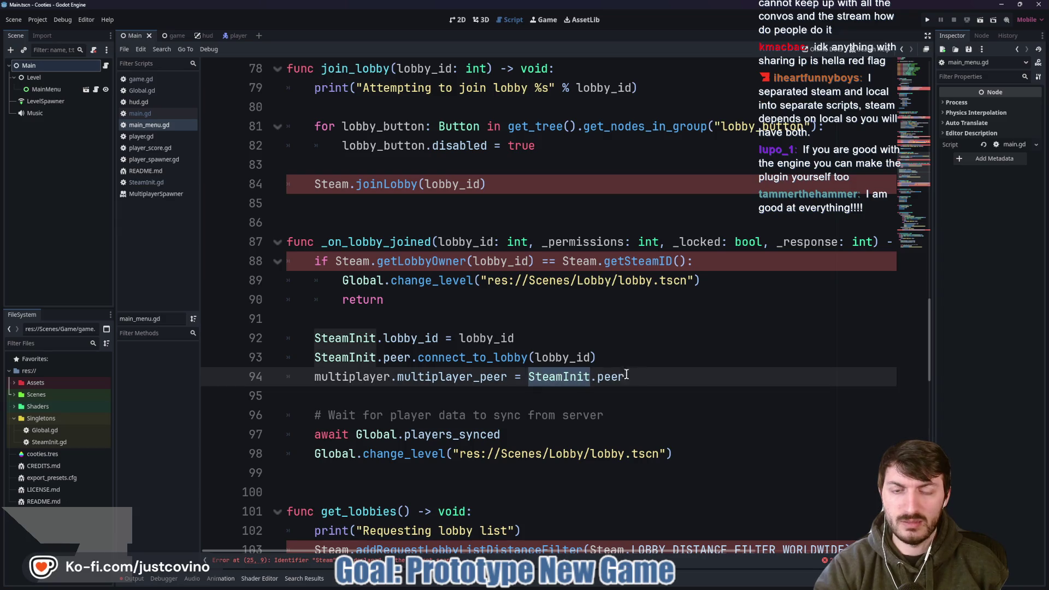
left_click(553, 381, "ctrl")
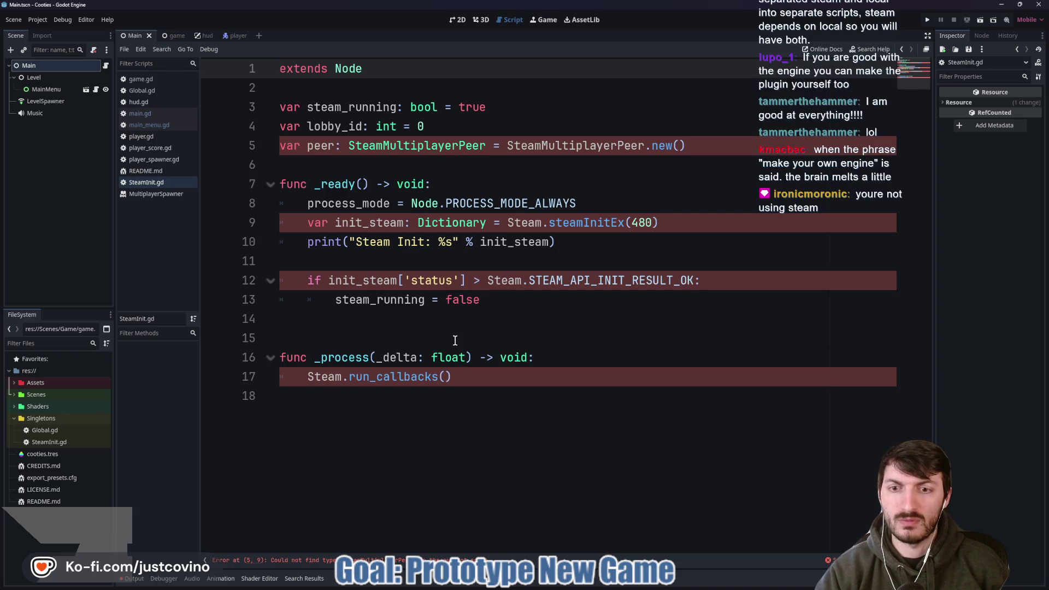
key("ctrl+End")
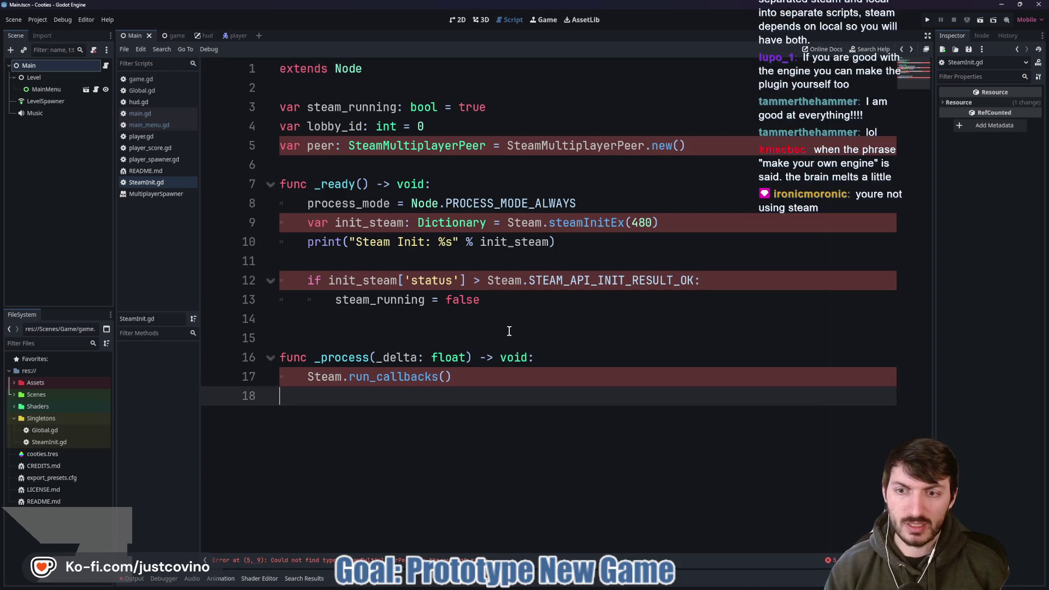
key("Left")
key("alt+Left")
key("alt+Left")
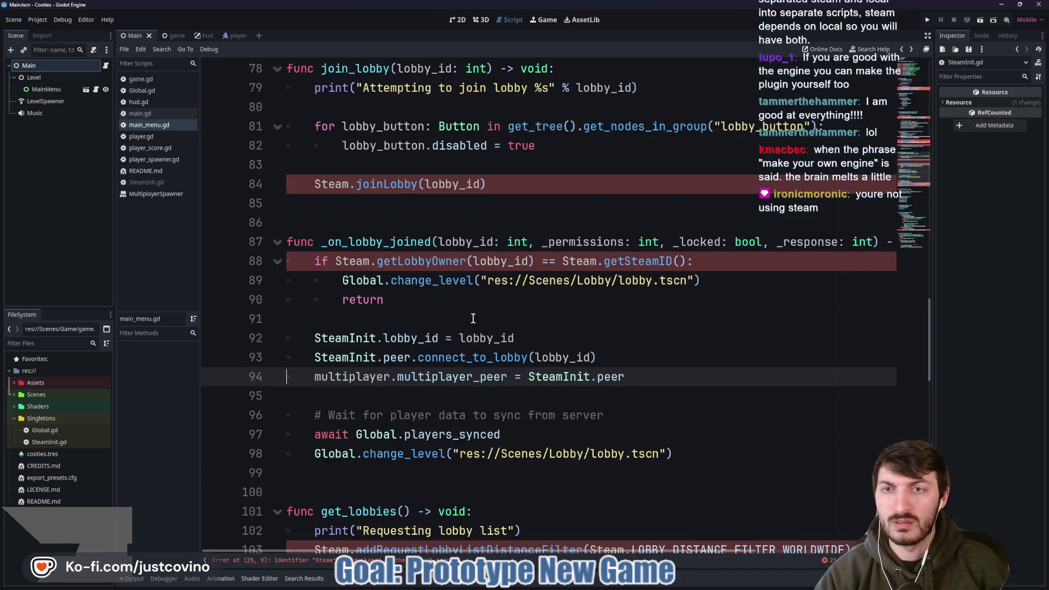
scroll(473, 318, "up", 2)
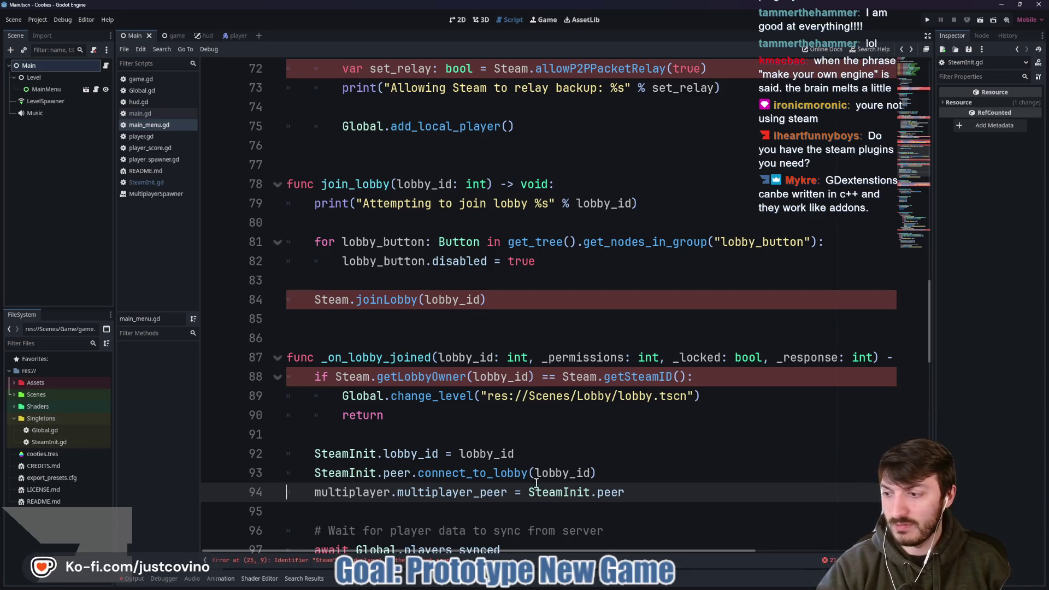
mouse_move(642, 583)
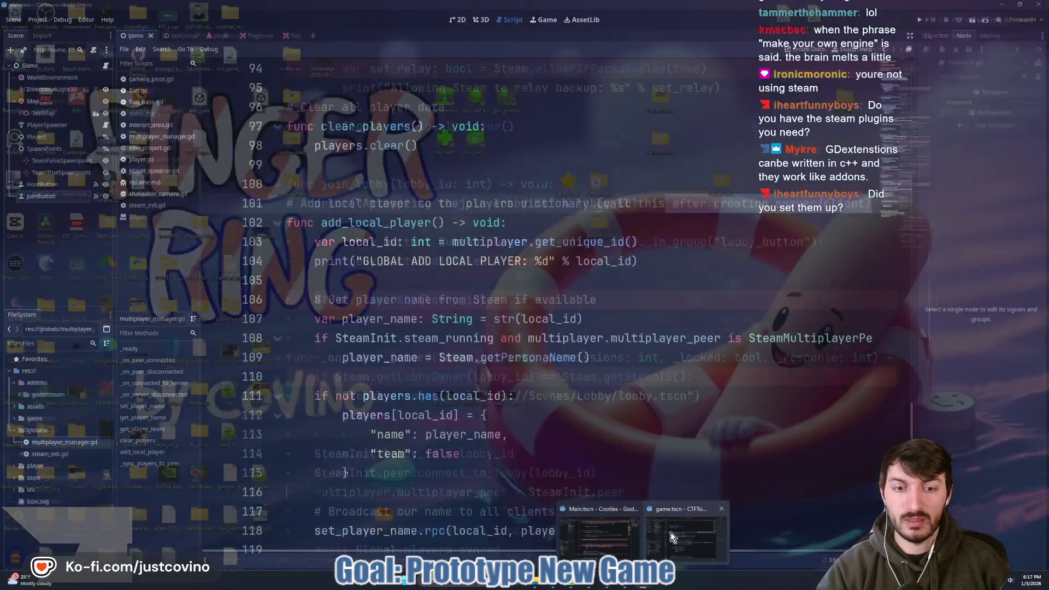
- Restore 'pass' on line 9 of game.gd's host handler and rerun CTFTower with F5
left_click(670, 532)
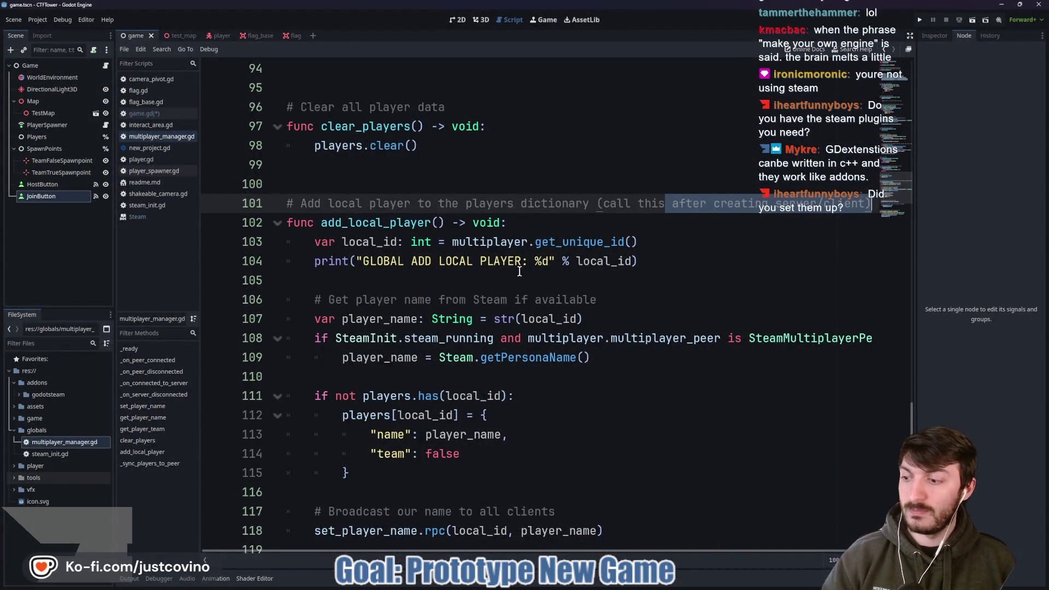
left_click(460, 277)
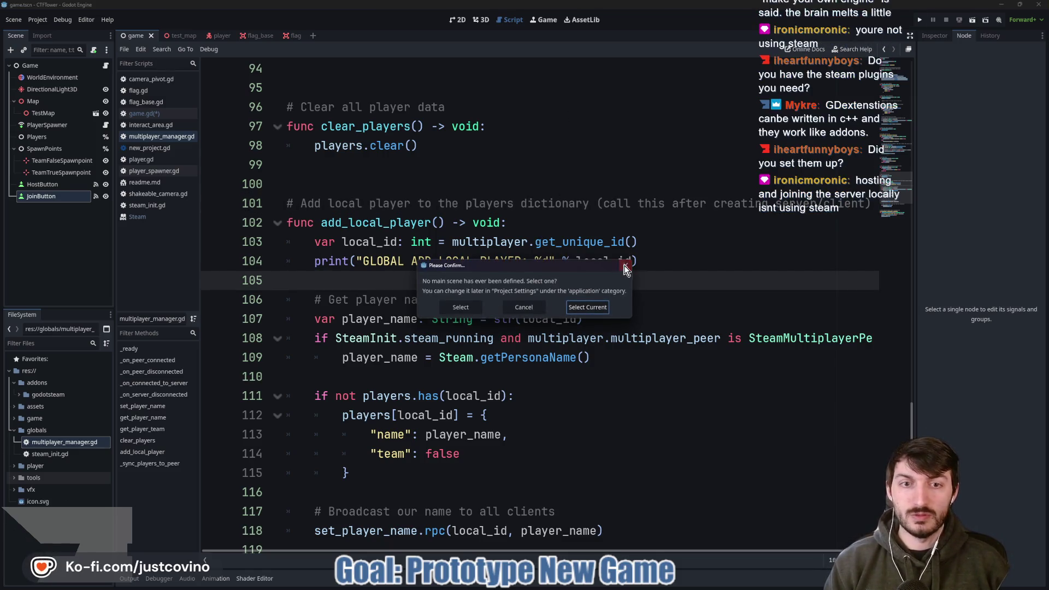
key("F5")
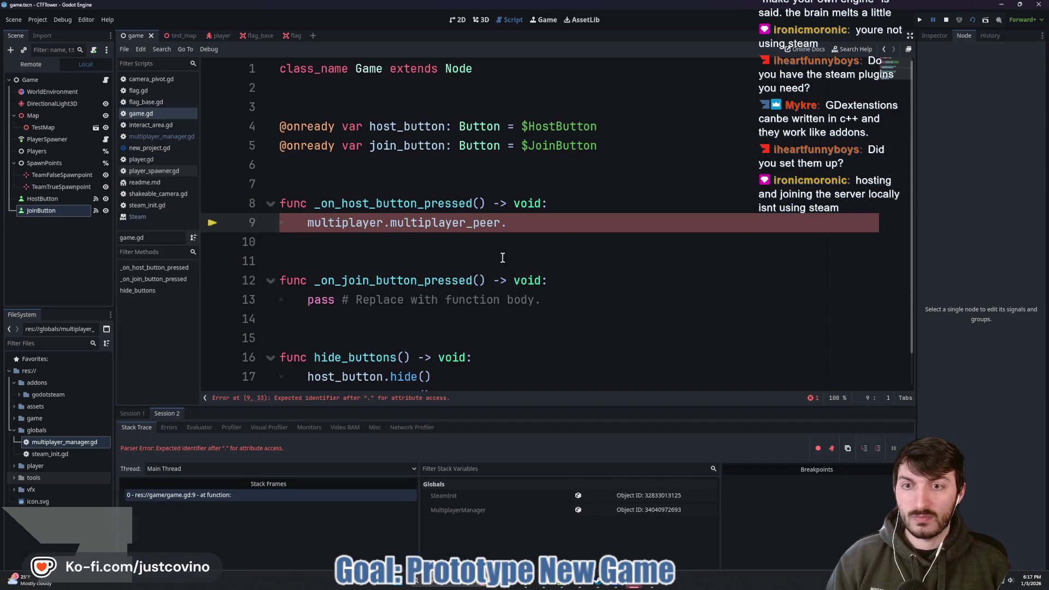
left_click_drag(530, 221, 299, 224)
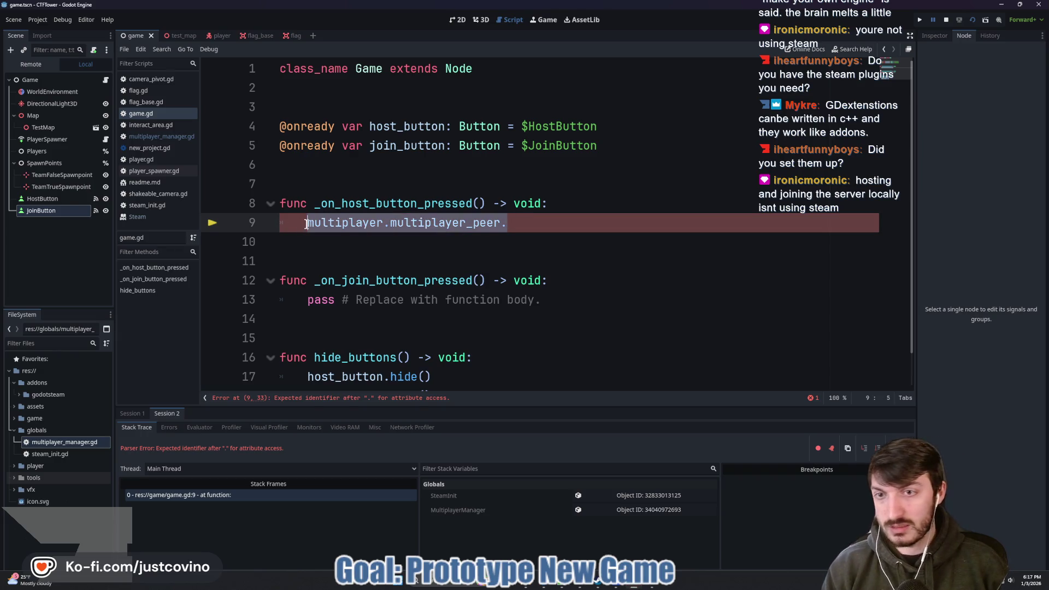
type("pass")
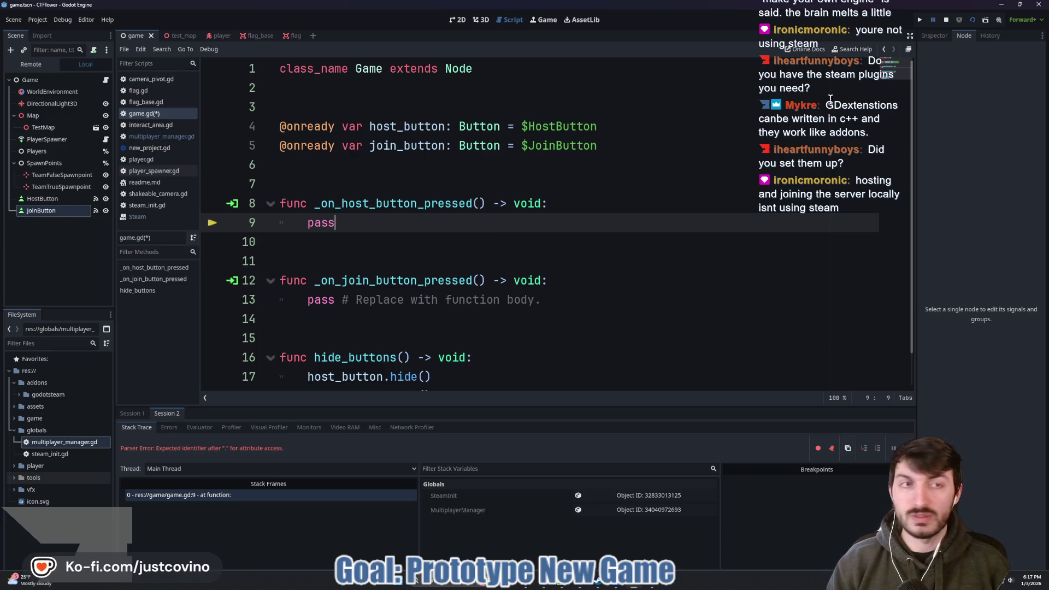
left_click(945, 20)
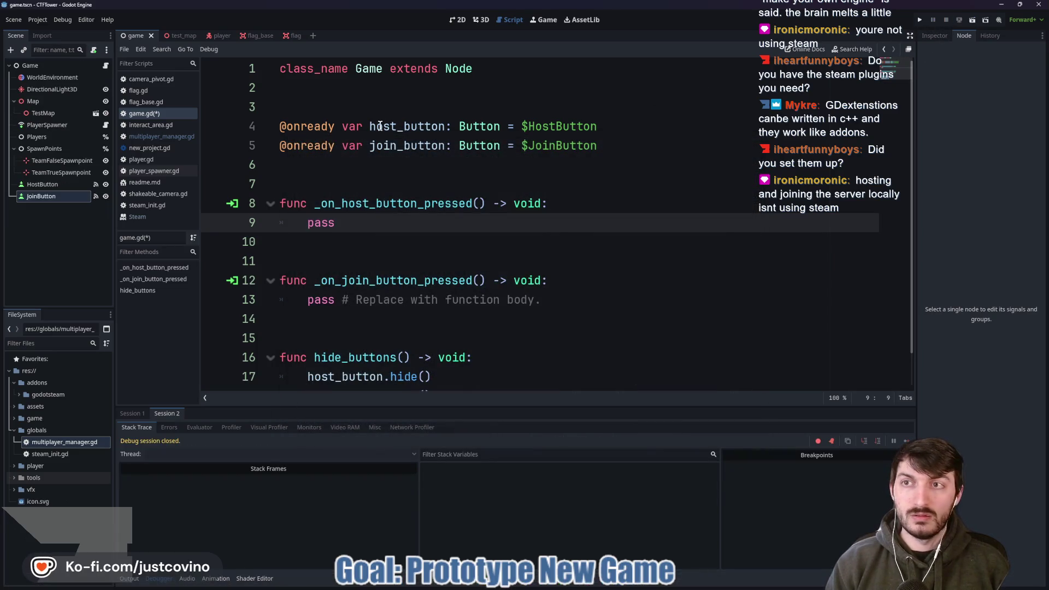
key("F5")
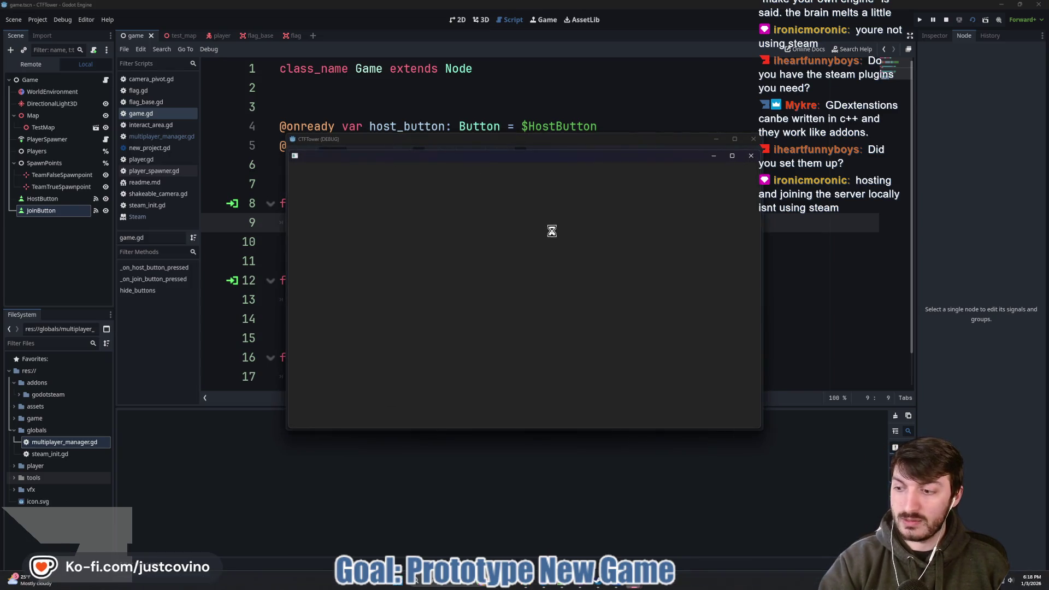
- Confirm Steam shows Spacewar running, then bring the CTFTower debug game window back to the front
left_click(600, 583)
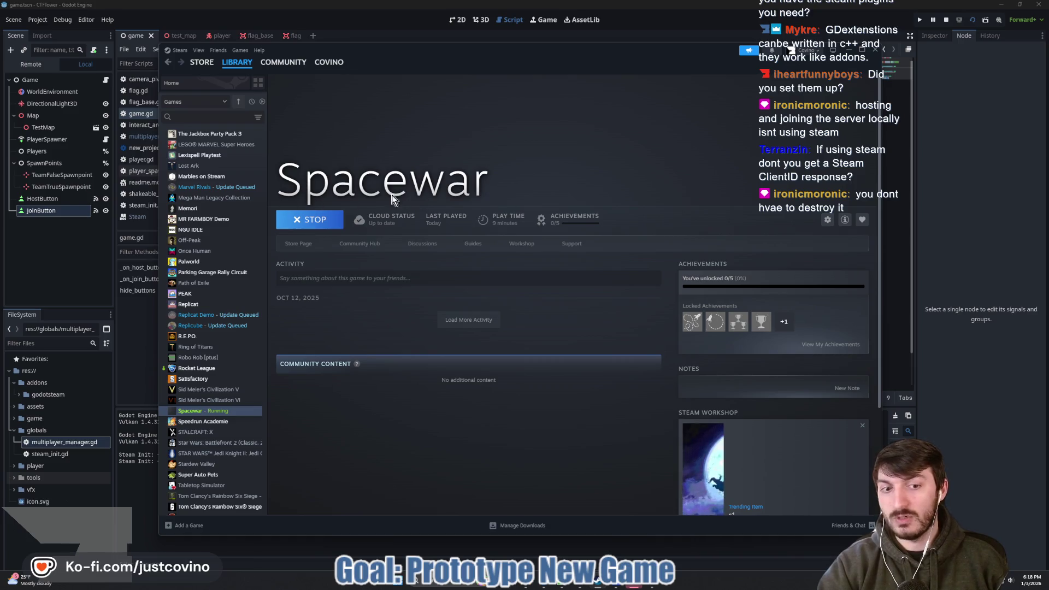
left_click(599, 583)
mouse_move(634, 583)
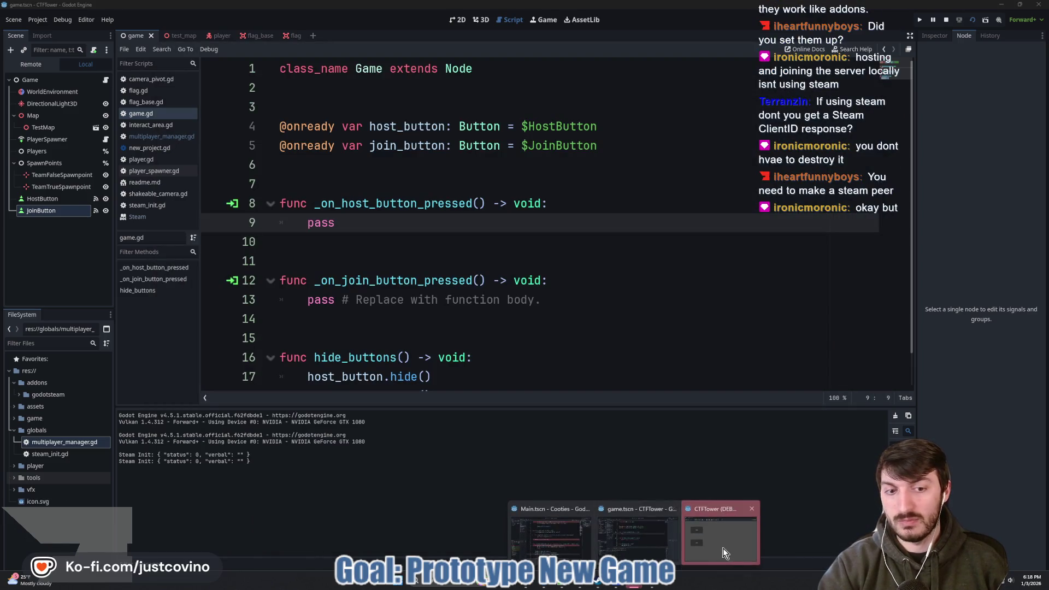
left_click(721, 532)
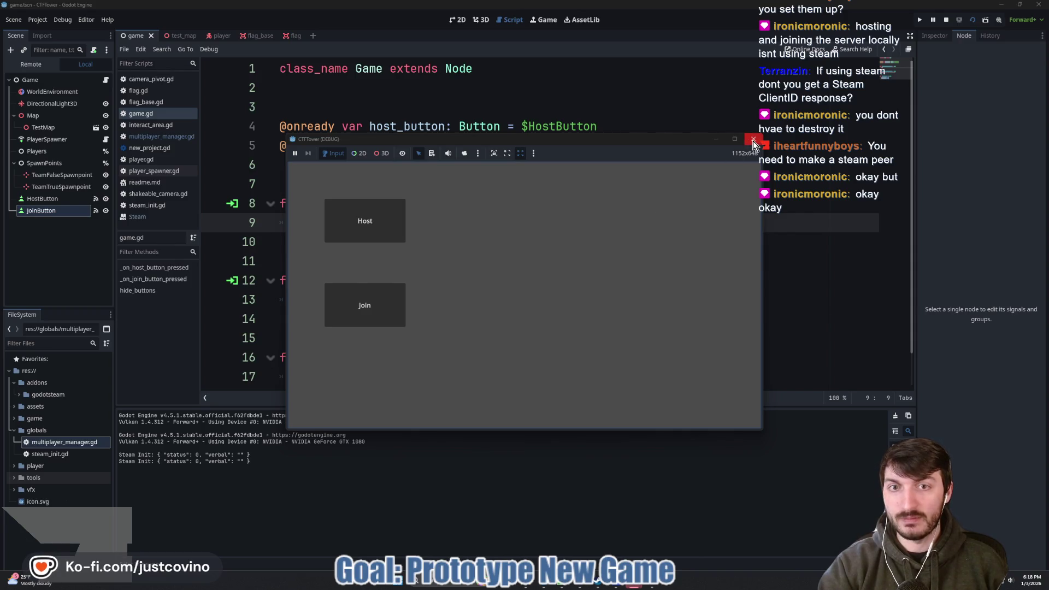
- Try Host in the CTFTower test game, close its window, and stop the debug run
left_click(363, 241)
left_click(759, 144)
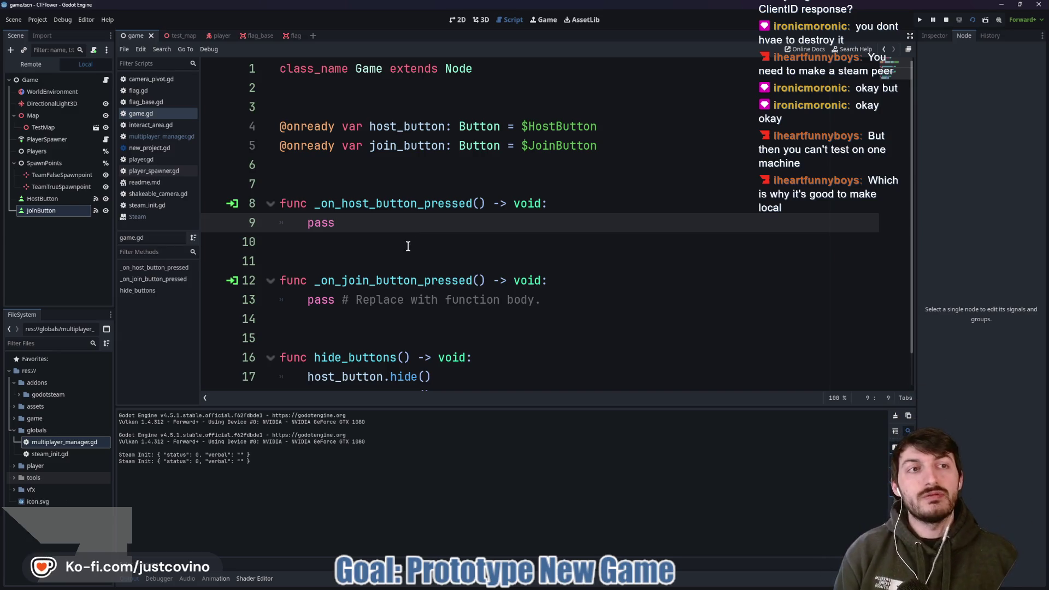
left_click(946, 21)
left_click(946, 36)
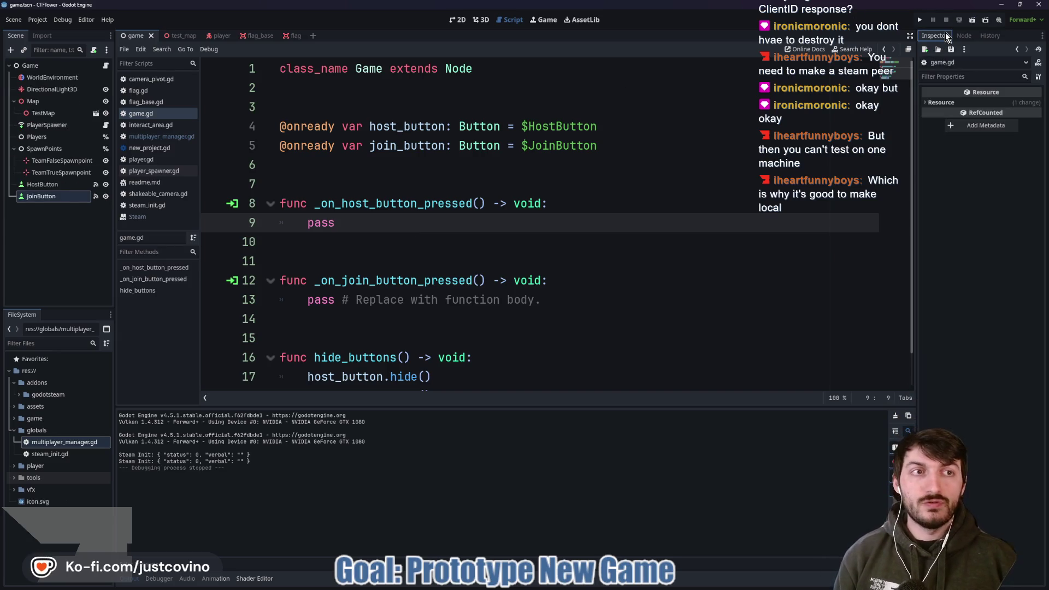
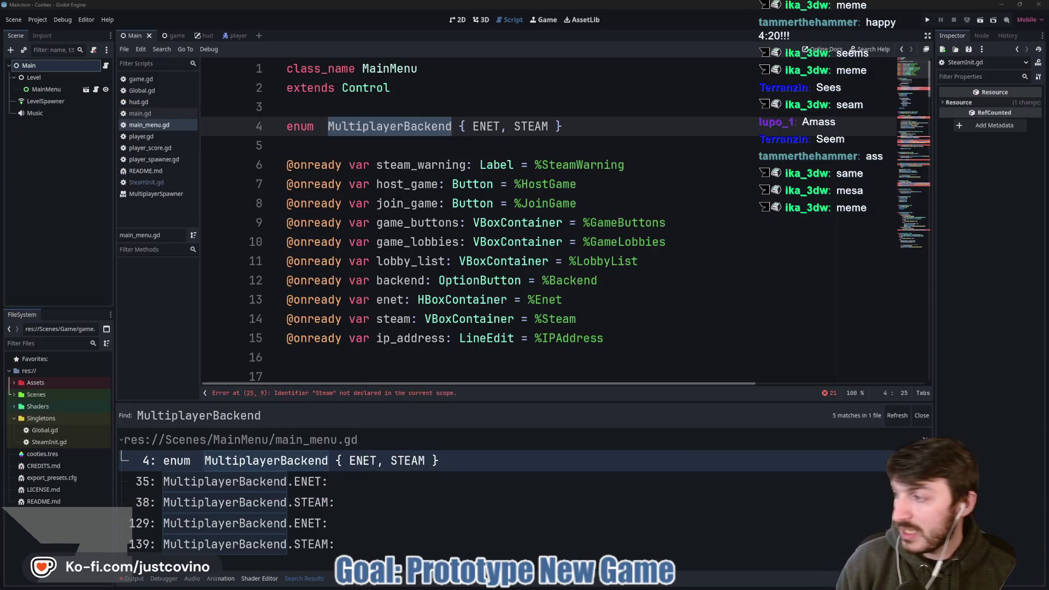
- Switch to the CTFTower project's editor and open the game.gd script
left_click(523, 355)
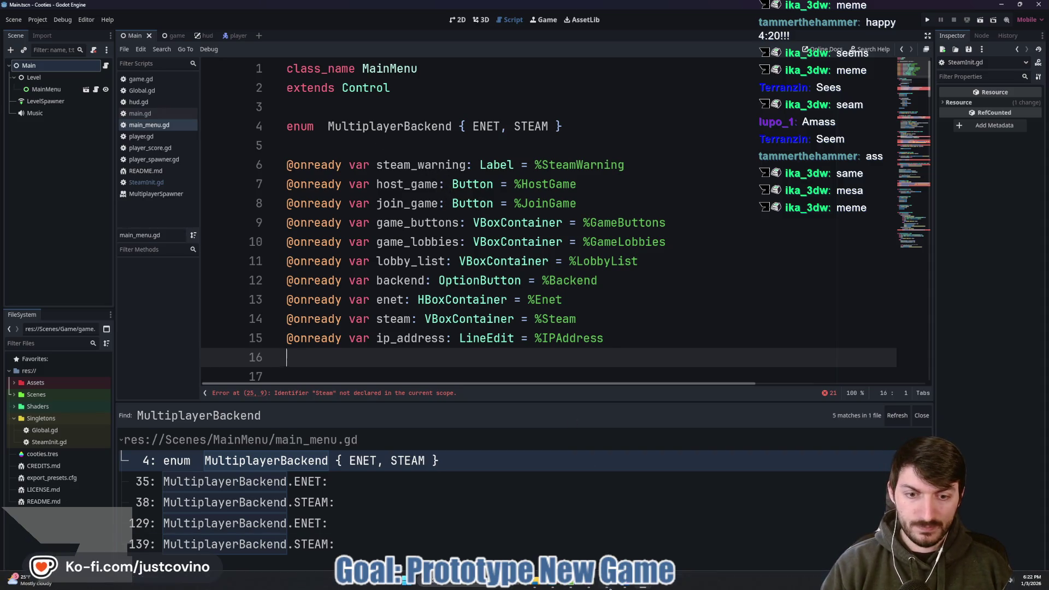
mouse_move(647, 586)
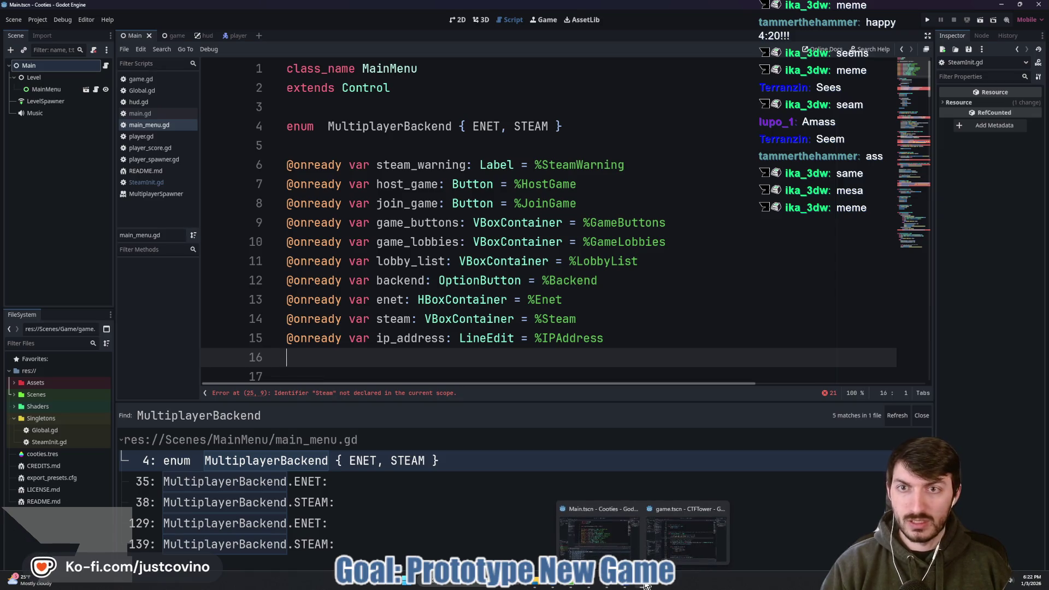
left_click(686, 532)
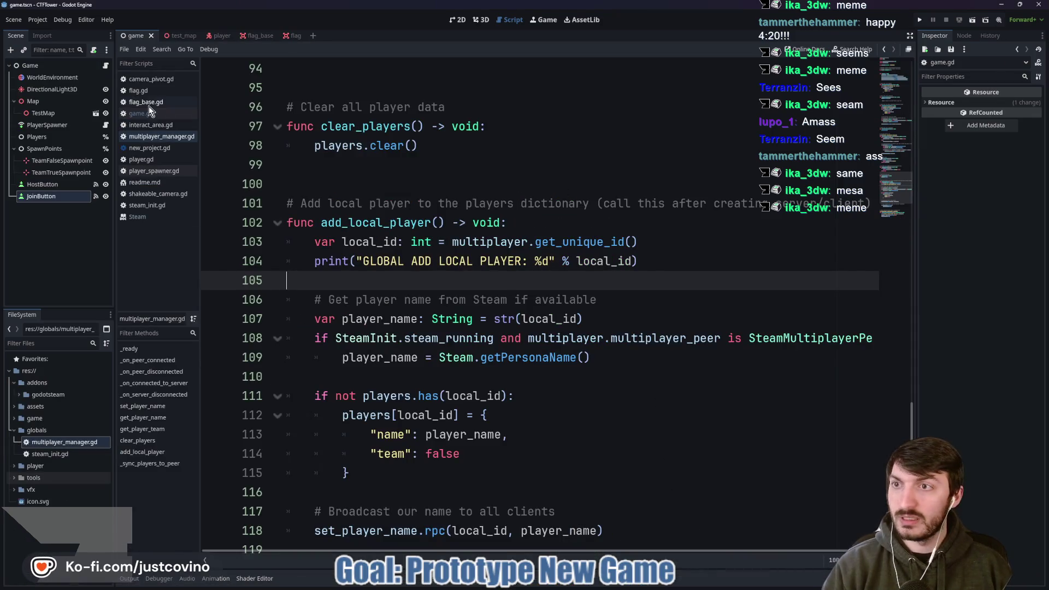
left_click(105, 65)
- Declare enum MultiplayerBackend {ENET, STEAM} on line 3 of game.gd and save it
left_click(367, 104)
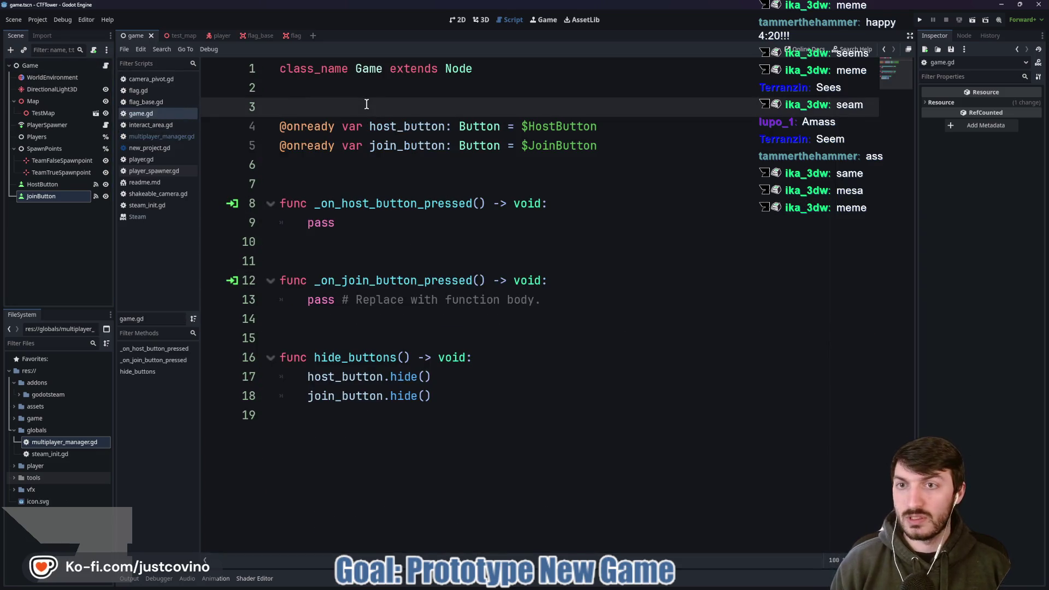
key("ctrl+shift+Return")
type("enum Multipl")
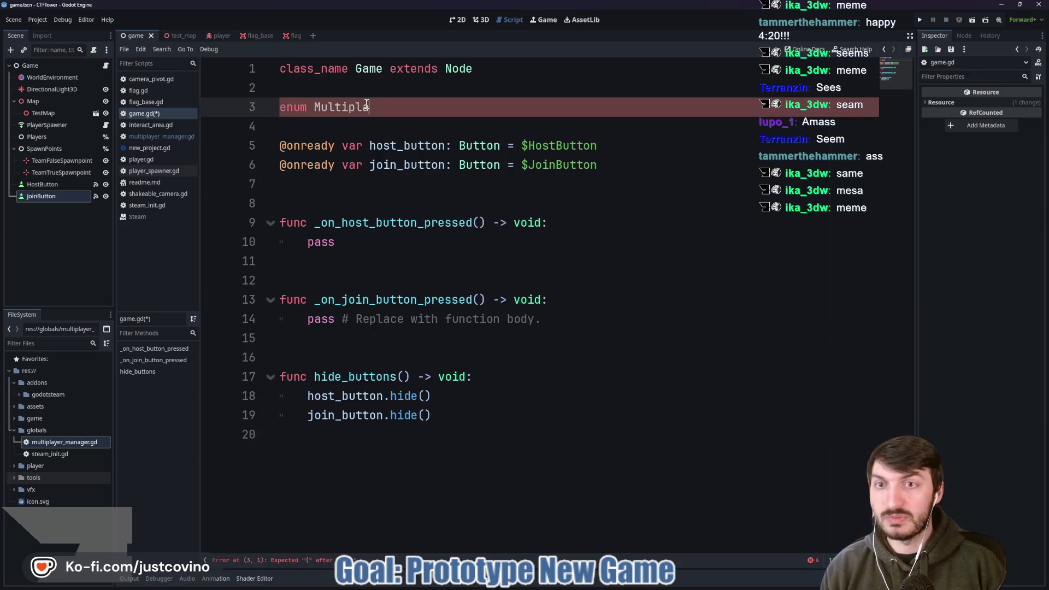
type("ayerBackend")
type(" {ENET, STEAM")
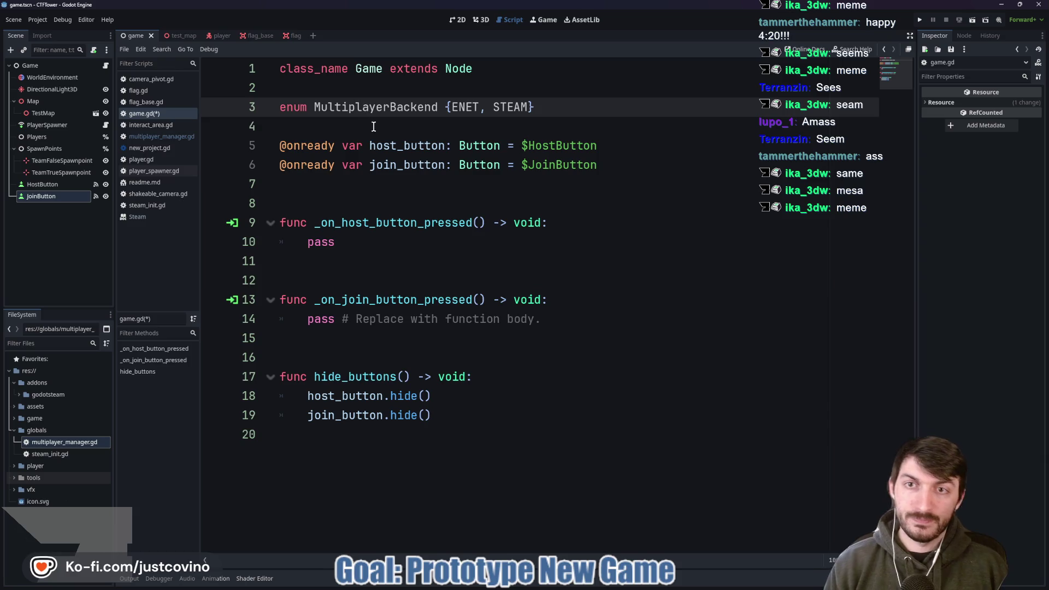
left_click(374, 126)
key("ctrl+s")
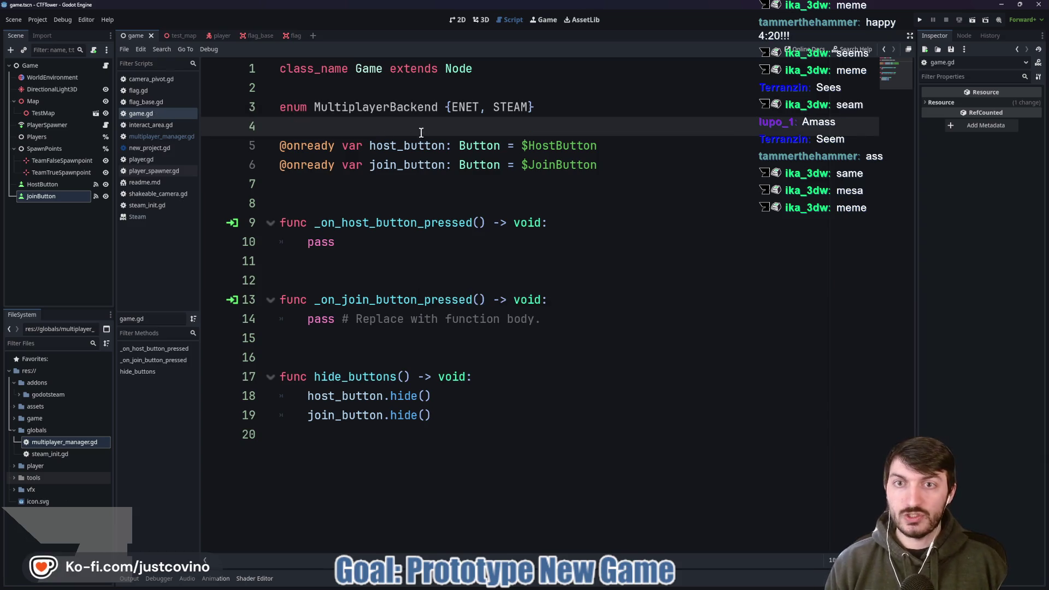
left_click(44, 69)
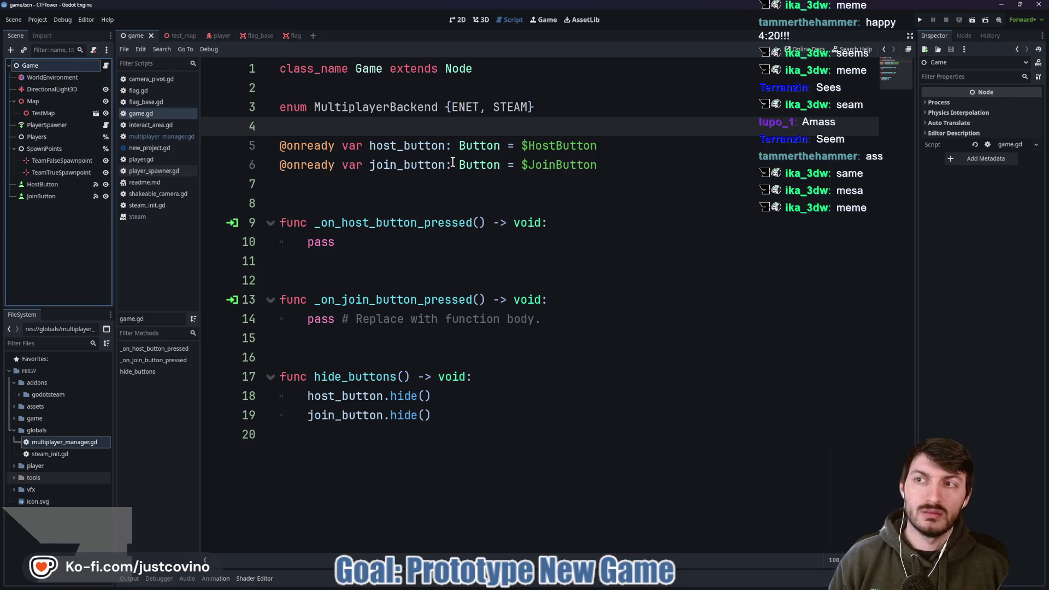
key("ctrl+a")
- Add an OptionButton child node with ENET and STEAM items, and save the scene
type("opti")
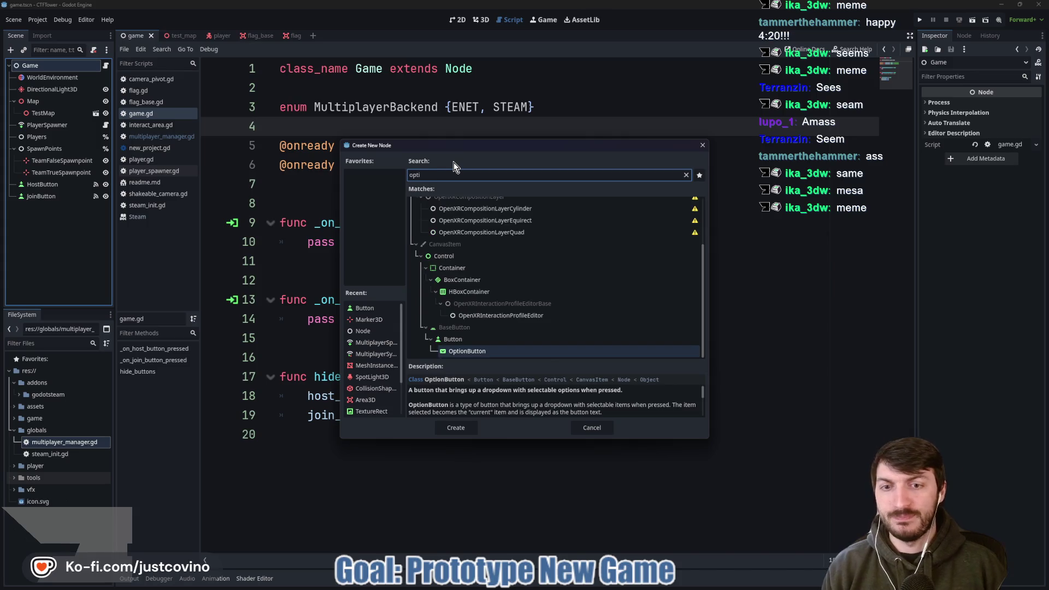
left_click(461, 427)
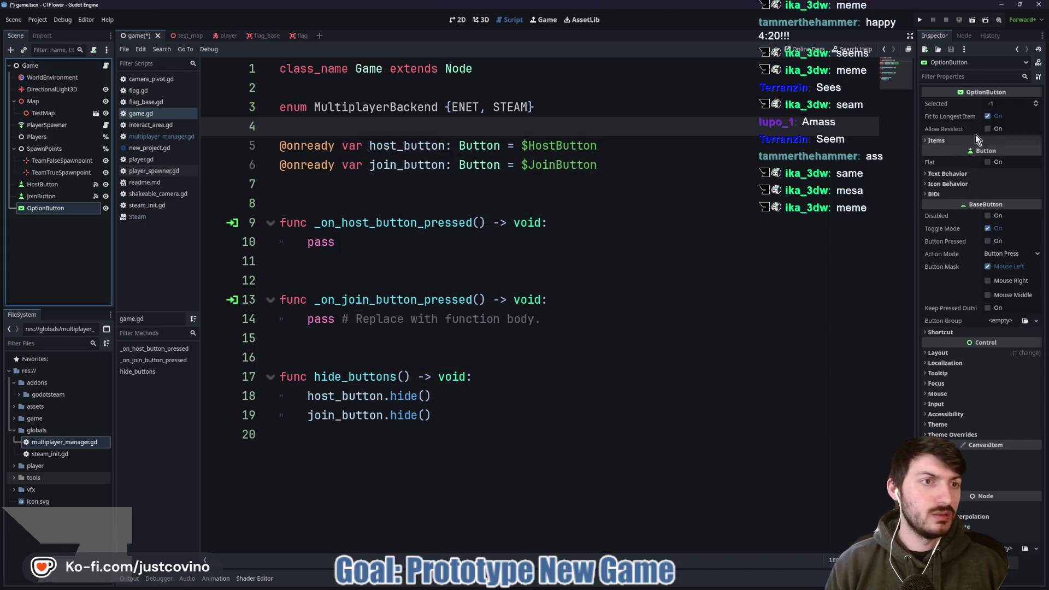
left_click(975, 141)
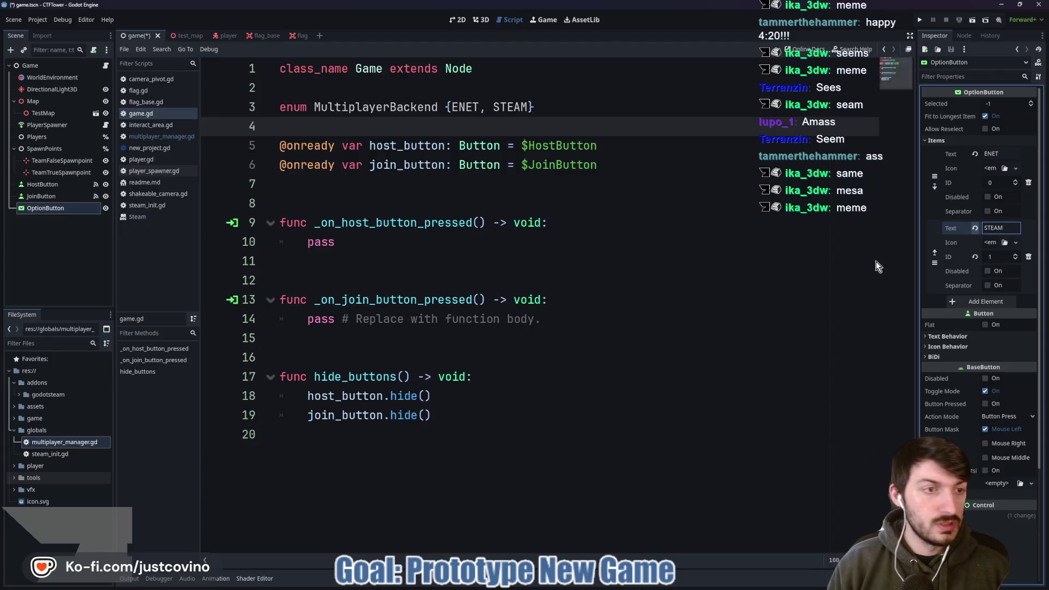
left_click(826, 267)
key("ctrl+s")
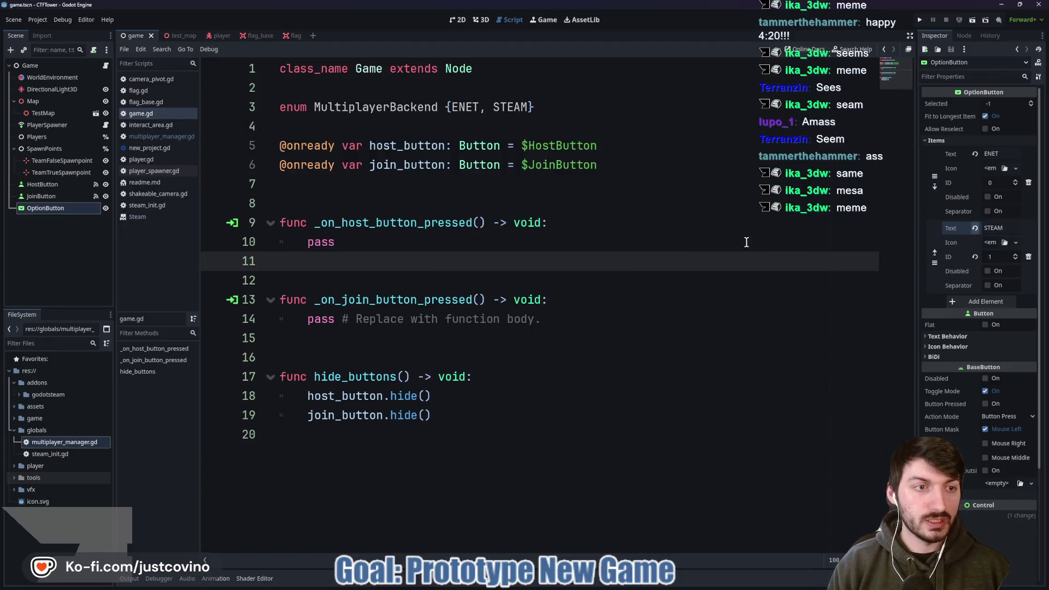
- Position and resize the option button to the right of the Host and Join buttons
left_click(452, 20)
mouse_move(210, 107)
left_mouse_down()
mouse_move(465, 181)
mouse_move(428, 189)
mouse_move(475, 195)
mouse_move(587, 261)
left_mouse_up()
key("q")
mouse_move(526, 229)
left_mouse_down()
mouse_move(499, 192)
mouse_move(506, 210)
left_mouse_up()
left_click_drag(565, 238, 561, 226)
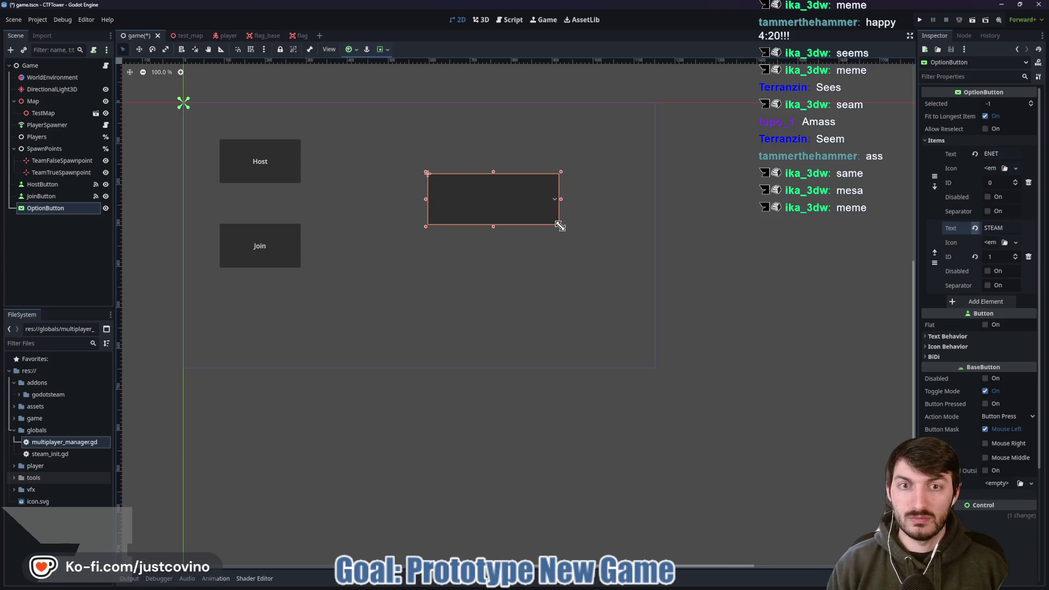
key("ctrl+s")
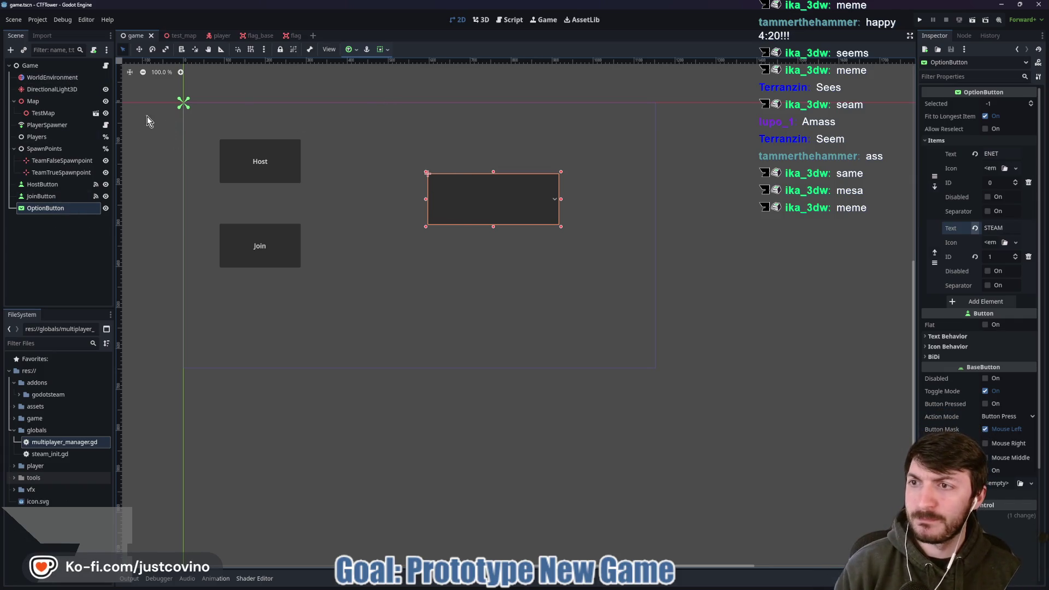
key("ctrl+s")
- Rename the option button node to BackendSelector and save the scene
right_click(53, 210)
left_click(44, 208)
double_click(45, 209)
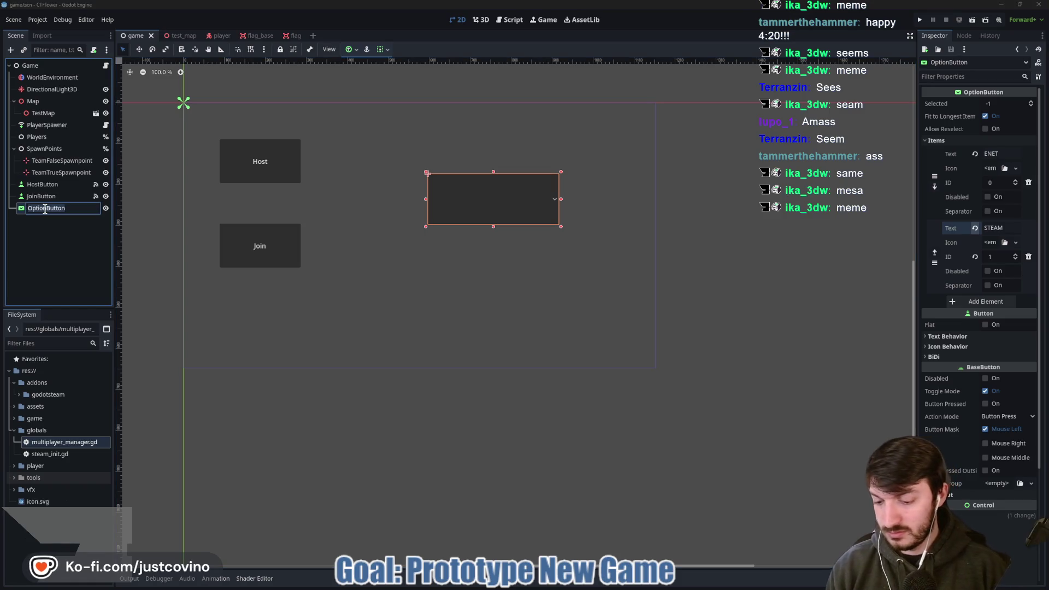
type("BackendSelect")
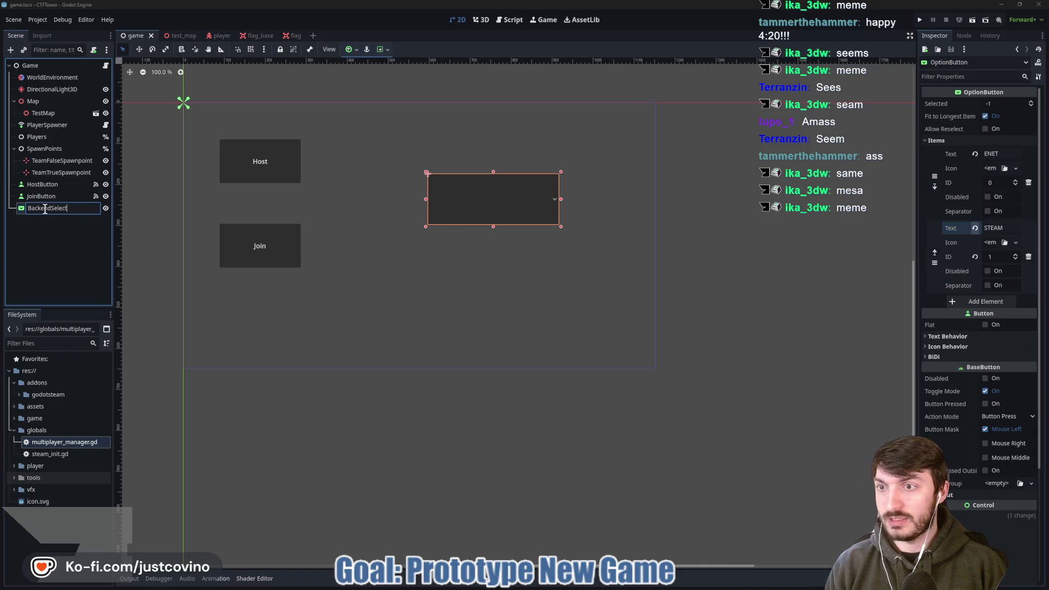
type("or")
key("Return")
key("ctrl+s")
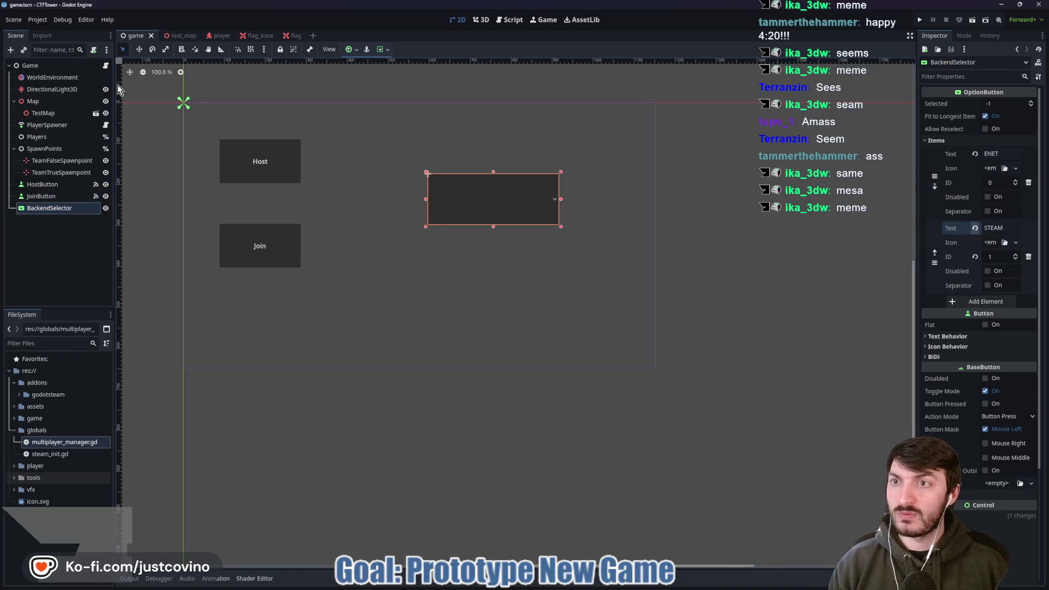
left_click(105, 65)
left_click(303, 183)
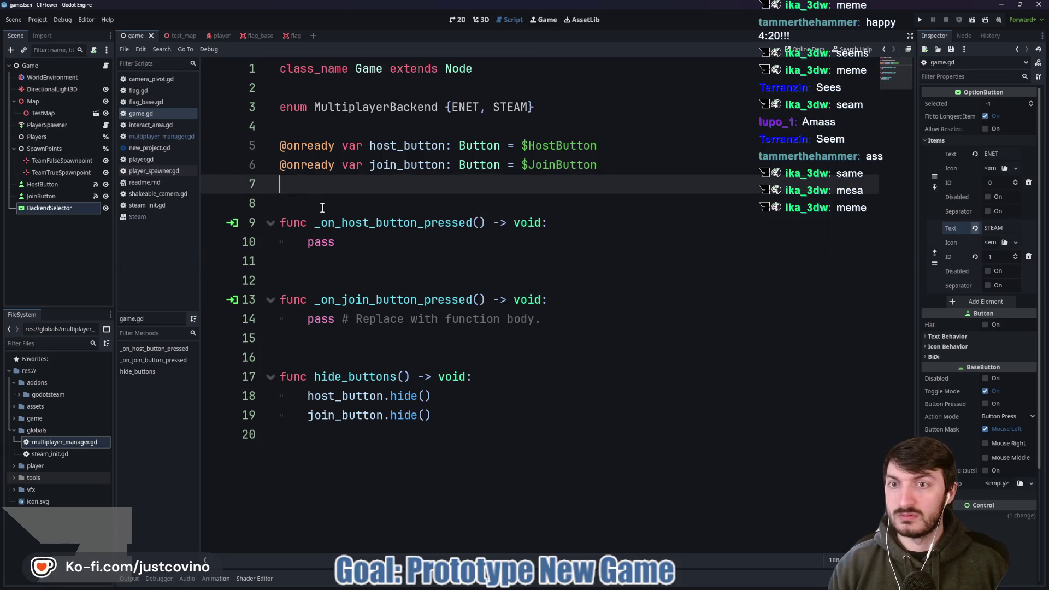
left_click(57, 211, "ctrl")
left_click_drag(49, 208, 314, 184)
key("ctrl+s")
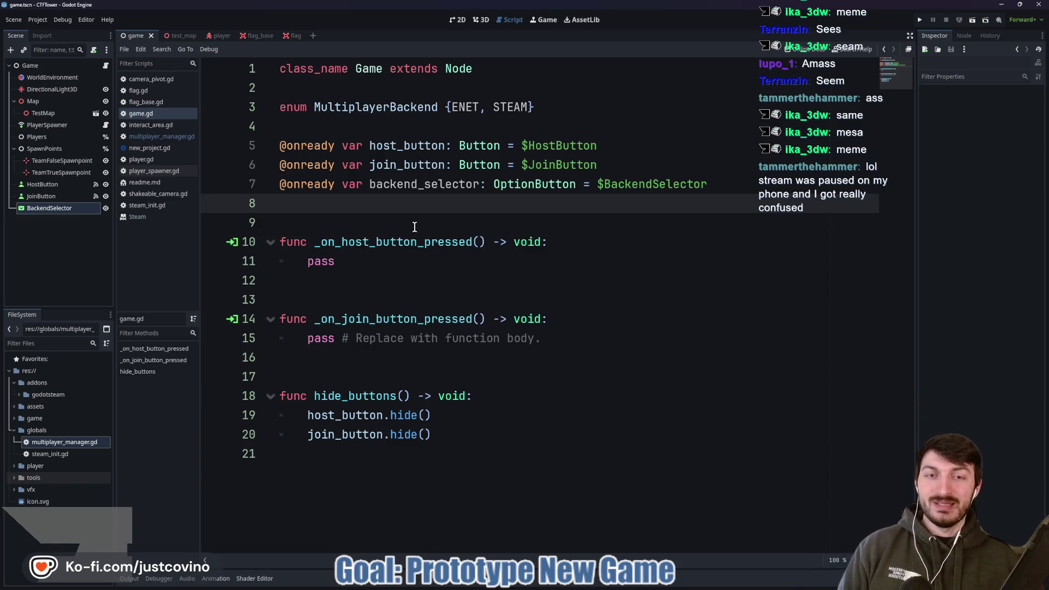
key("Return")
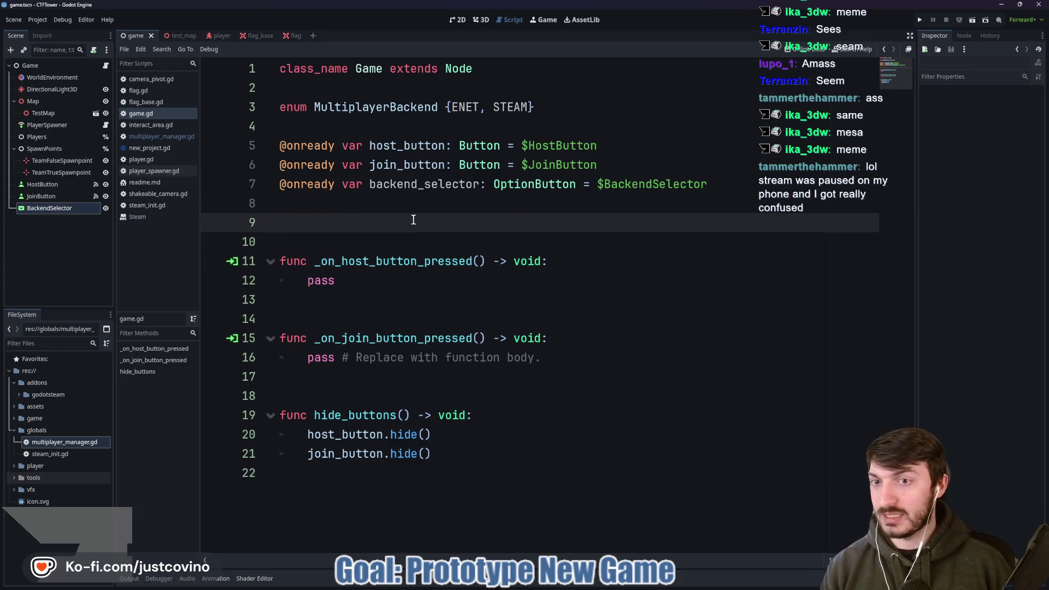
left_click(963, 36)
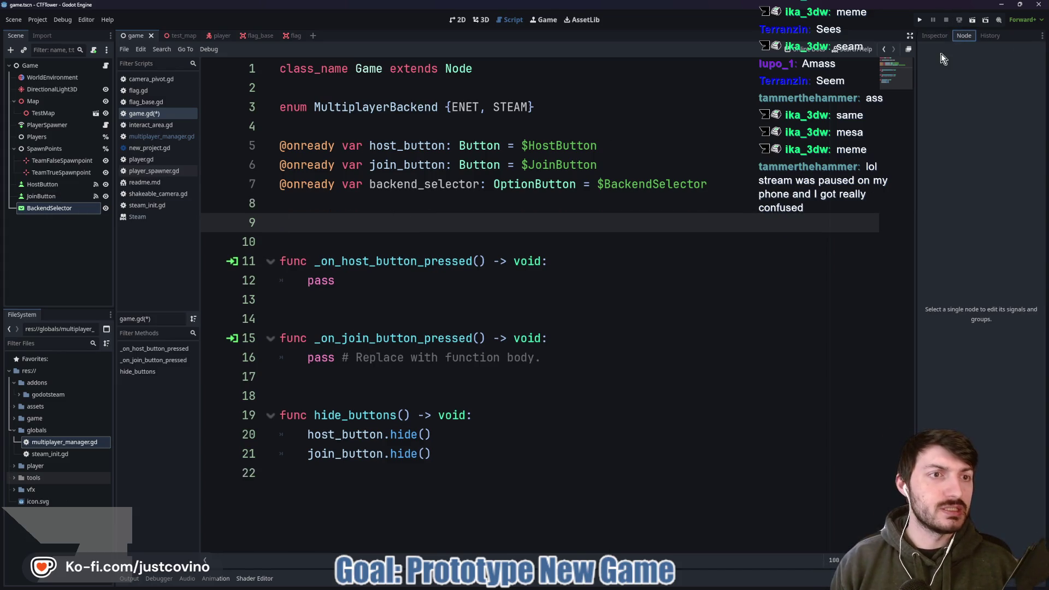
- Connect BackendSelector's item_selected signal to a new _on_backend_selector_item_selected(index: int) handler
left_click(55, 208)
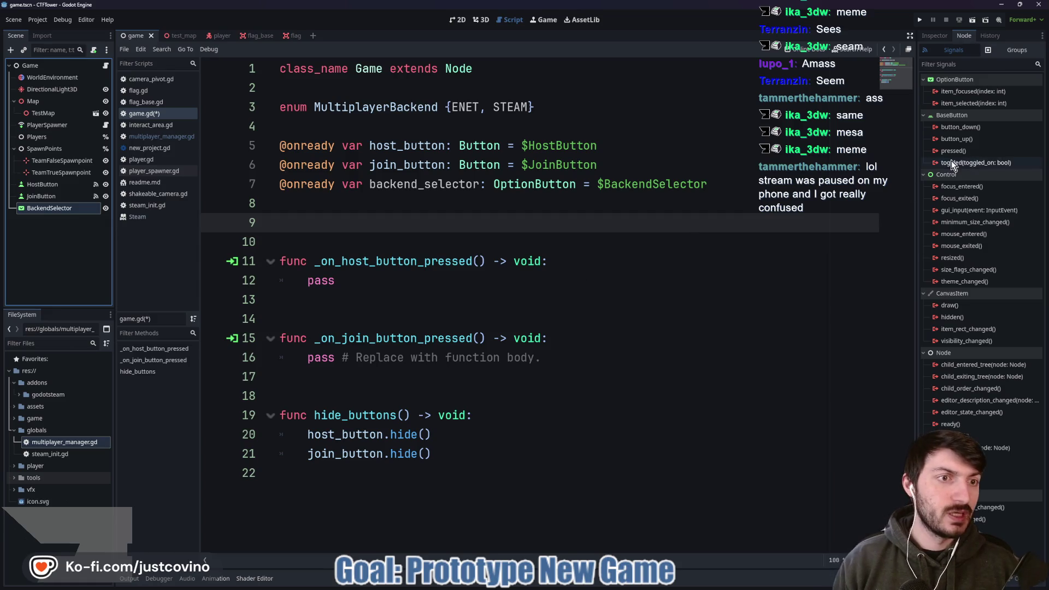
double_click(972, 103)
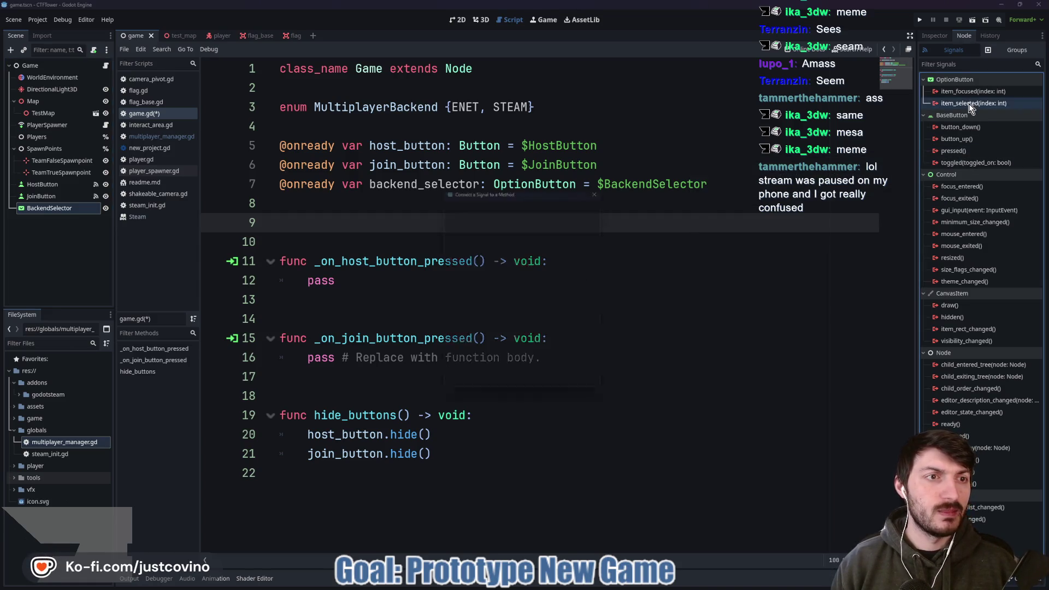
left_click(487, 387)
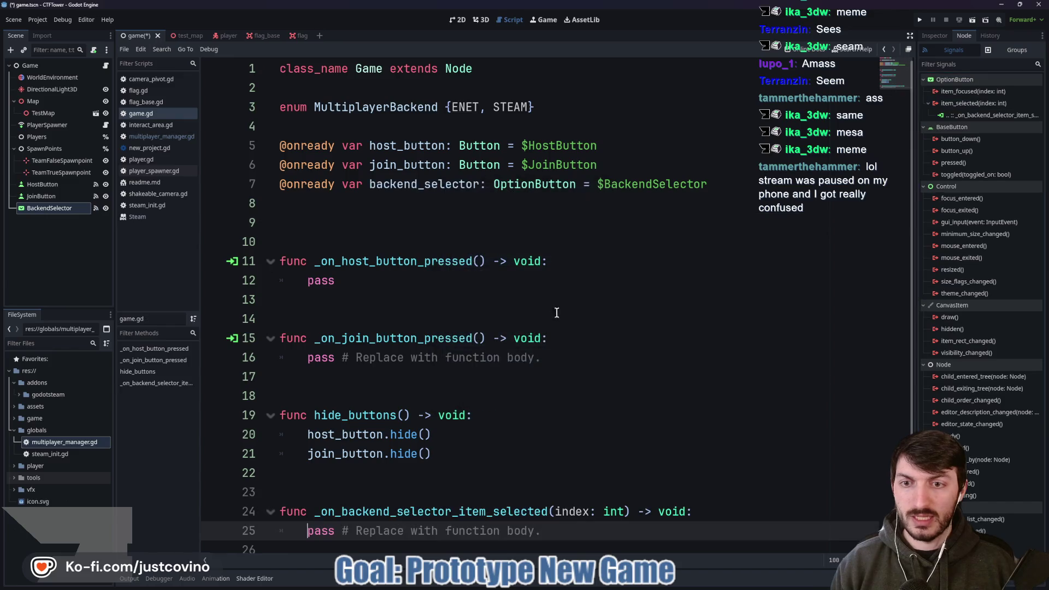
left_click_drag(558, 512, 307, 511)
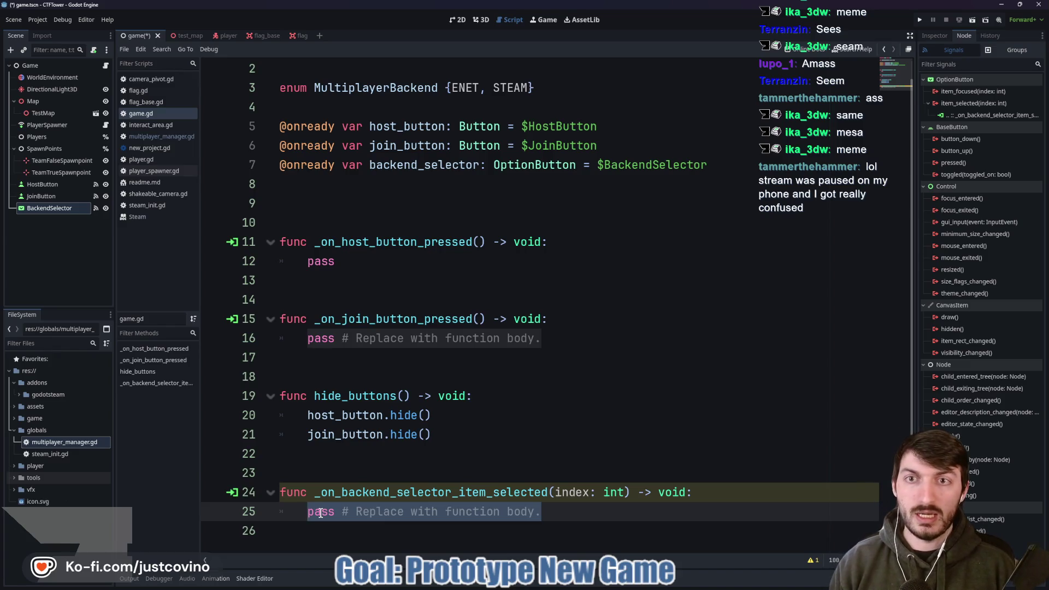
left_click(332, 198)
- Declare var selected_backend: MultiplayerBackend and draft the ENET/STEAM assignments in the handler
type("var selected_backend")
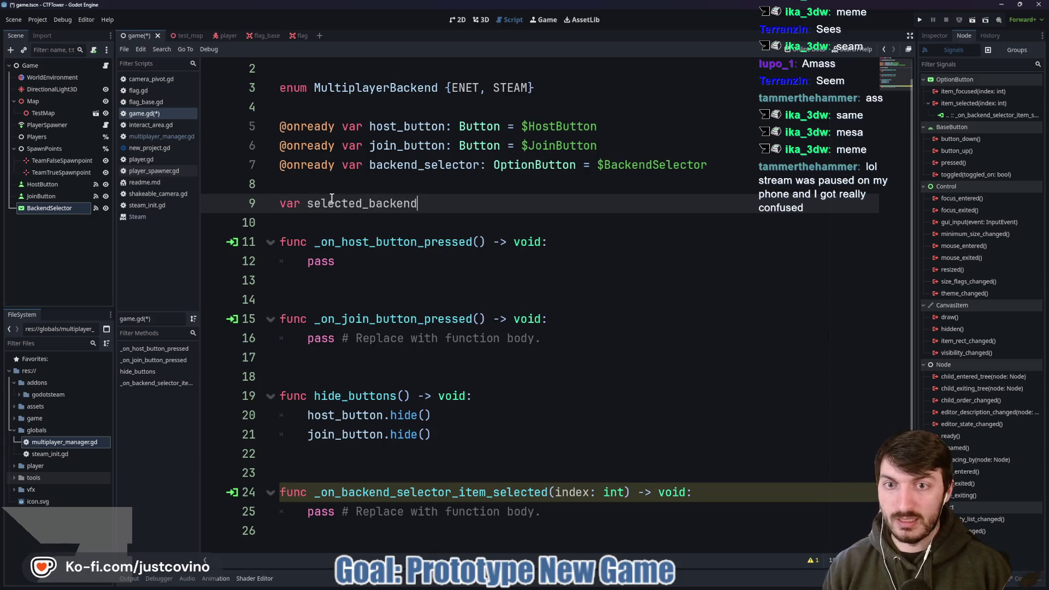
type(": Multi")
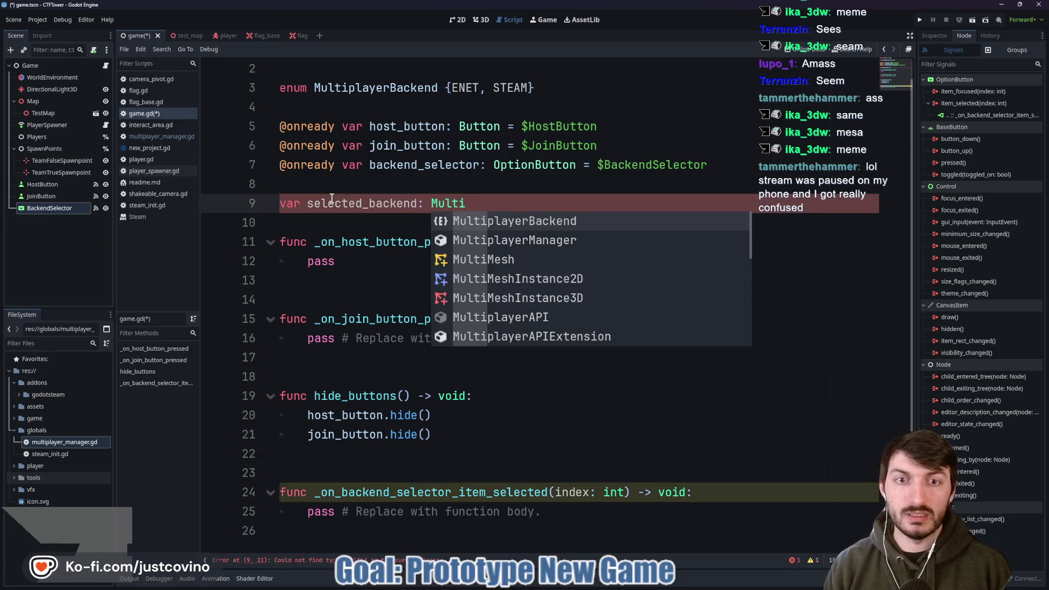
key("Return")
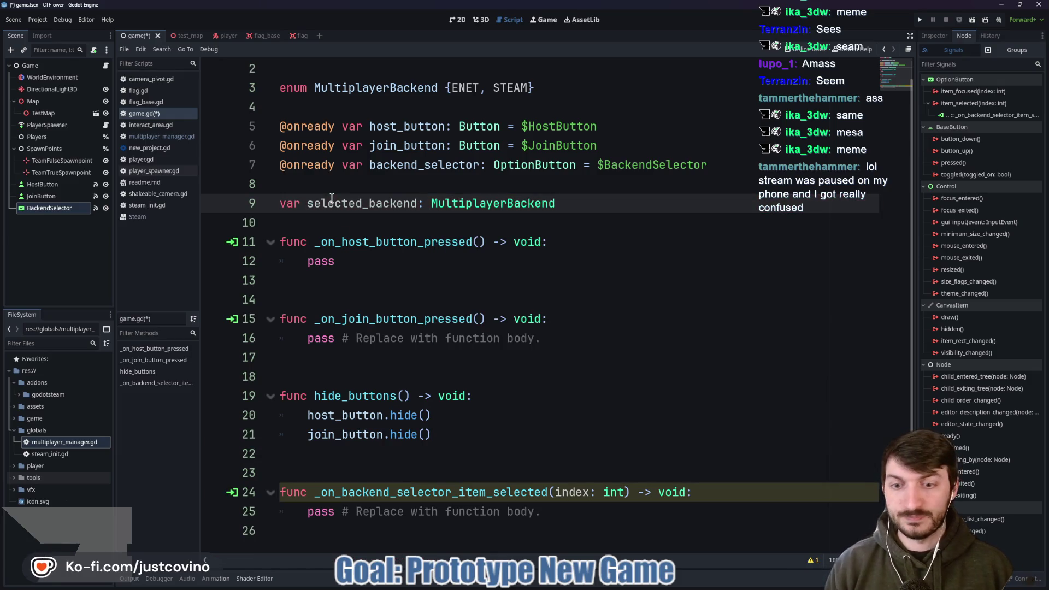
left_click_drag(546, 511, 306, 506)
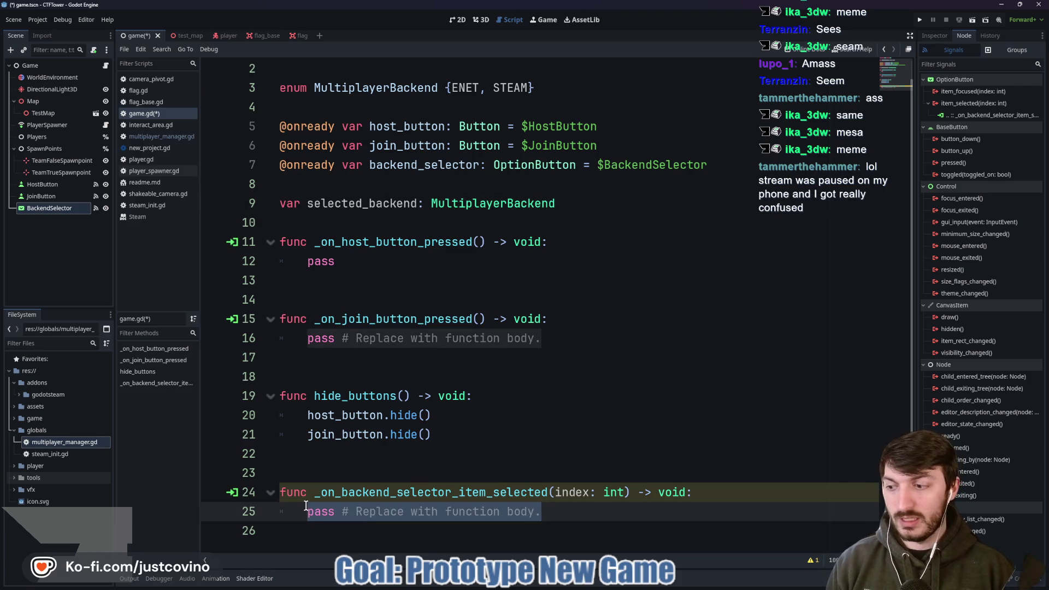
type("if index")
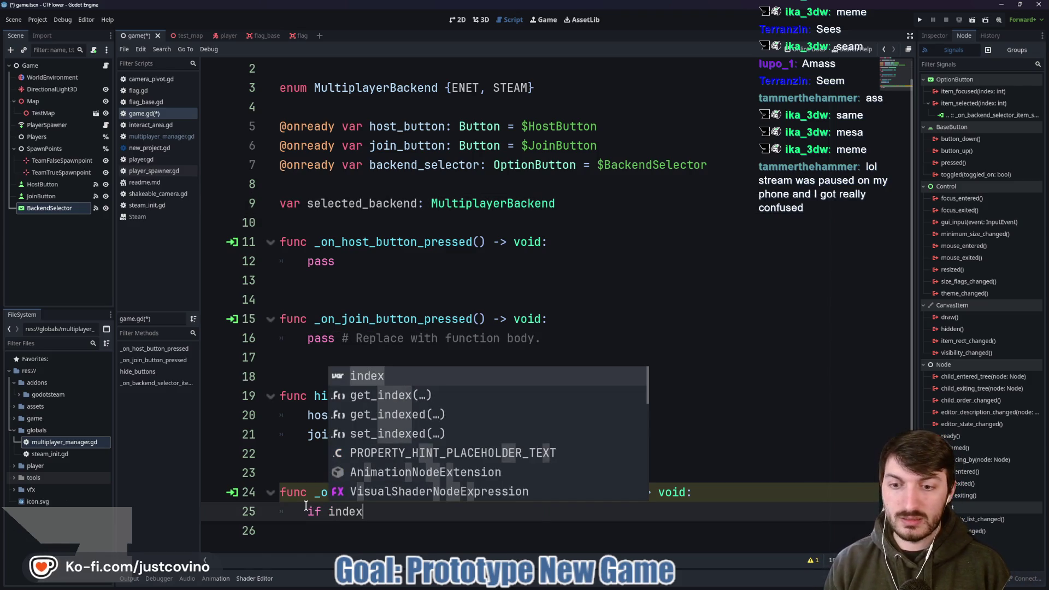
type(" == 0")
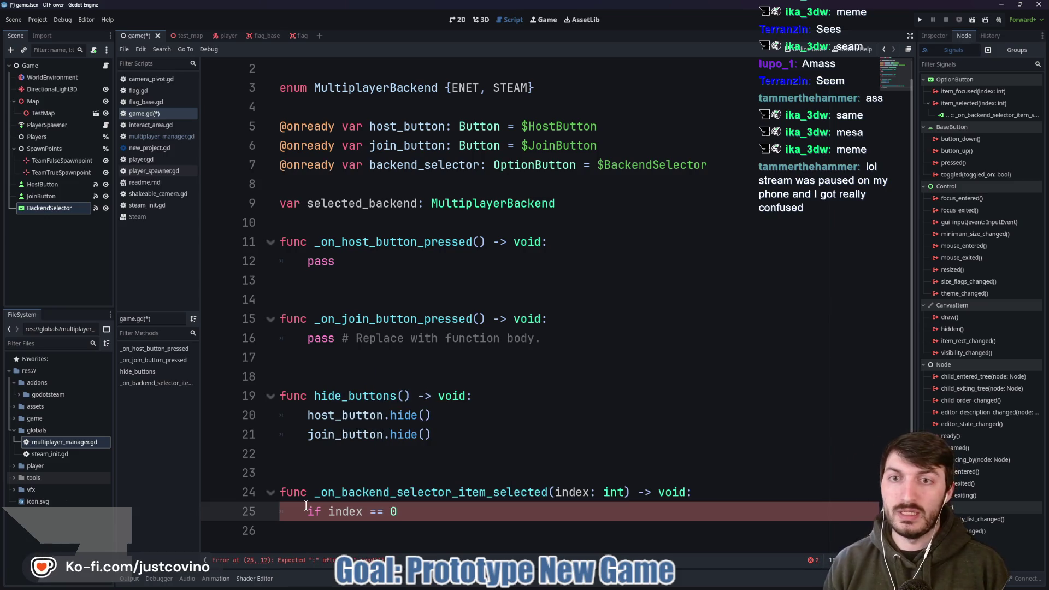
type(" sele")
key("Return")
type("= Mul")
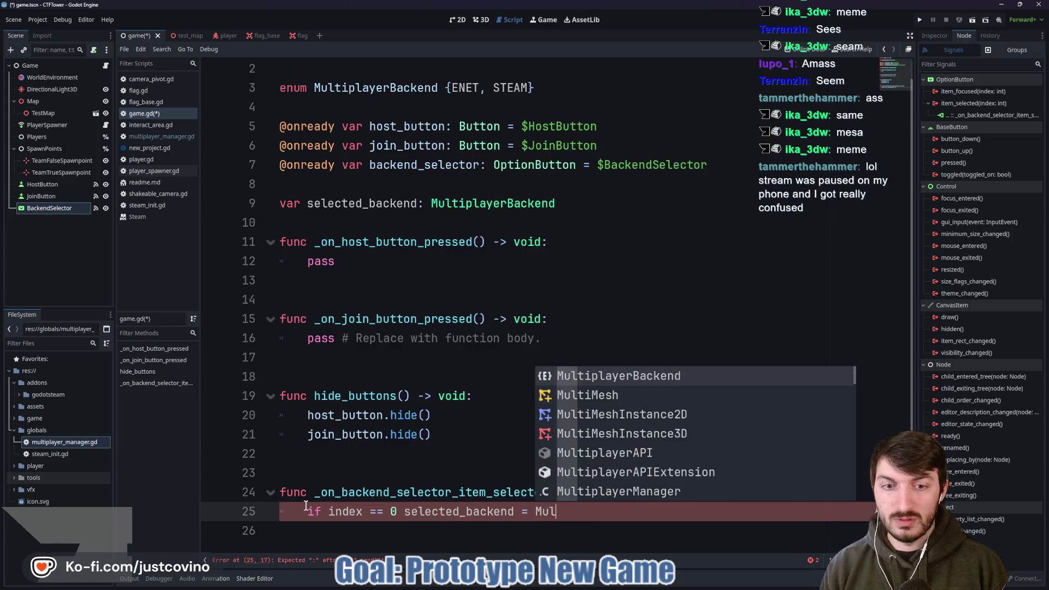
key("Return")
type(".")
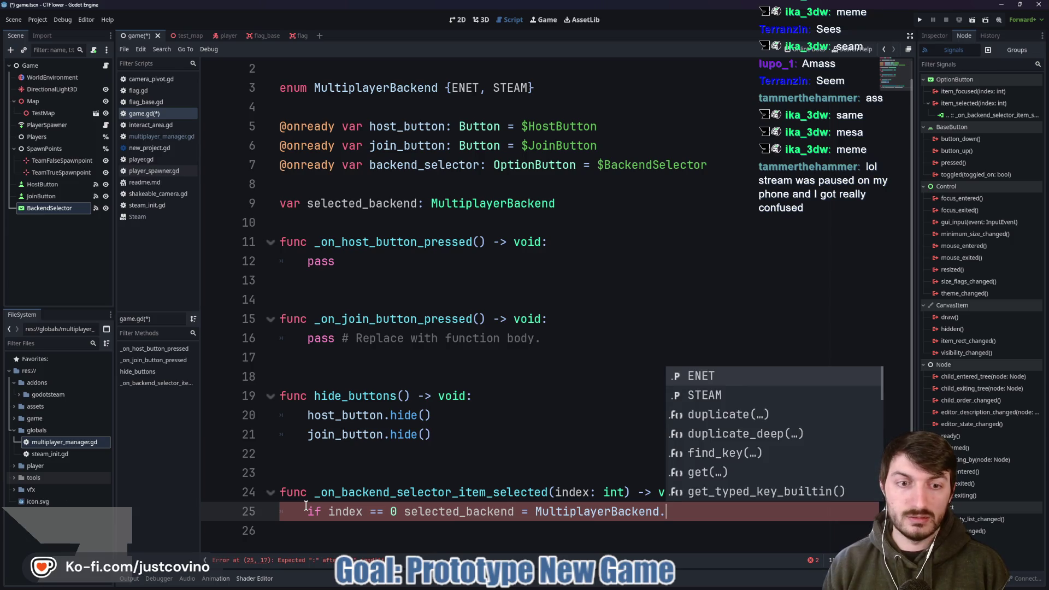
key("Return")
type("else")
key("BackSpace")
type("selected_backend")
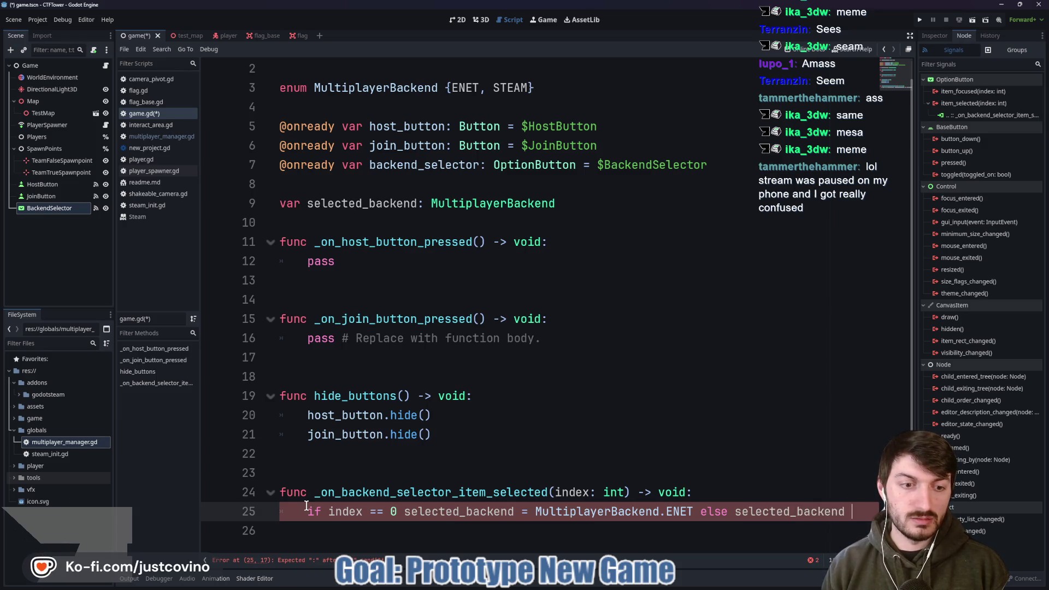
type("ulti")
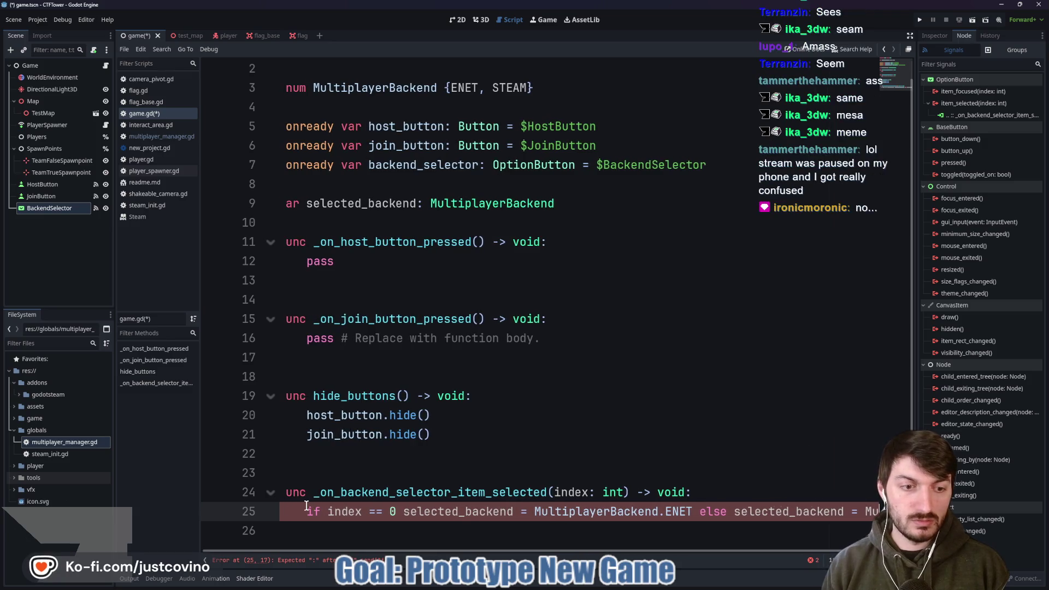
type("player")
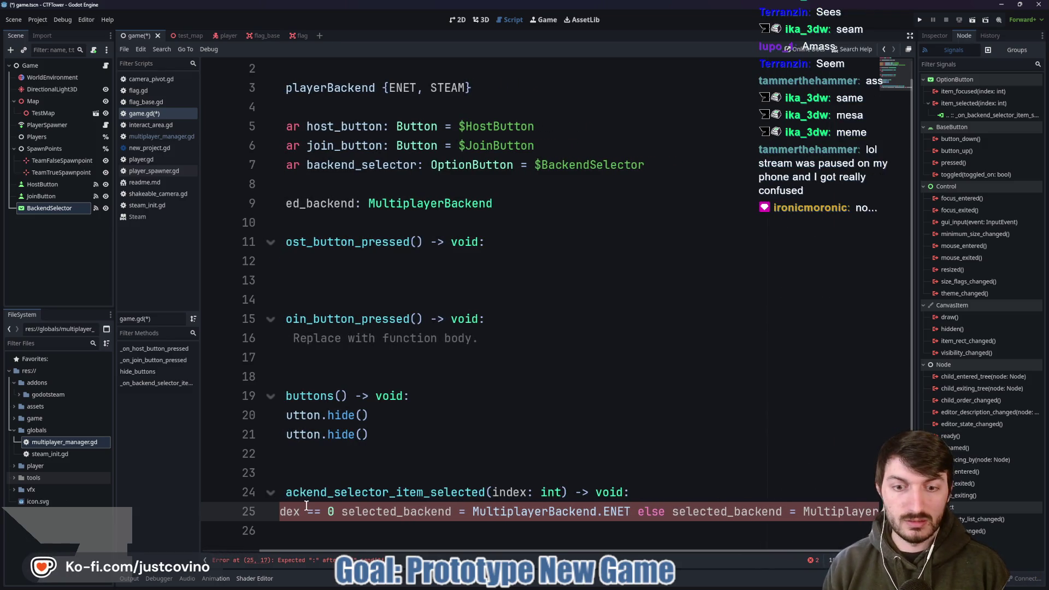
type("Backend.")
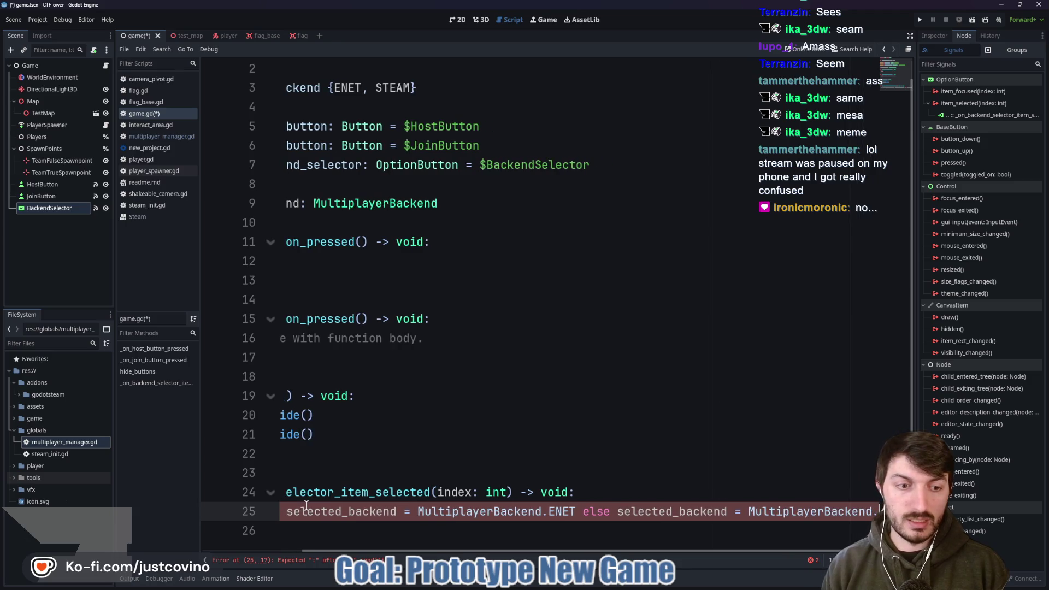
type("STEAM")
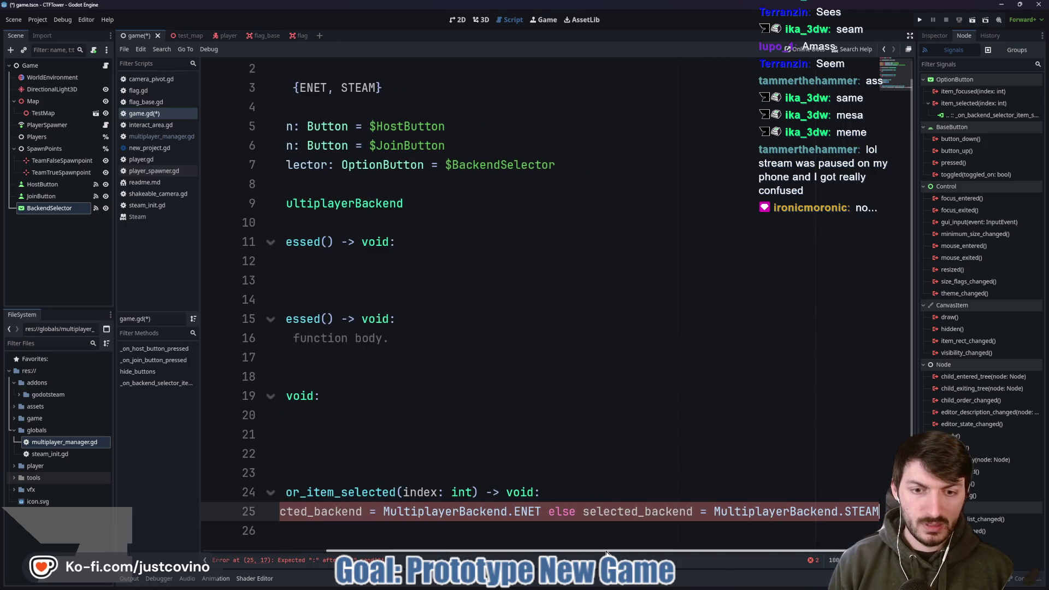
- Rearrange the draft condition and clear the one-line conditional on line 25
left_click_drag(602, 551, 479, 552)
left_click(405, 511)
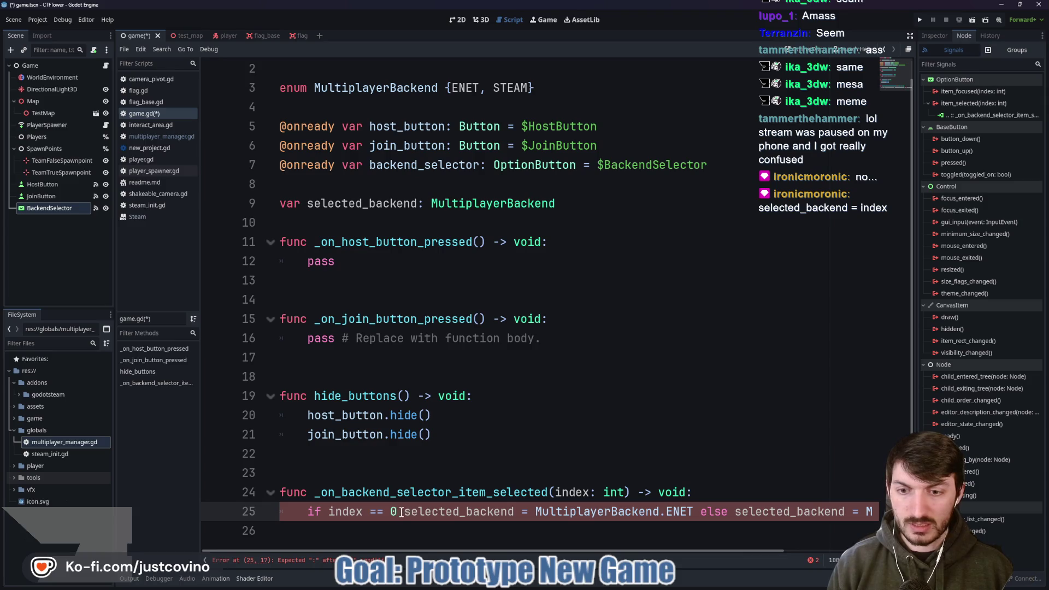
left_click_drag(405, 512, 302, 510)
key("ctrl+c")
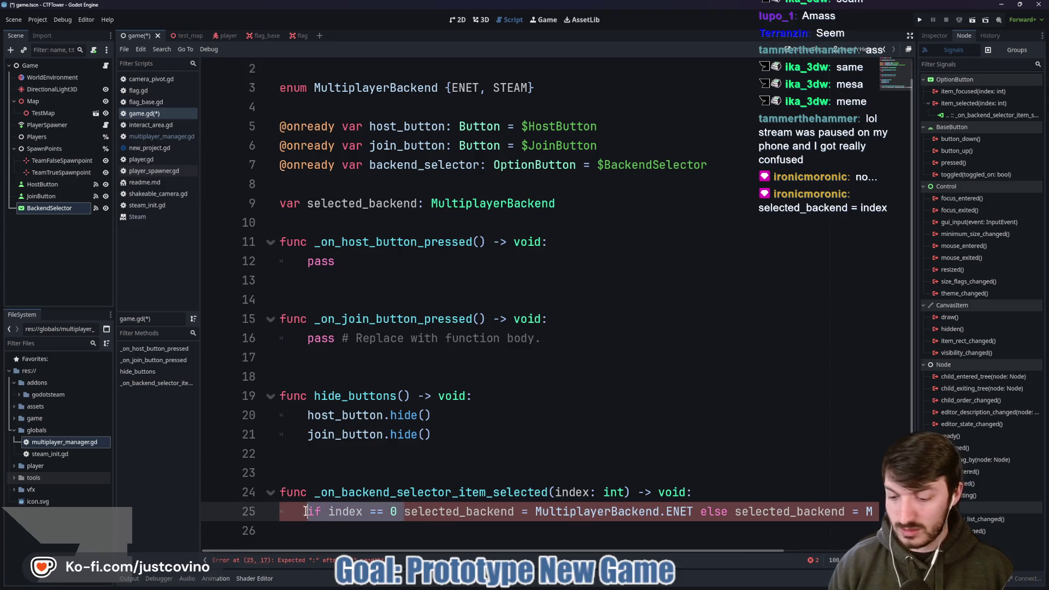
key("BackSpace")
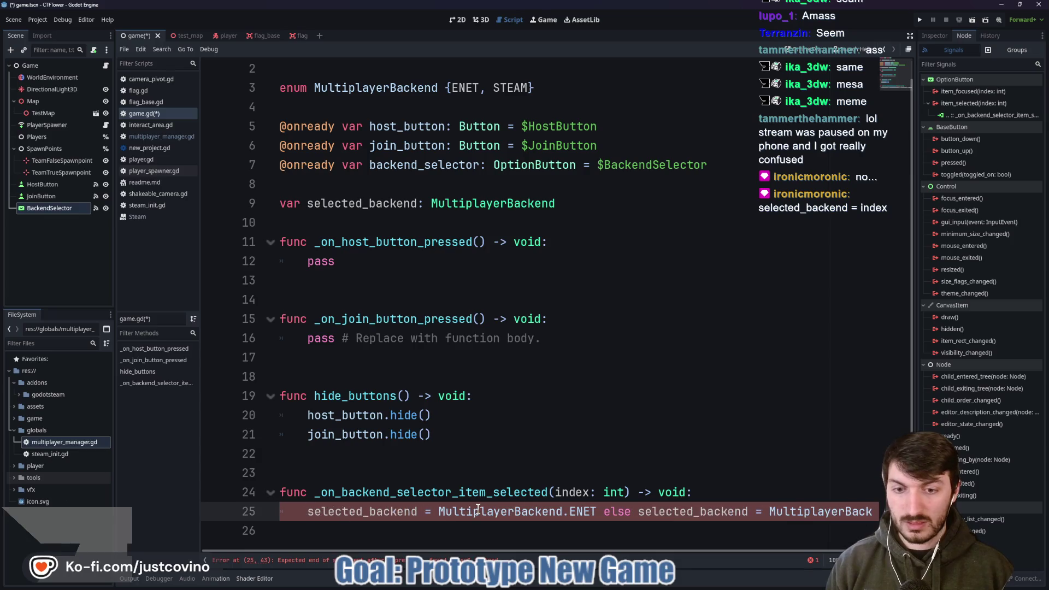
left_click(597, 511)
key("ctrl+v")
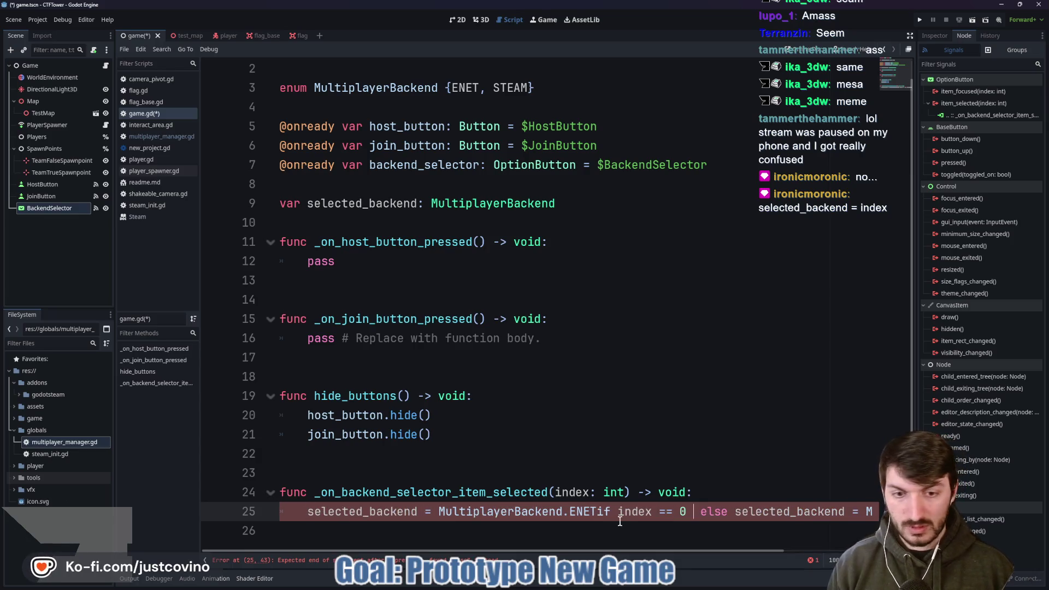
left_click(738, 486)
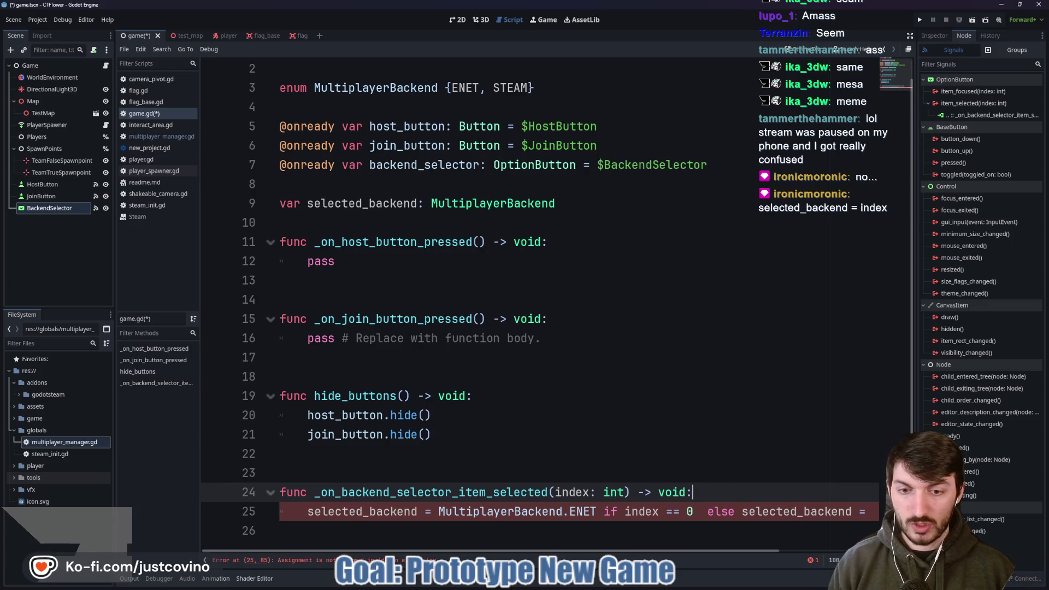
left_click(302, 511)
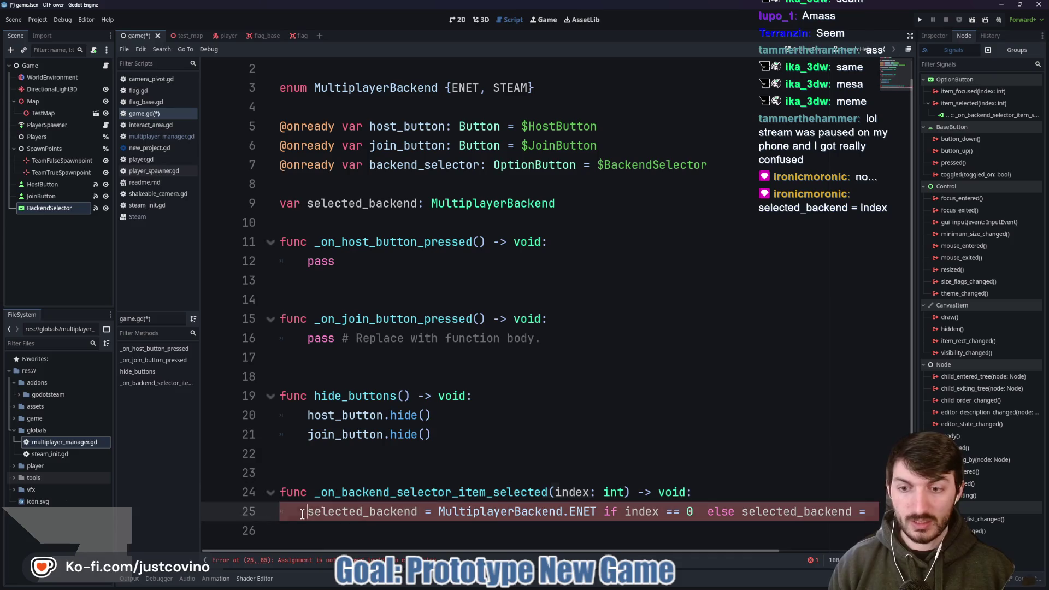
key("shift+End")
key("BackSpace")
- Write the handler as if index == 0: selected_backend = ENET, else: STEAM, and save
type("if")
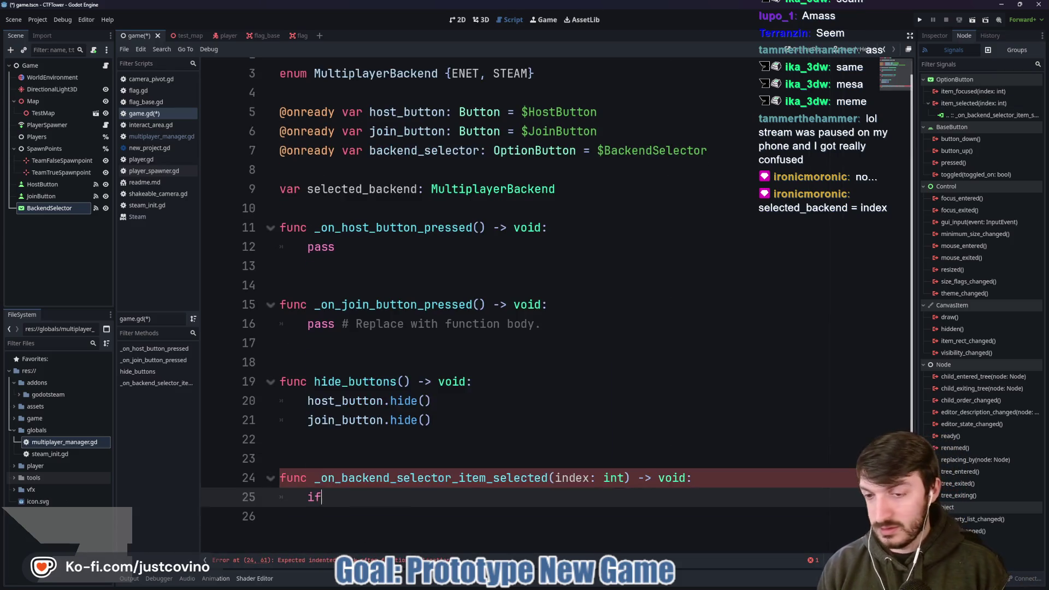
type(" index == 0")
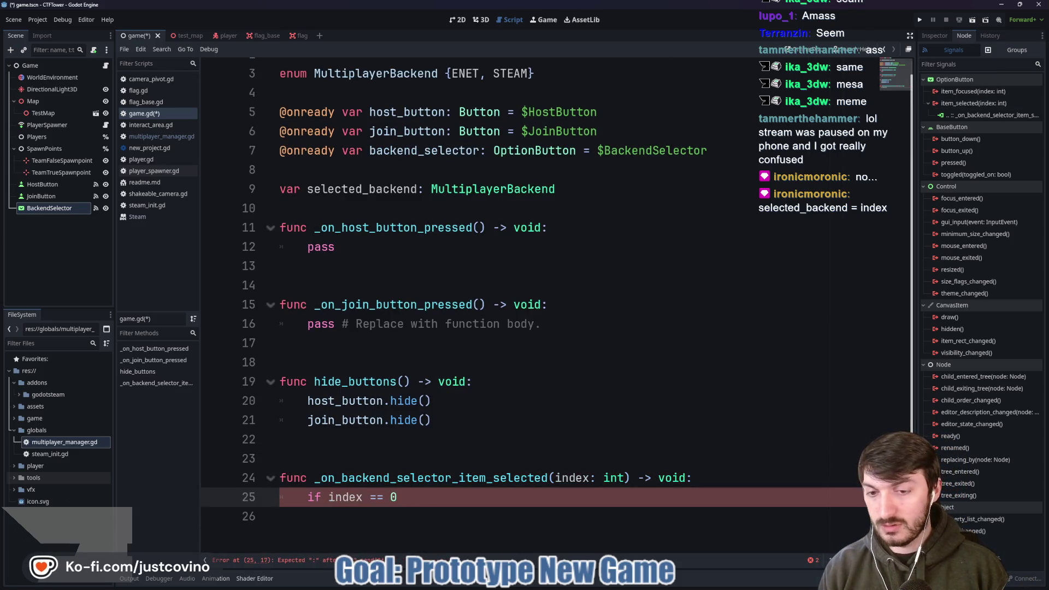
type(":")
key("Return")
type("sel")
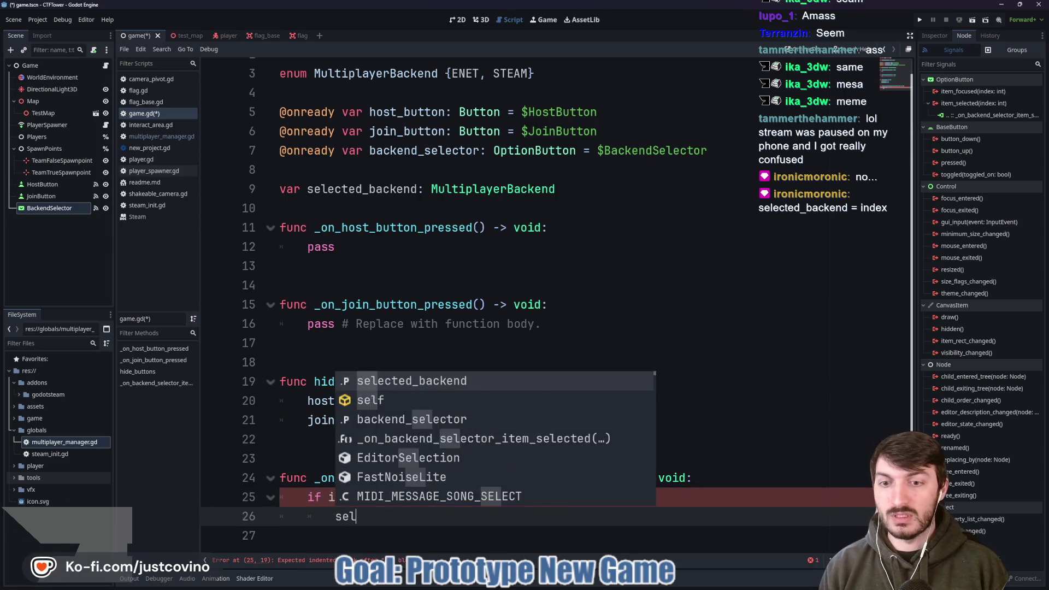
type("e")
key("Return")
key("ctrl+space")
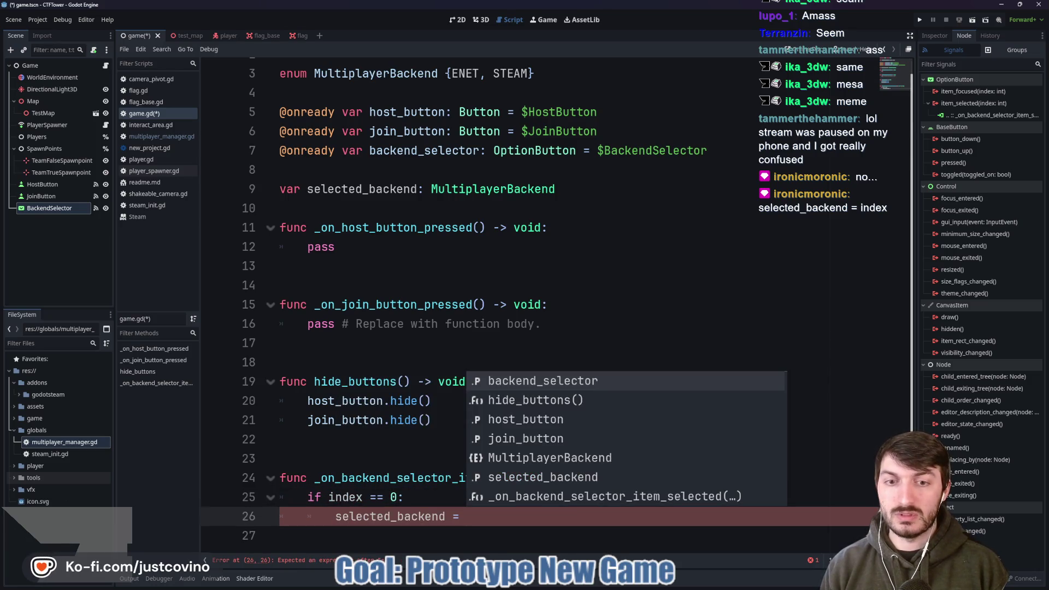
type("Mult")
key("Return")
type(".E")
key("Return")
key("Return")
key("BackSpace")
type("else:")
key("Return")
type("sele")
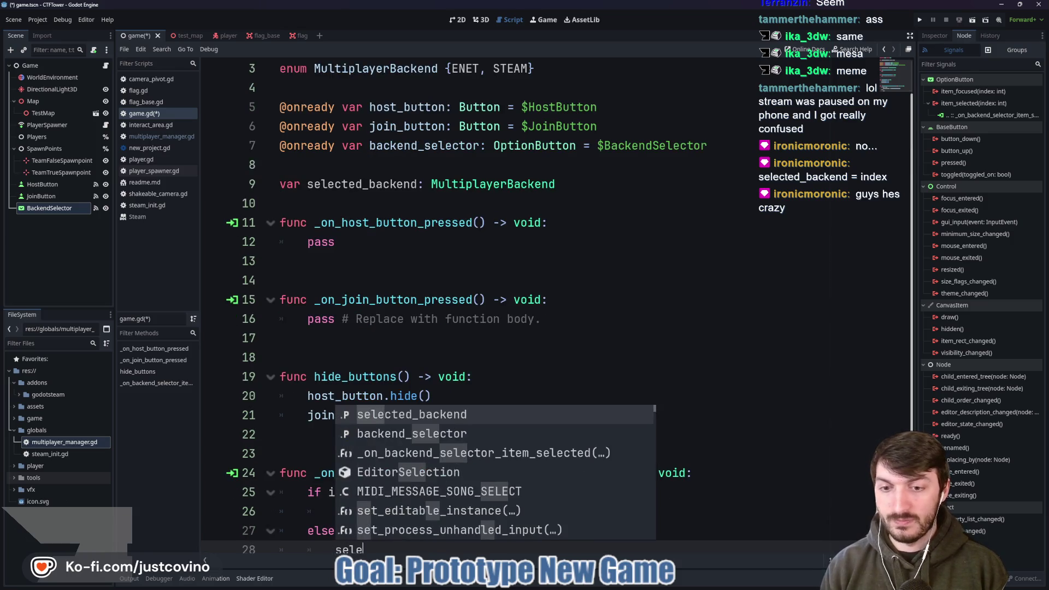
key("Return")
type("= M")
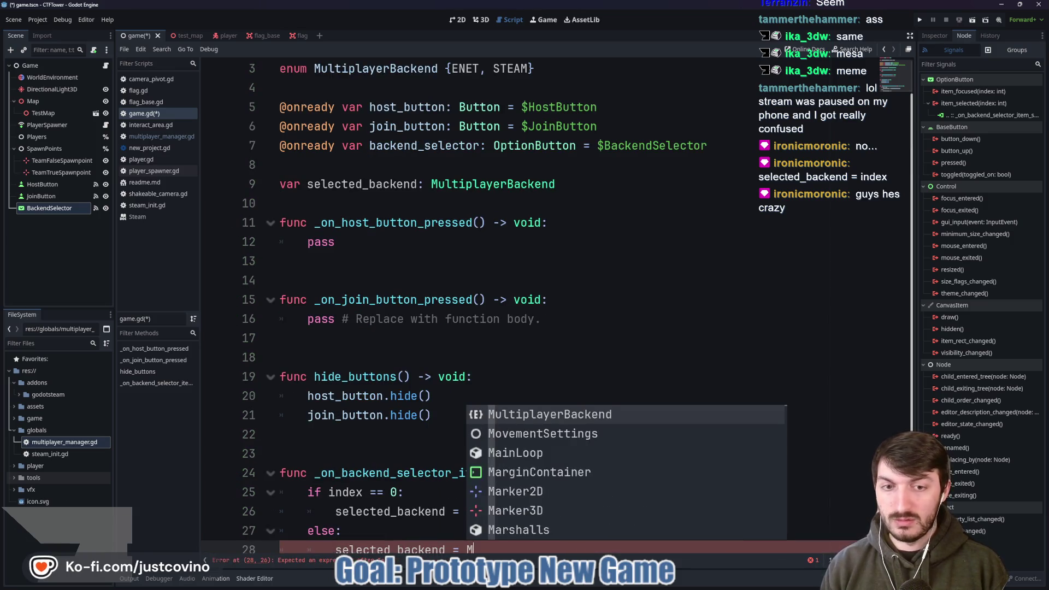
key("Return")
type(".s")
key("Return")
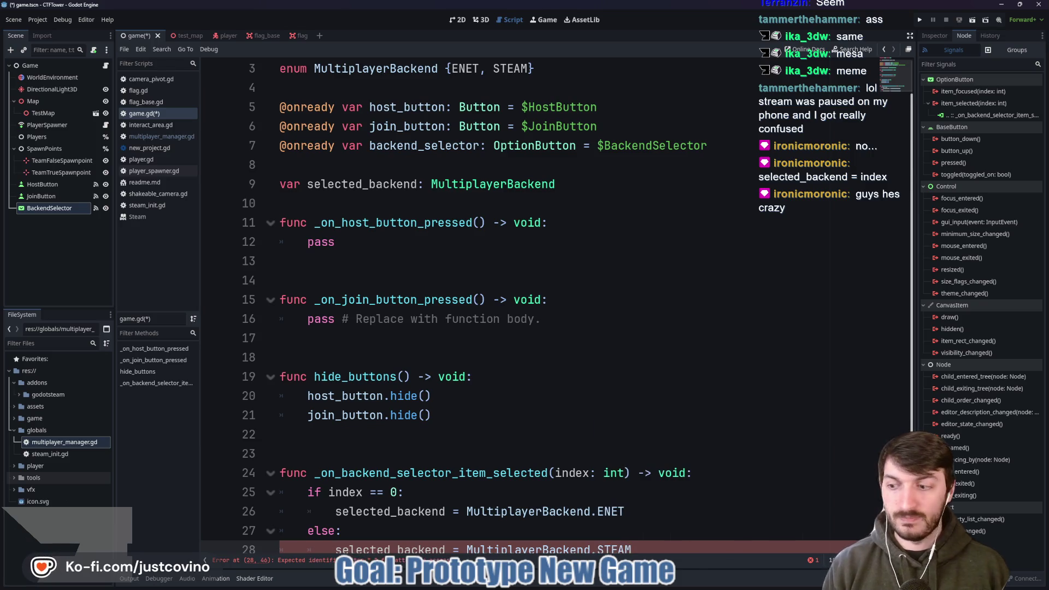
key("ctrl+s")
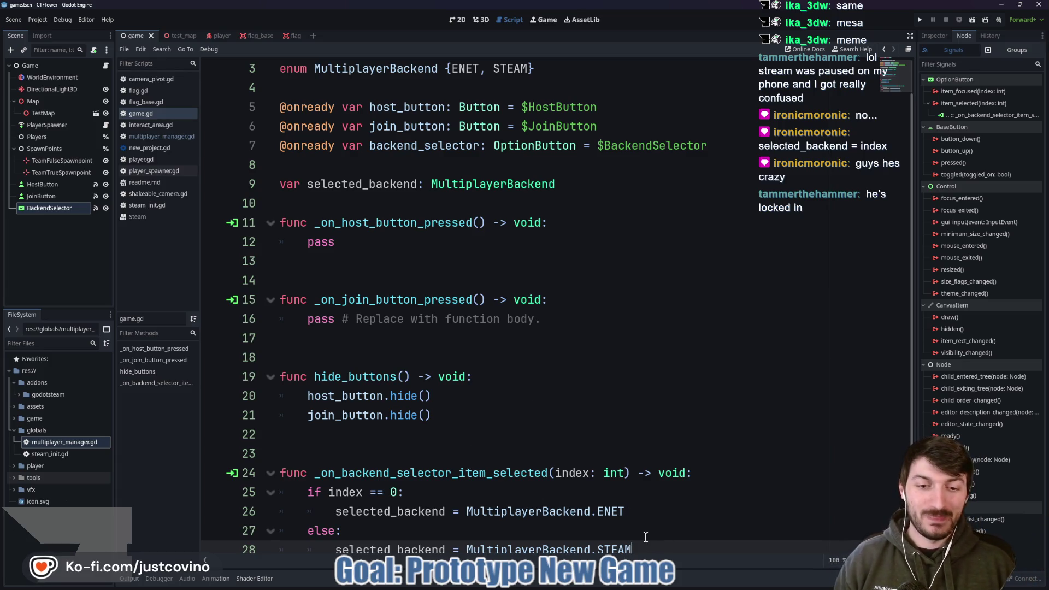
mouse_move(656, 547)
left_mouse_down()
mouse_move(284, 511)
mouse_move(309, 491)
left_mouse_up()
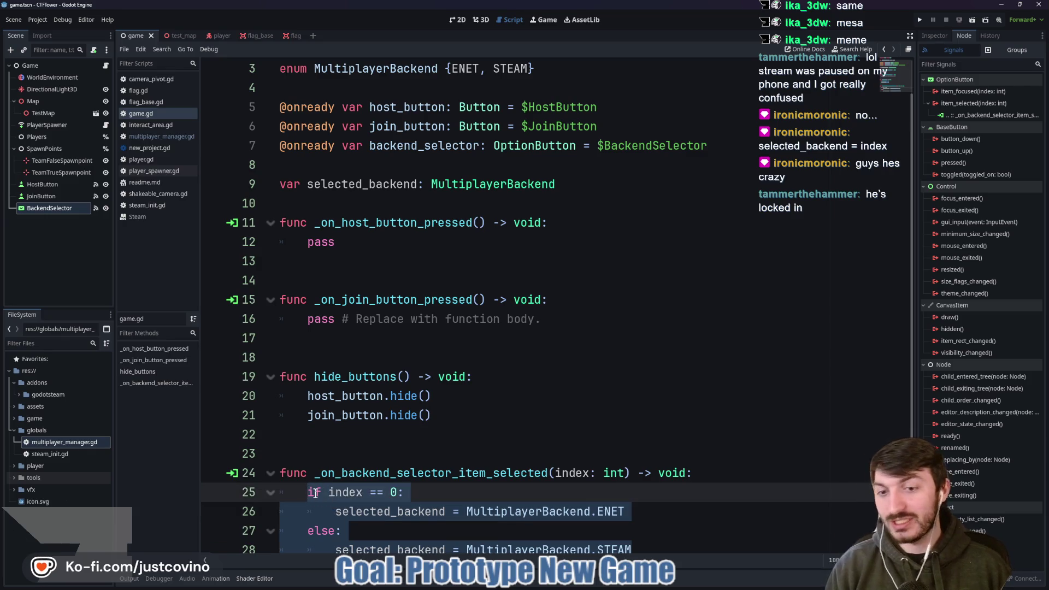
- Make the handler assign selected_backend = index and save game.gd
type("sele")
key("Return")
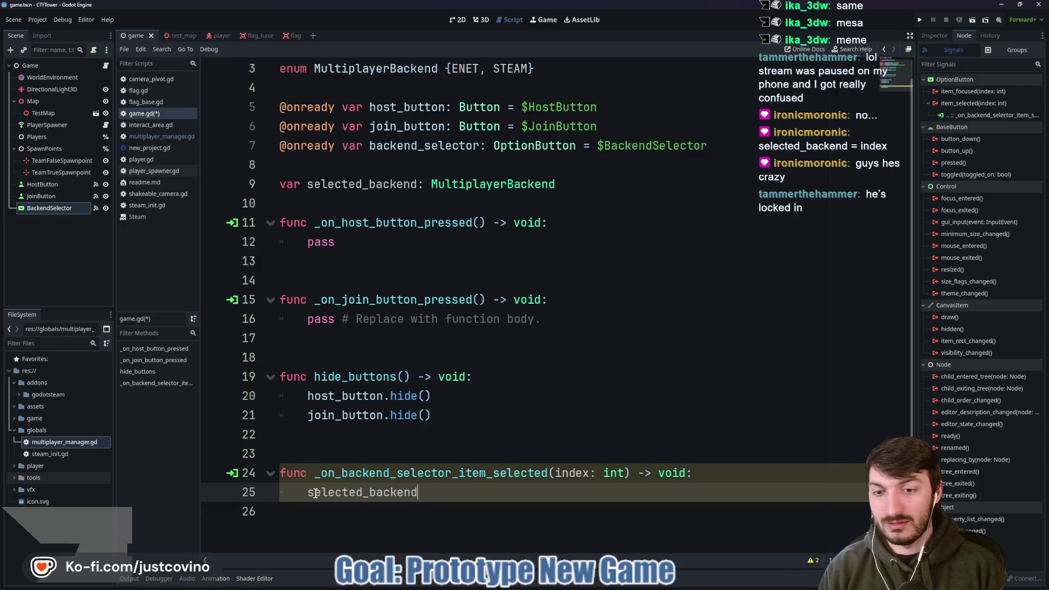
type(" = Mul")
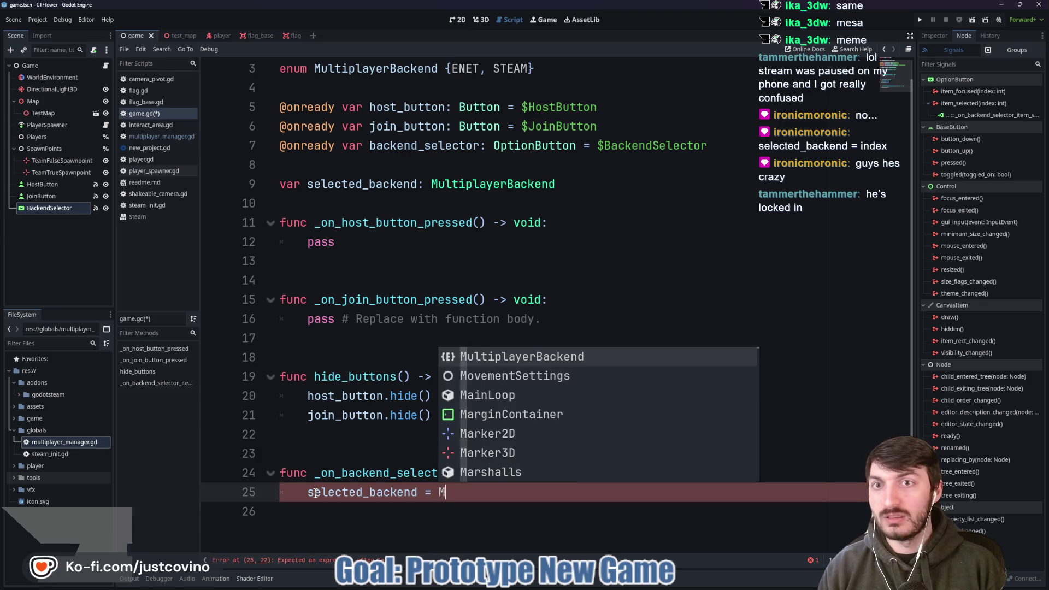
key("Return")
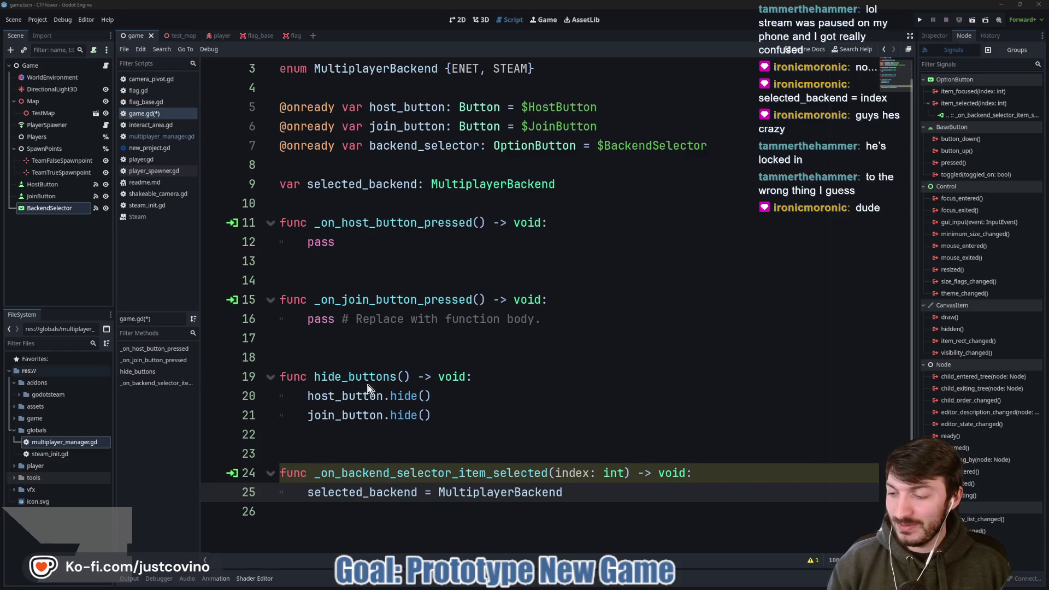
left_click_drag(562, 492, 439, 488)
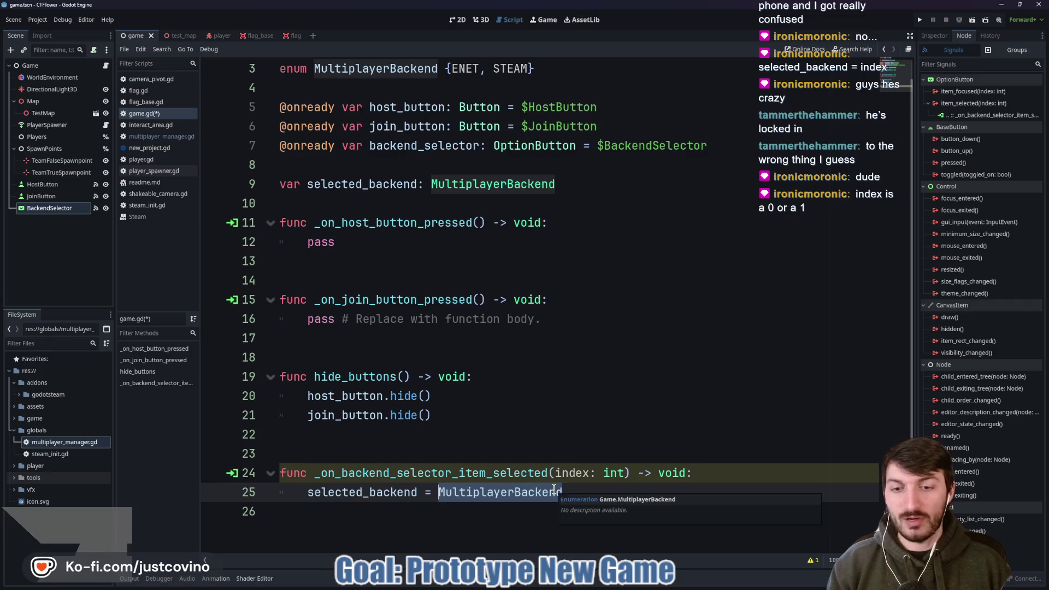
key("BackSpace")
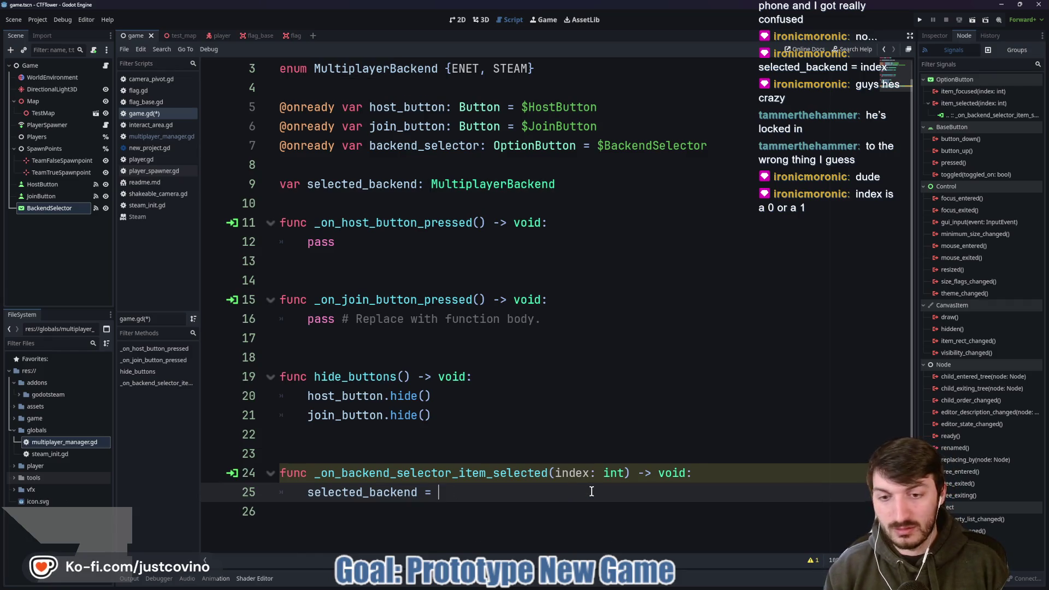
type("index")
key("ctrl+s")
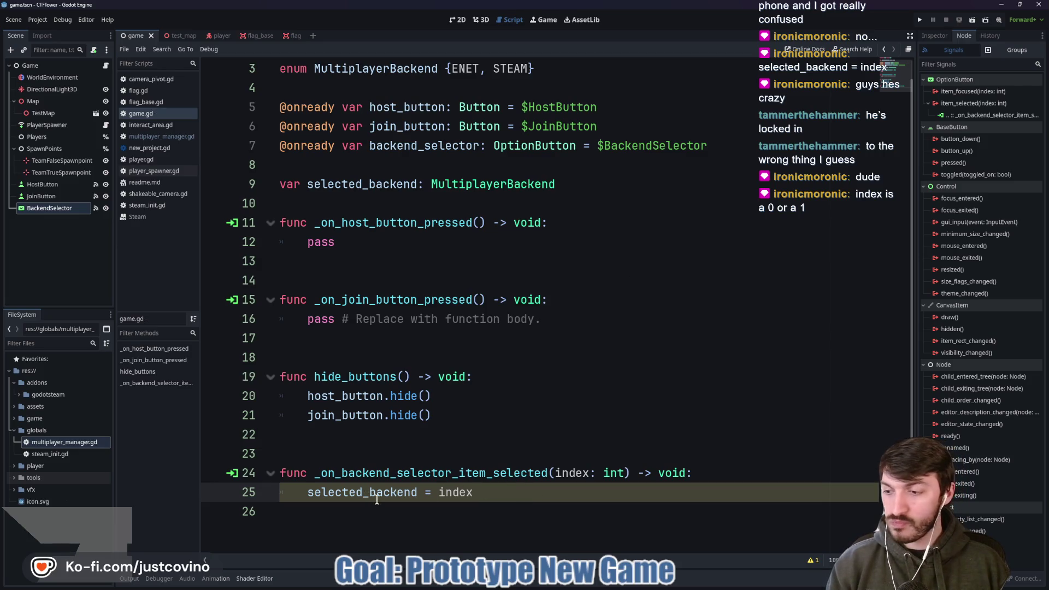
- Insert an extra blank line after line 10, save, and return to Cooties' main_menu.gd
left_click(553, 462)
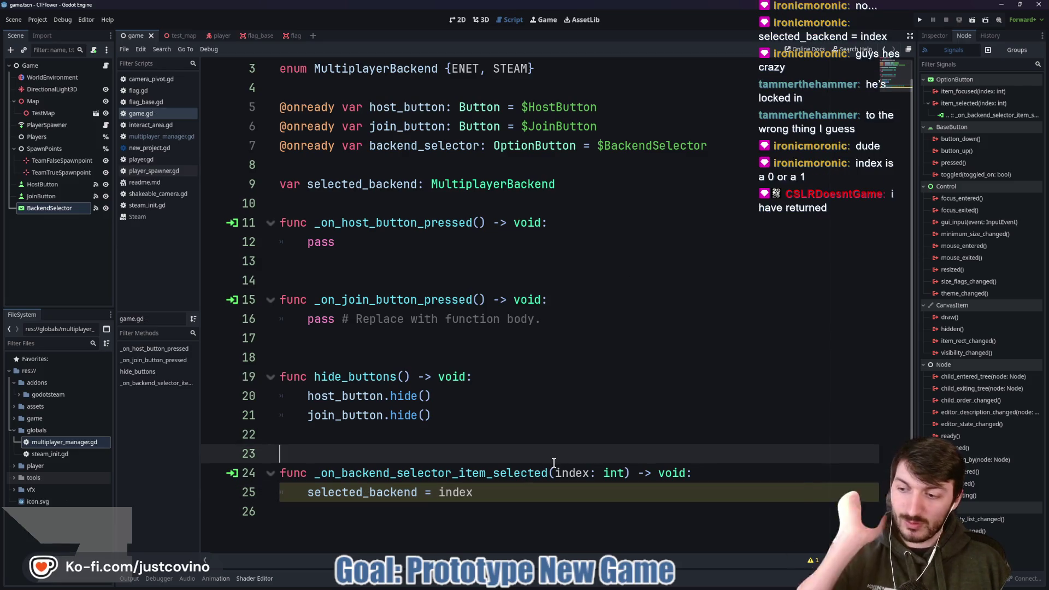
left_click(396, 443)
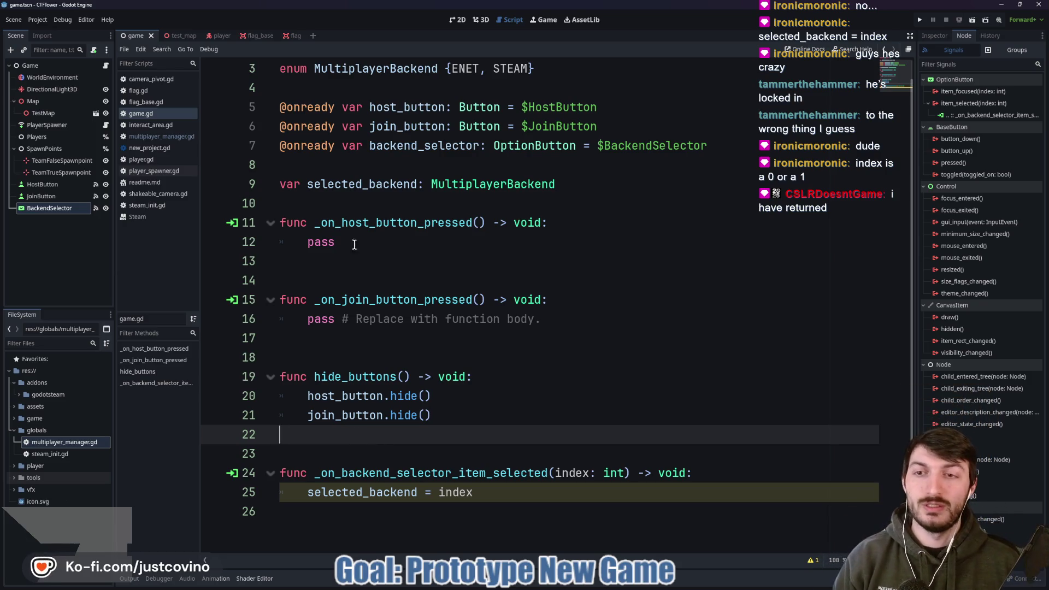
left_click(308, 210)
key("Return")
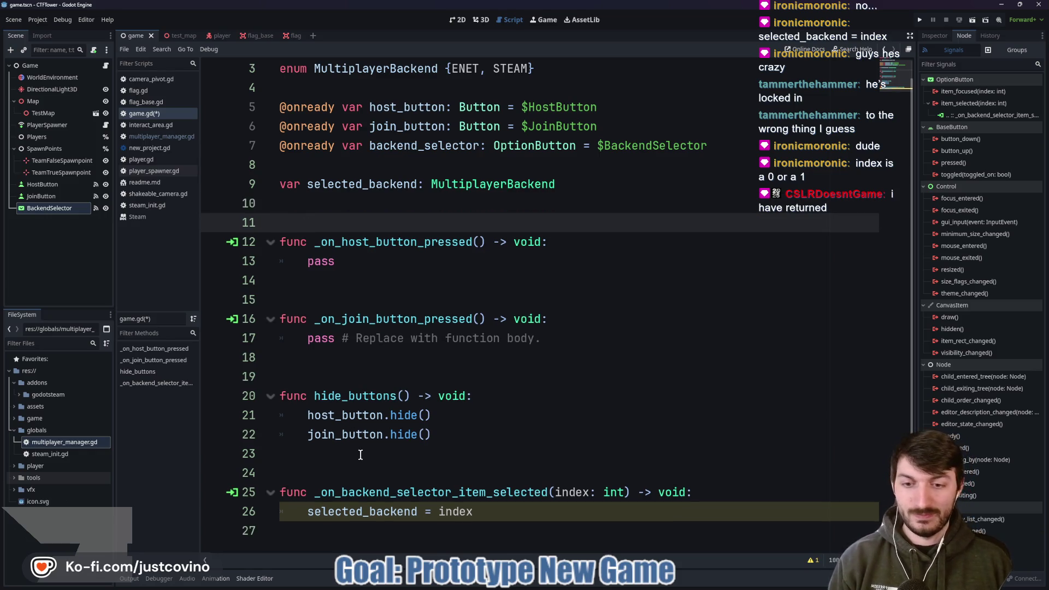
left_click(360, 454)
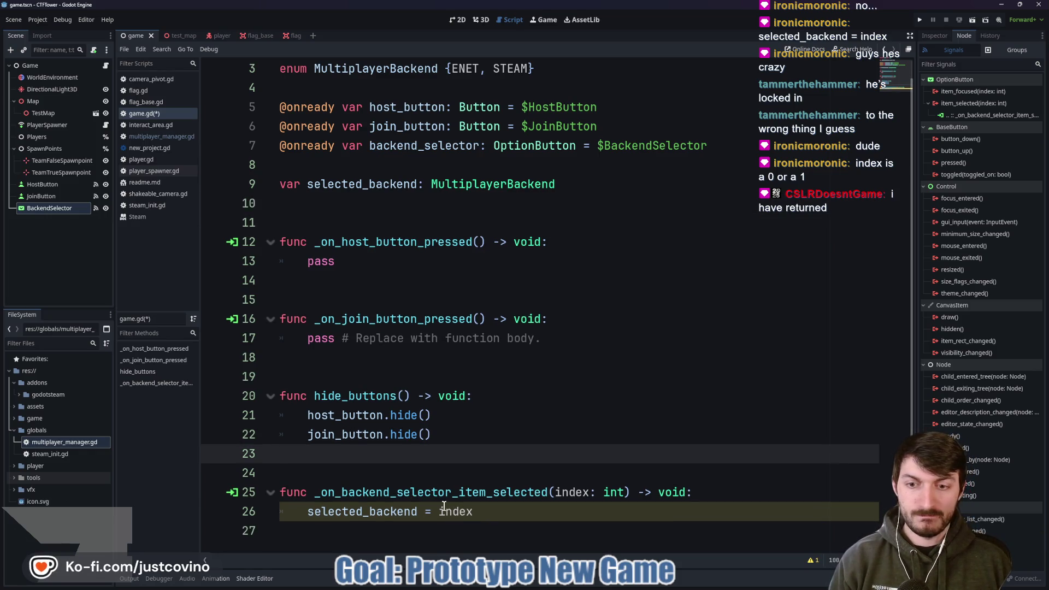
key("ctrl+s")
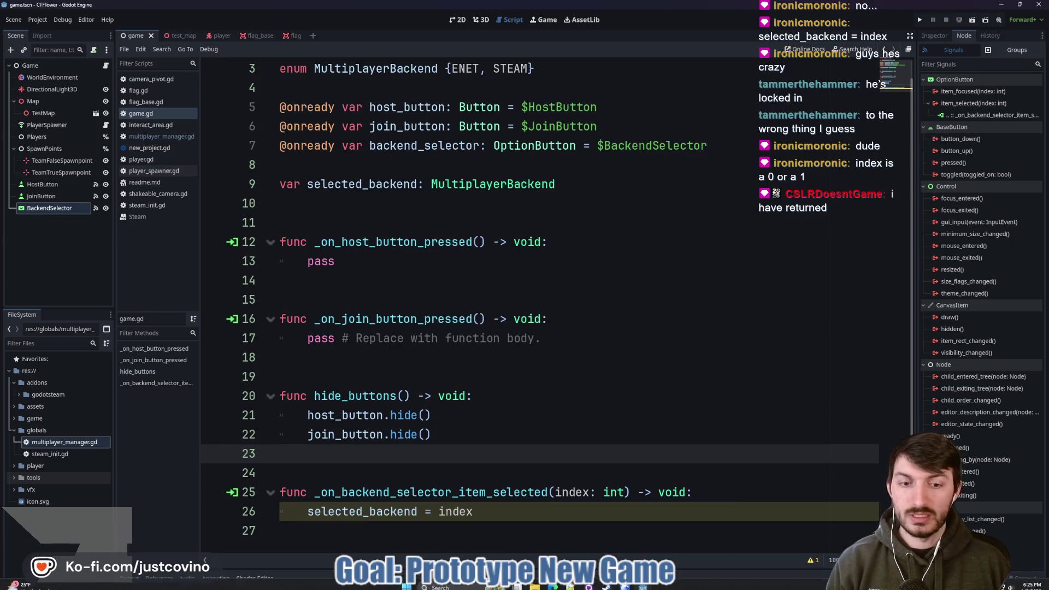
left_click(608, 533)
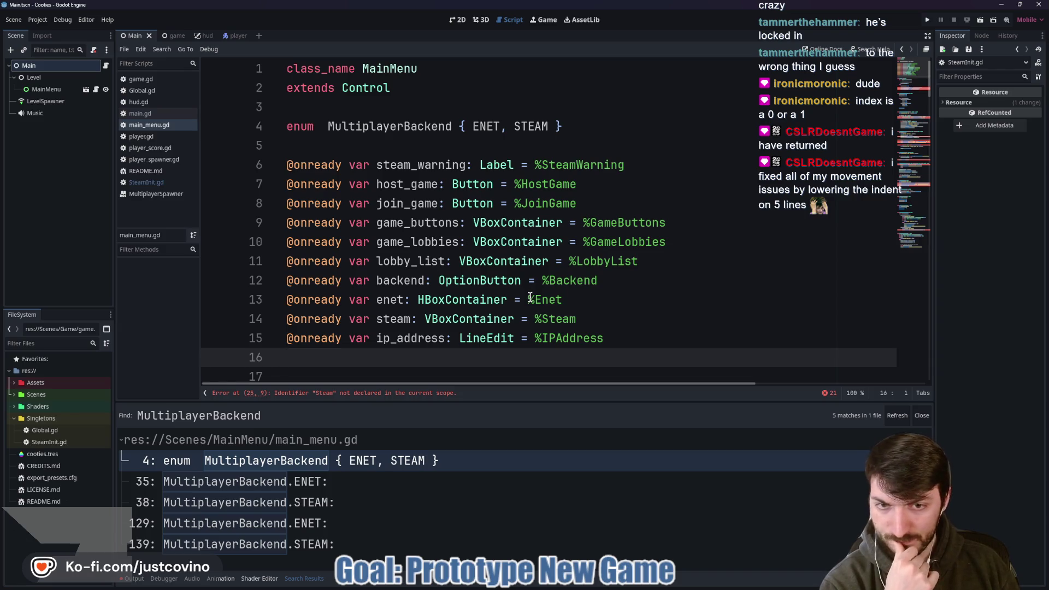
- Scroll through main_menu.gd reviewing the MultiplayerBackend match code
scroll(528, 298, "down", 4)
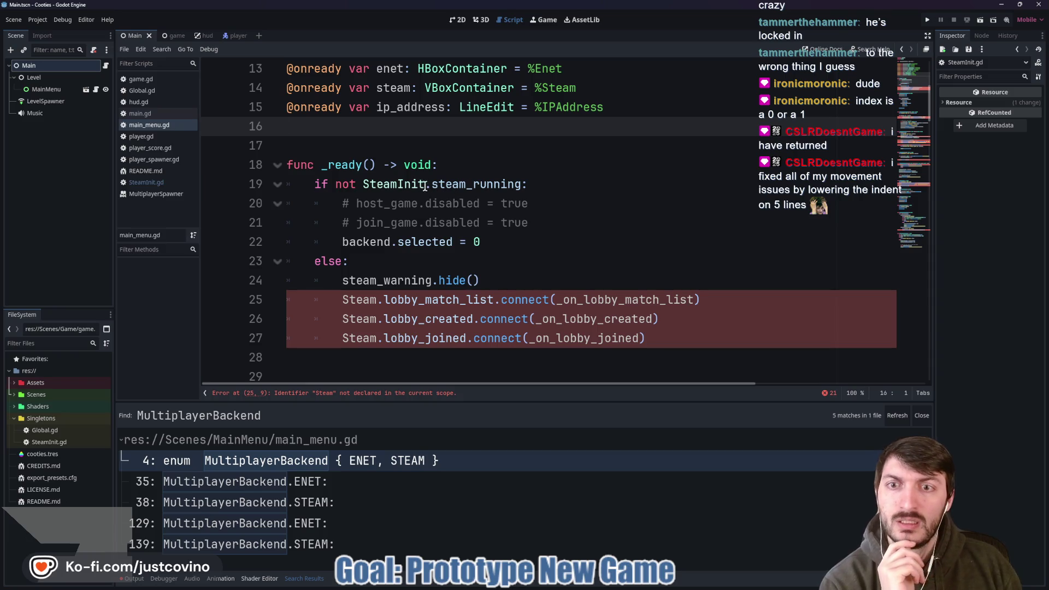
scroll(455, 225, "down", 1)
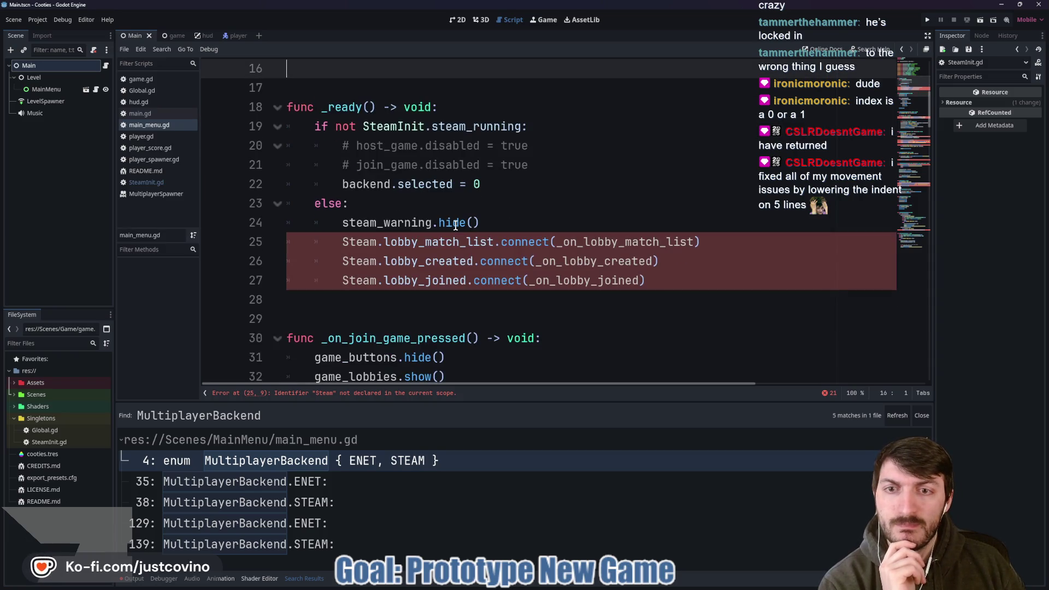
double_click(440, 183)
scroll(497, 258, "up", 3)
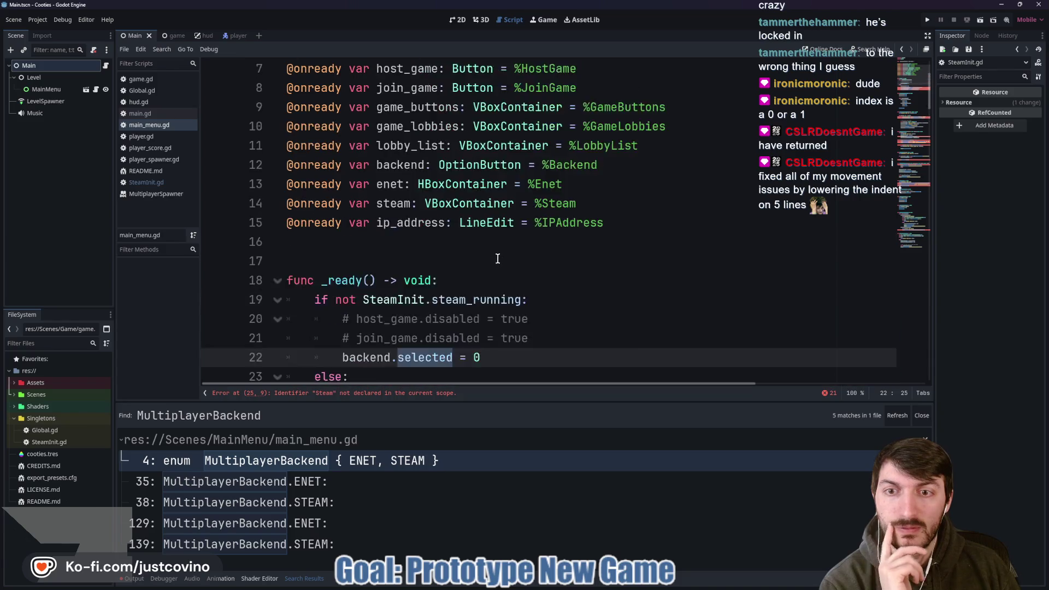
scroll(498, 258, "up", 2)
scroll(491, 262, "down", 3)
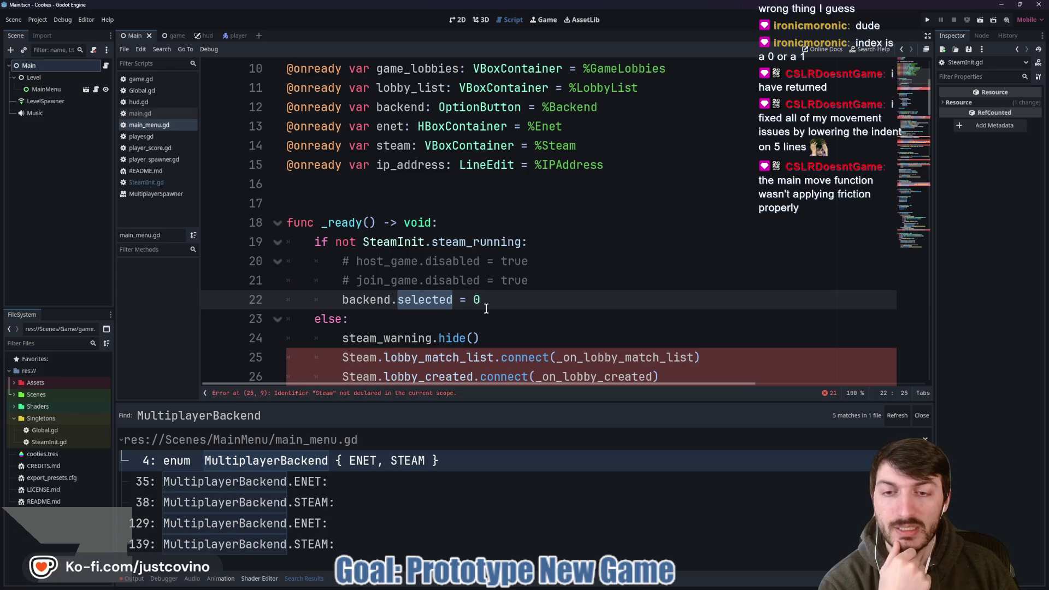
scroll(481, 303, "down", 2)
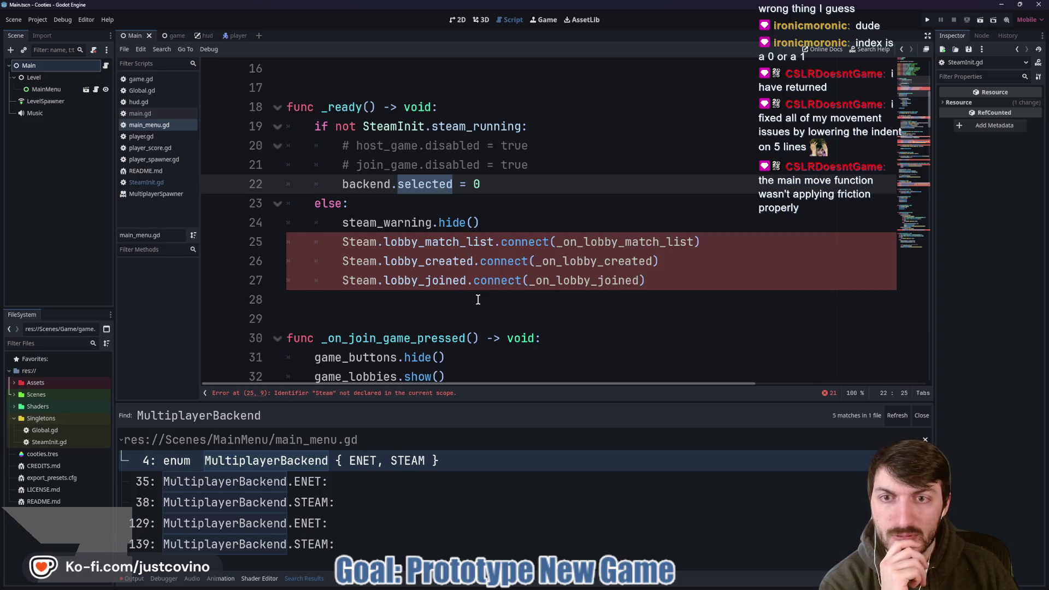
scroll(478, 300, "down", 5)
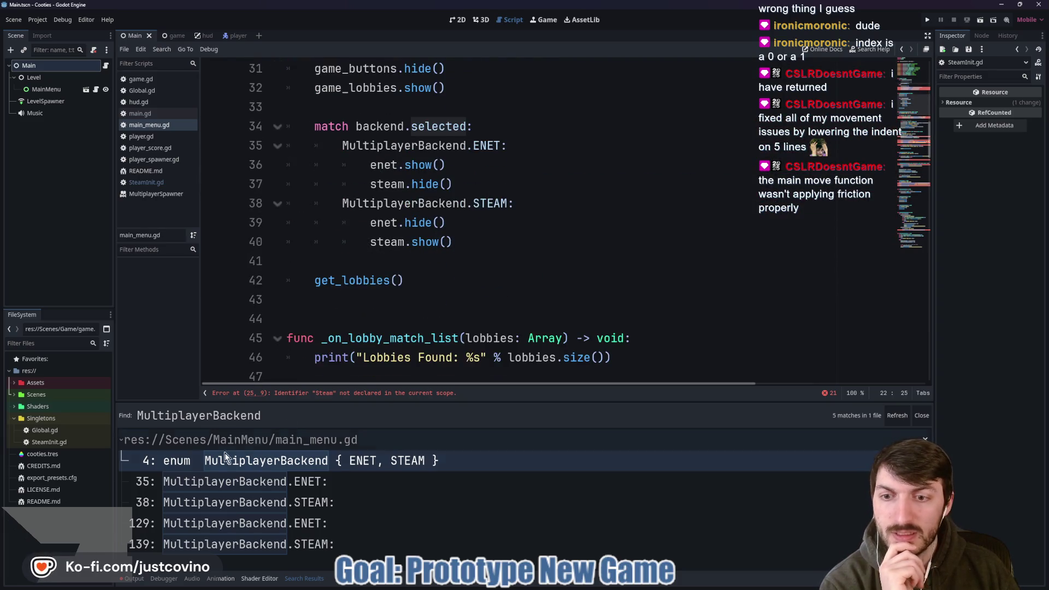
- Close the search results panel and scroll down to _on_host_game_pressed's ENET/STEAM branches
left_click(304, 578)
scroll(467, 367, "down", 3)
scroll(468, 367, "down", 10)
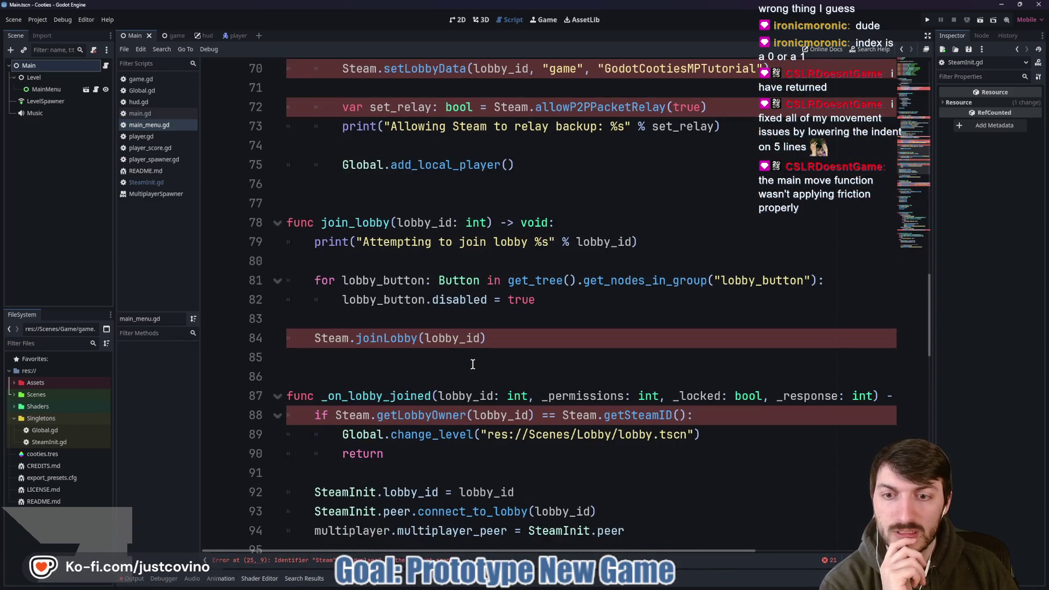
scroll(473, 364, "down", 3)
scroll(470, 364, "down", 6)
scroll(468, 364, "down", 4)
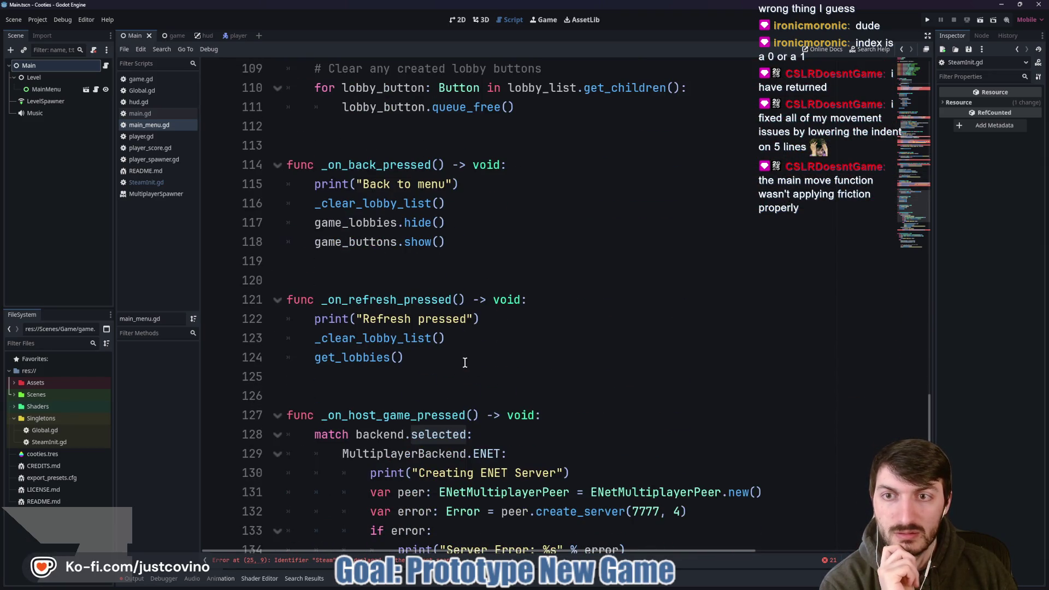
scroll(465, 362, "down", 4)
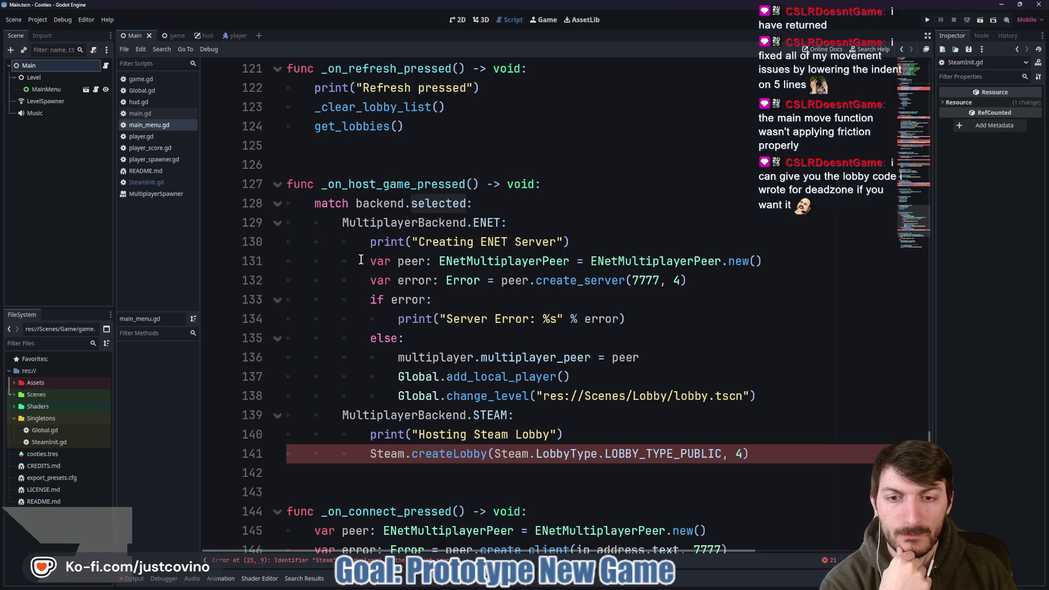
- Select and examine the ENET server-hosting block in main_menu.gd's host handler
mouse_move(363, 260)
left_mouse_down()
mouse_move(446, 281)
mouse_move(431, 375)
left_mouse_up()
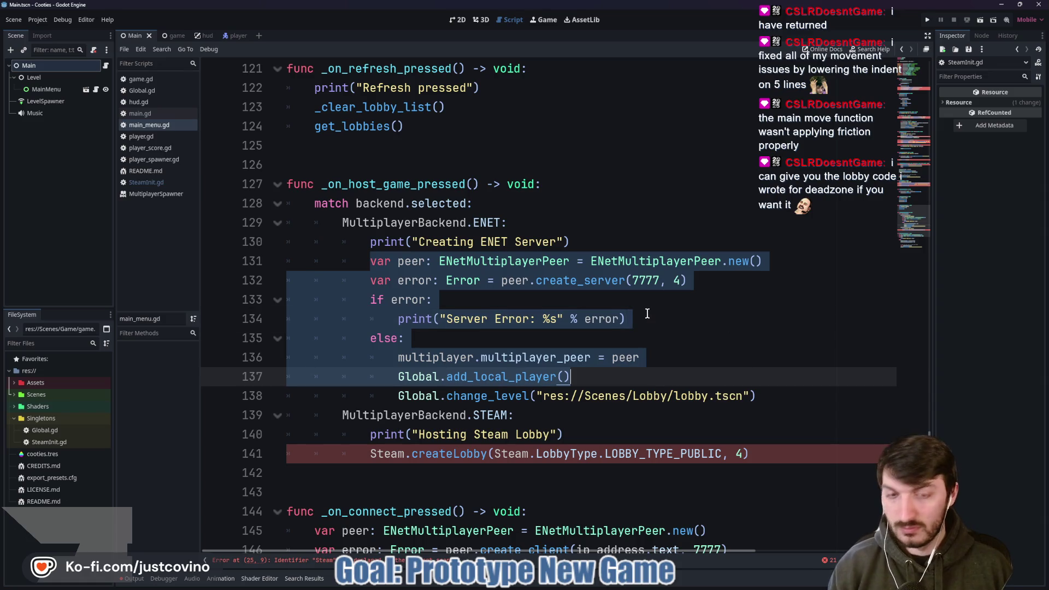
mouse_move(573, 377)
left_mouse_down()
mouse_move(584, 378)
mouse_move(273, 259)
left_mouse_up()
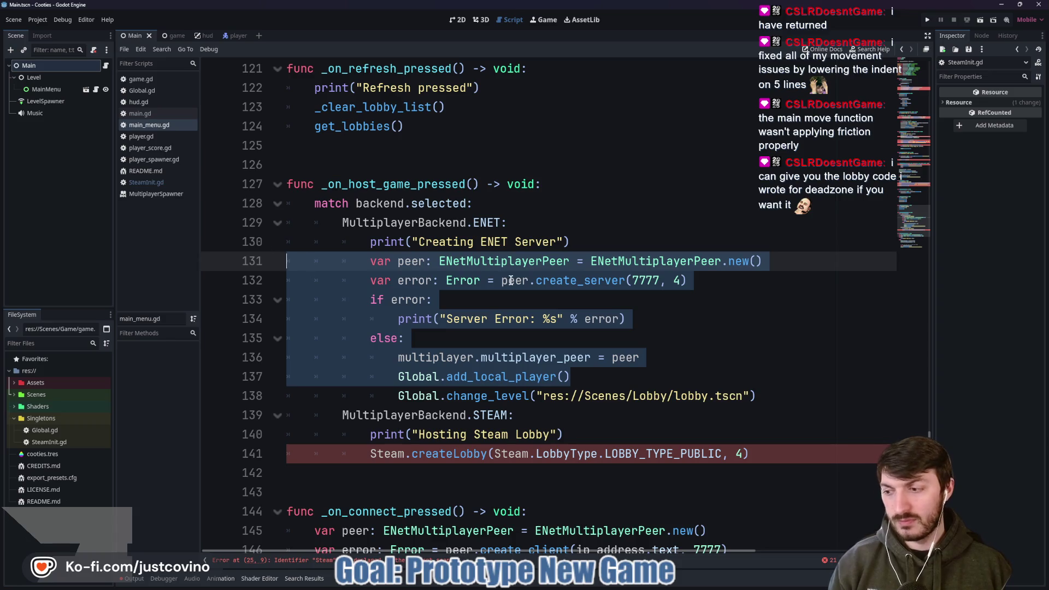
mouse_move(510, 280)
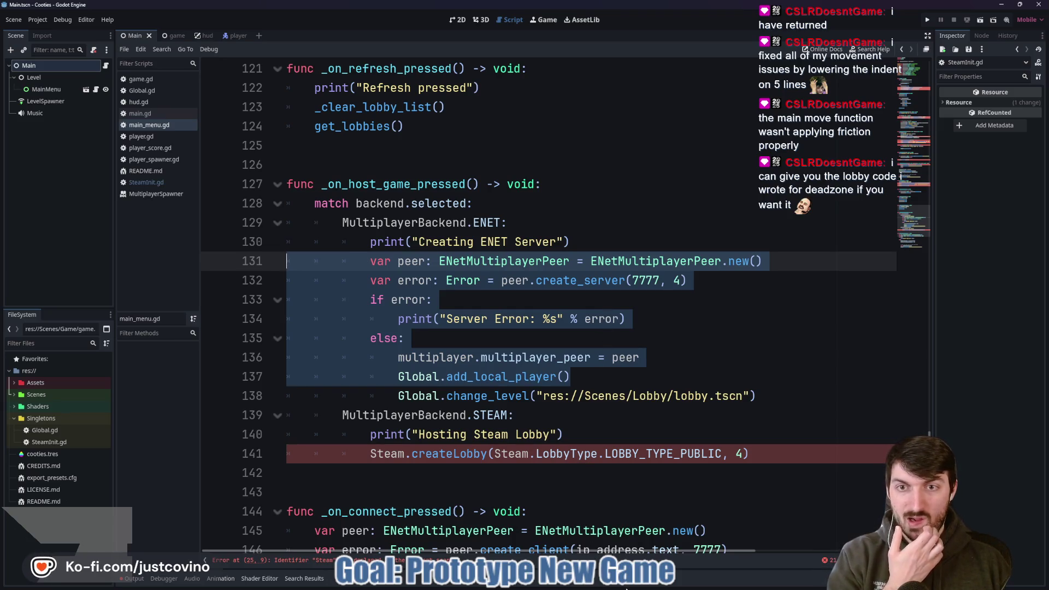
mouse_move(626, 586)
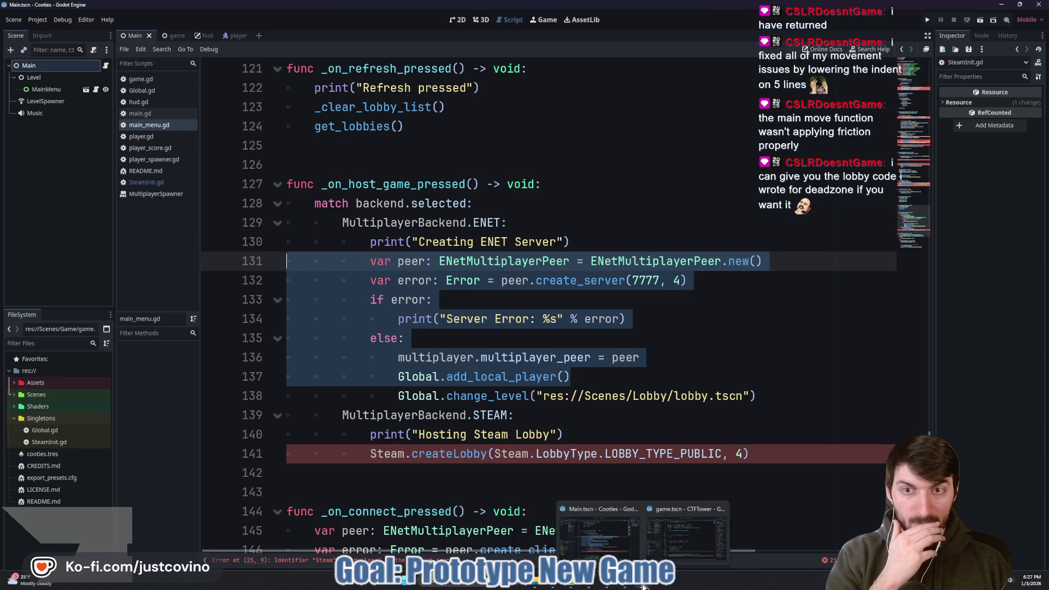
double_click(381, 199)
scroll(538, 336, "up", 20)
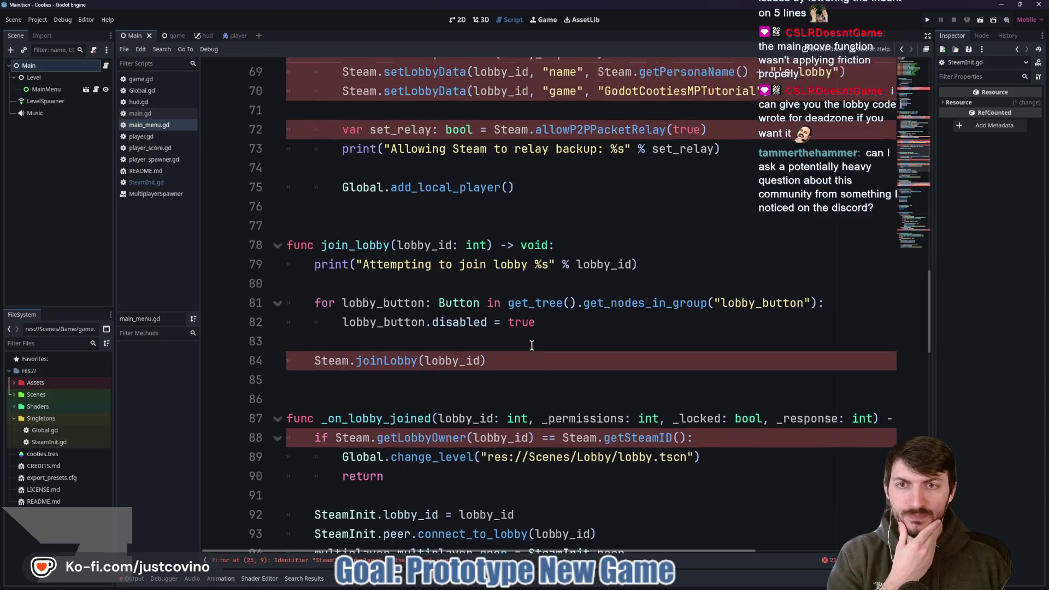
scroll(531, 345, "up", 16)
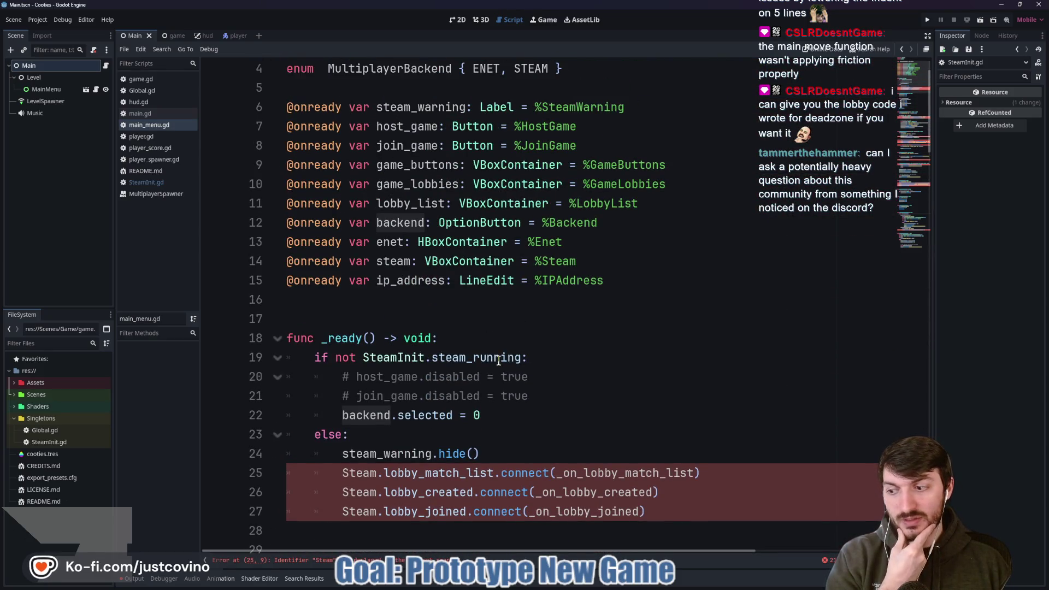
scroll(493, 358, "up", 1)
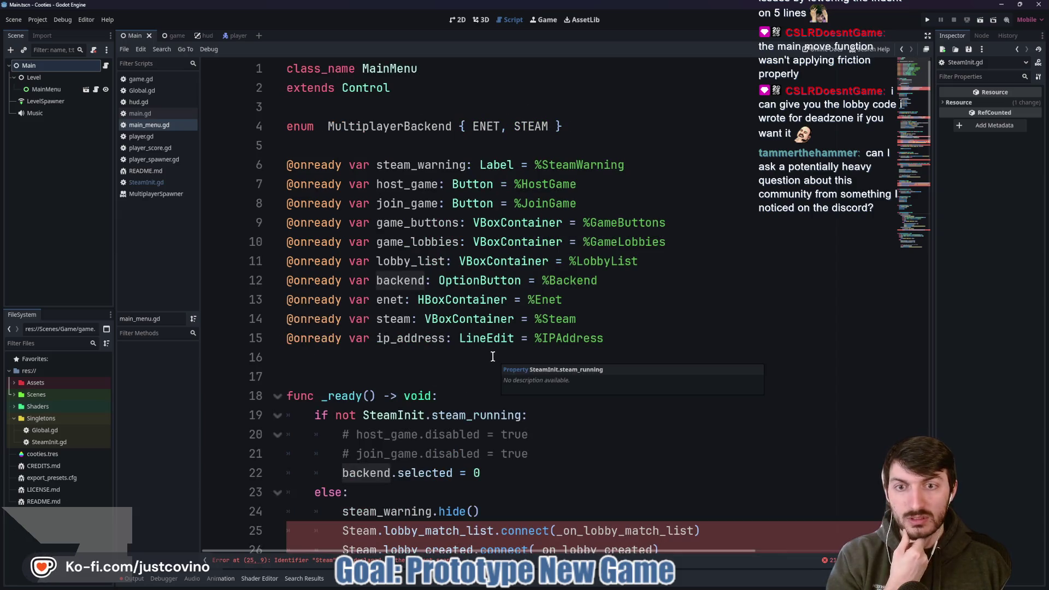
mouse_move(477, 283)
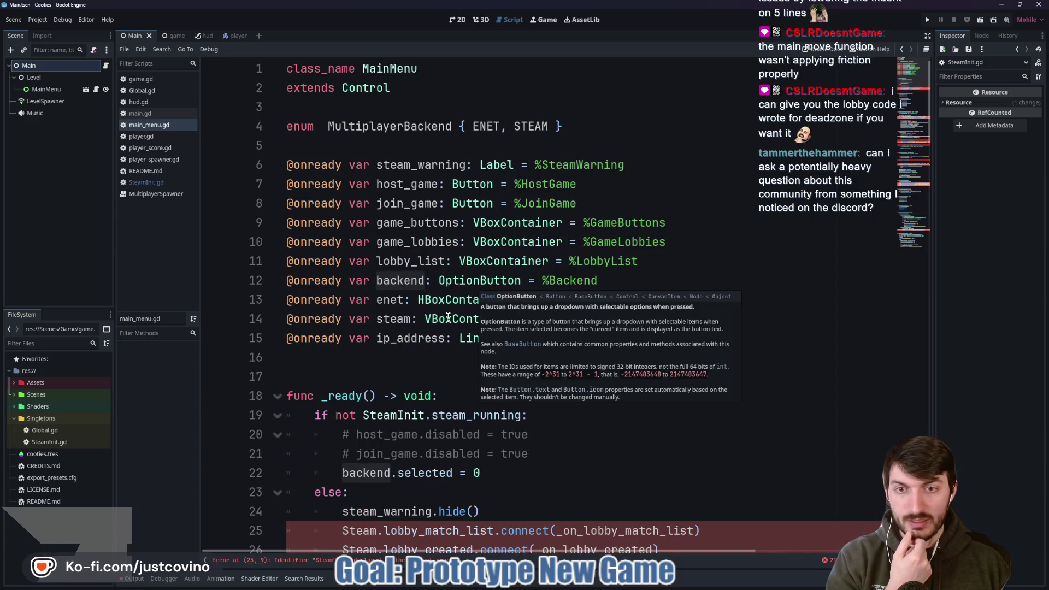
scroll(448, 318, "down", 20)
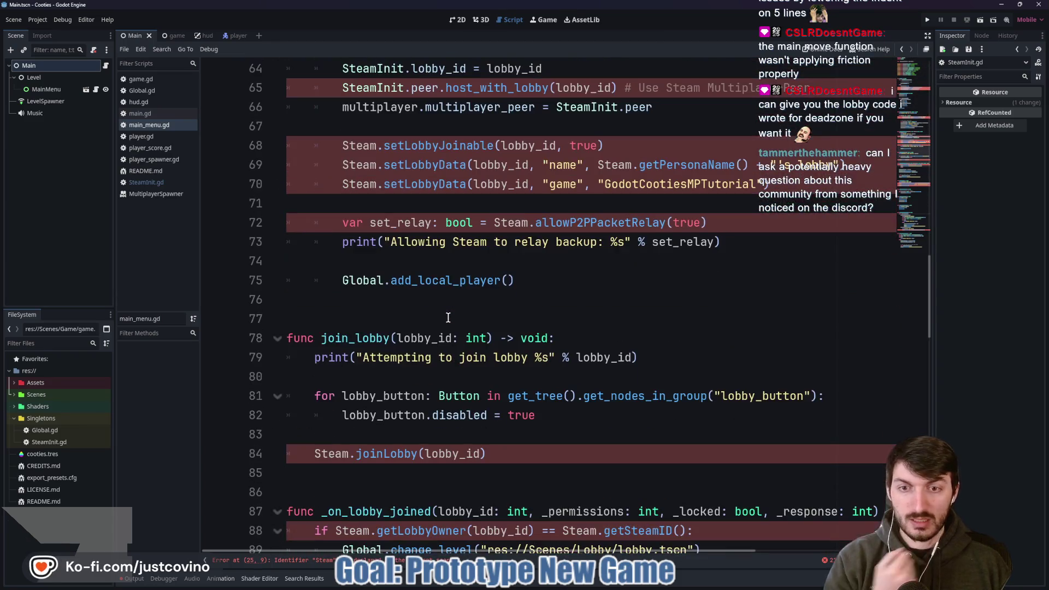
scroll(447, 317, "down", 4)
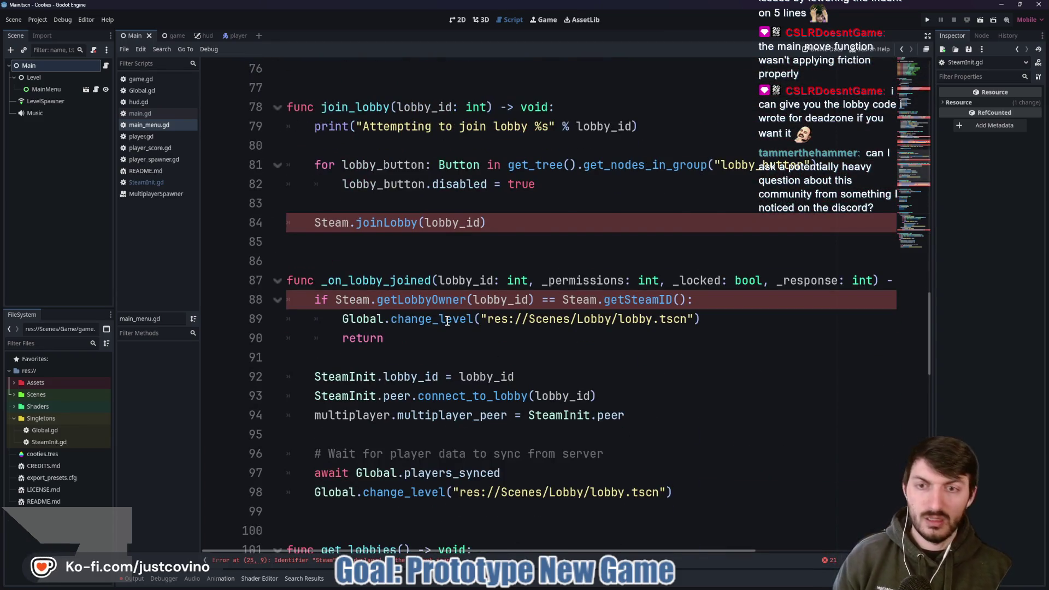
scroll(447, 322, "down", 5)
scroll(447, 328, "down", 7)
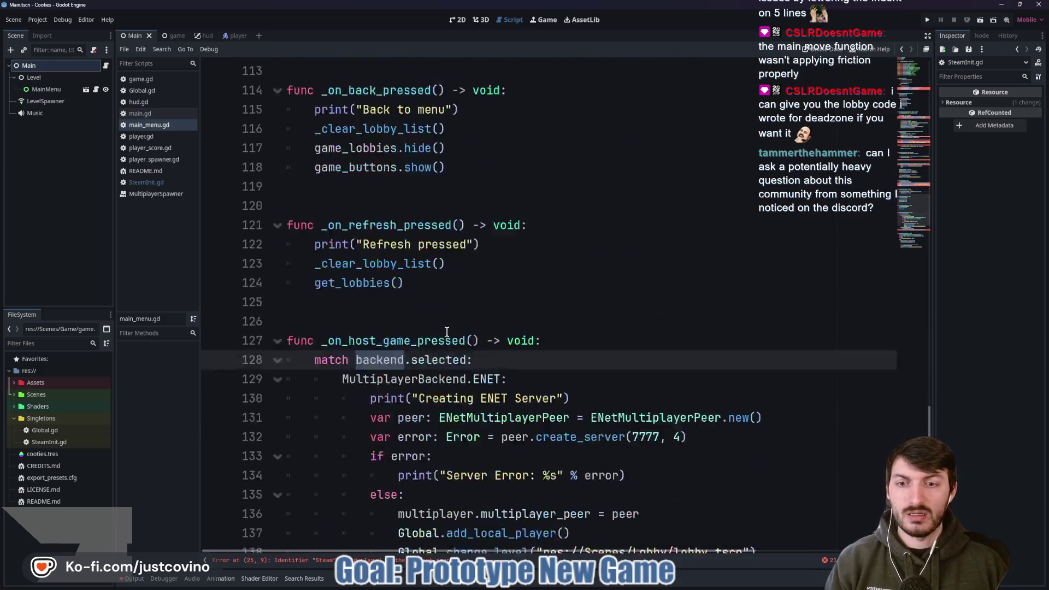
scroll(446, 331, "down", 3)
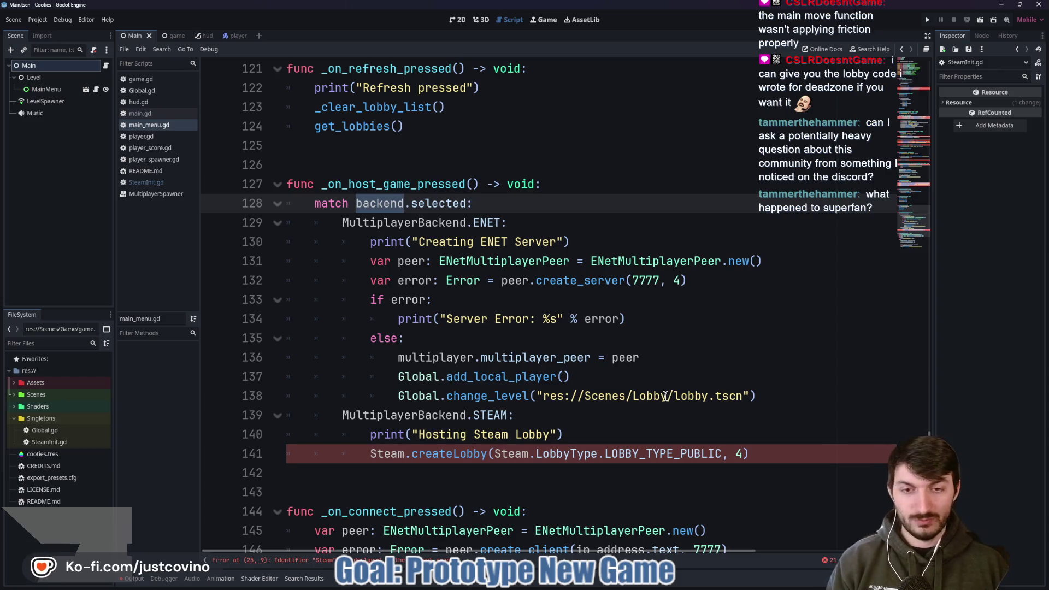
mouse_move(666, 389)
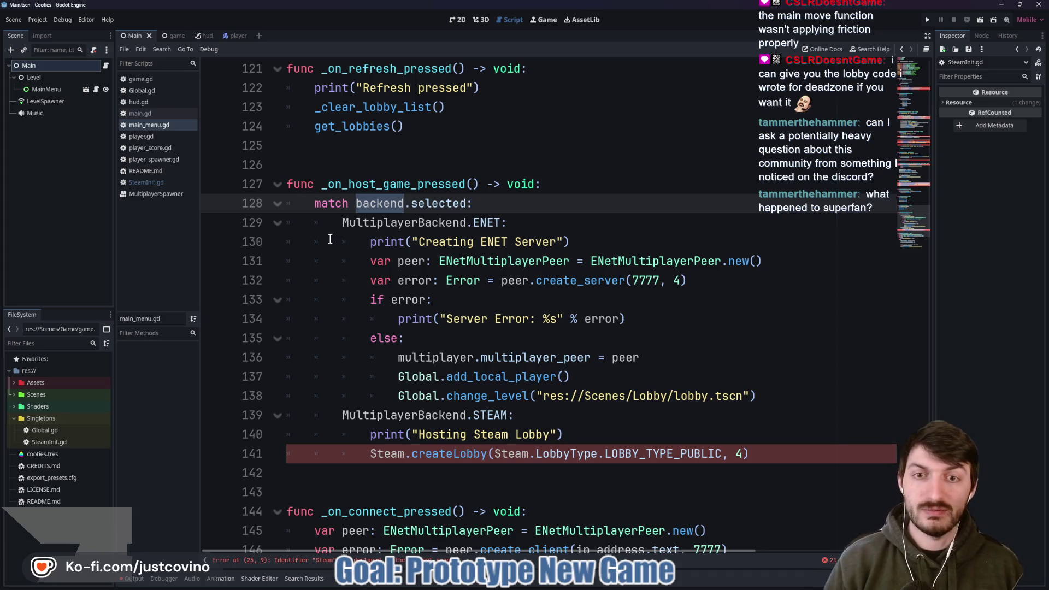
- Select the ENET branch through add_local_player and switch to CTFTower's game.gd
left_click(308, 203)
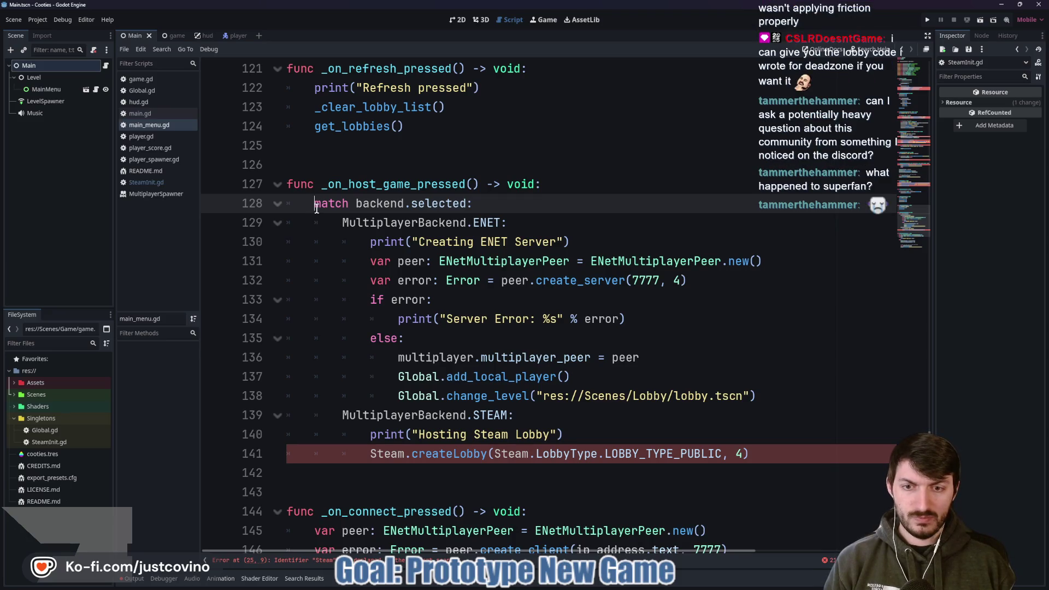
left_click(538, 338)
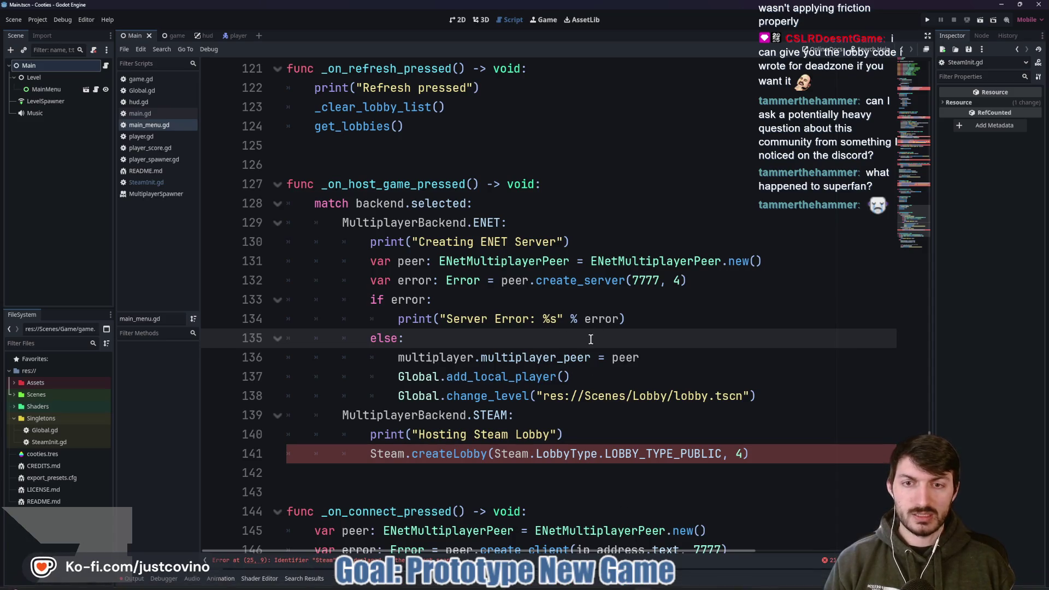
mouse_move(662, 319)
left_mouse_down()
mouse_move(281, 243)
mouse_move(255, 203)
left_mouse_up()
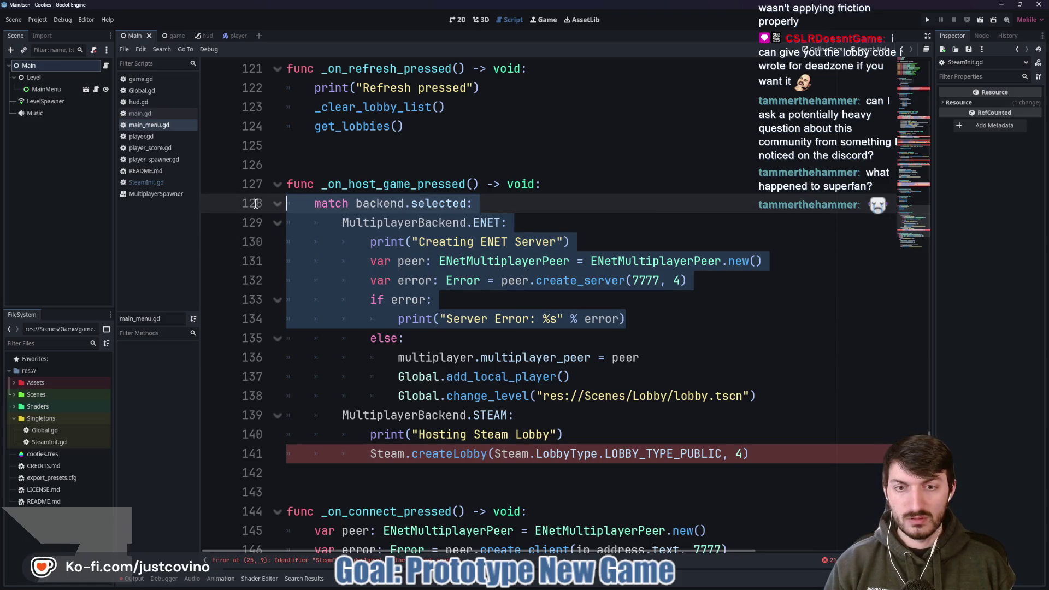
mouse_move(598, 376)
left_mouse_down()
mouse_move(300, 290)
mouse_move(257, 226)
left_mouse_up()
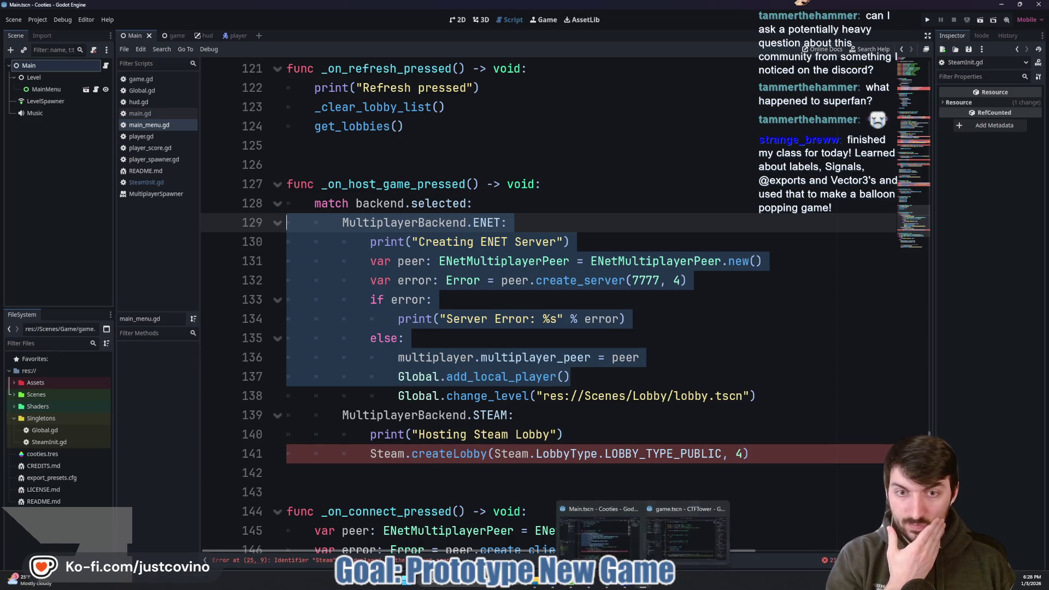
key("alt+Tab")
- Replace pass in the host handler with the pasted ENET block under 'match backend:', renaming selected_backend to backend
left_click(267, 255)
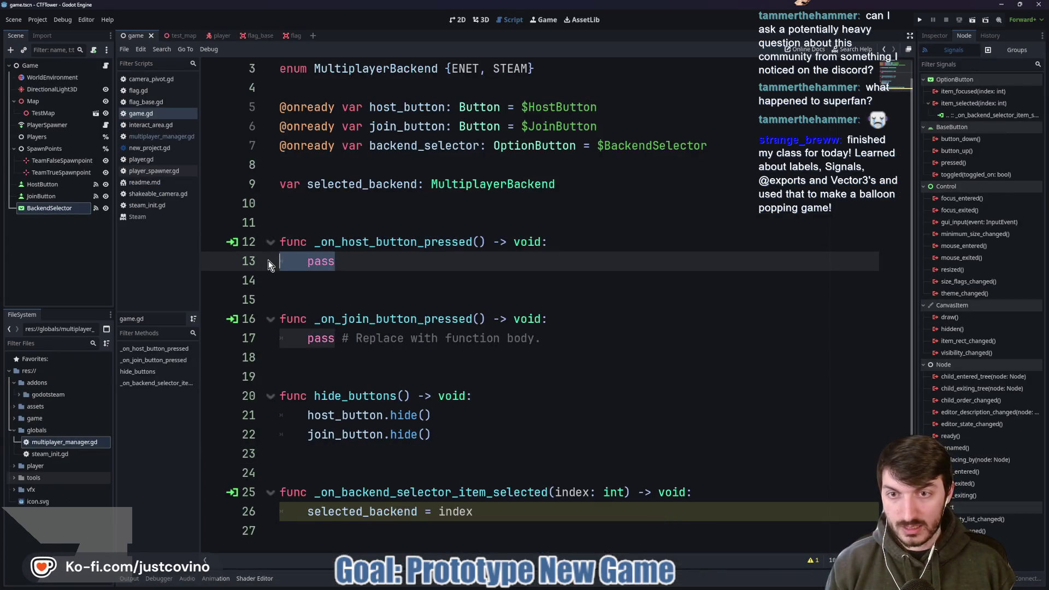
type("MultiplayerBackend.ENET: \t\t\tprint(\"Creating ENET Server\") \t\t\tvar peer: ENetMultiplayerPeer = ENetMultiplayerPeer.new() \t\t\tvar error: Error = peer.create_server(7777, 4) \t\t\tif error: \t\t\t\tprint(\"Server Error: %s\" % error) \t\t\telse: \t\t\t\tmultiplayer.multiplayer_peer = peer \t\t\t\tGlobal.add_local_player()")
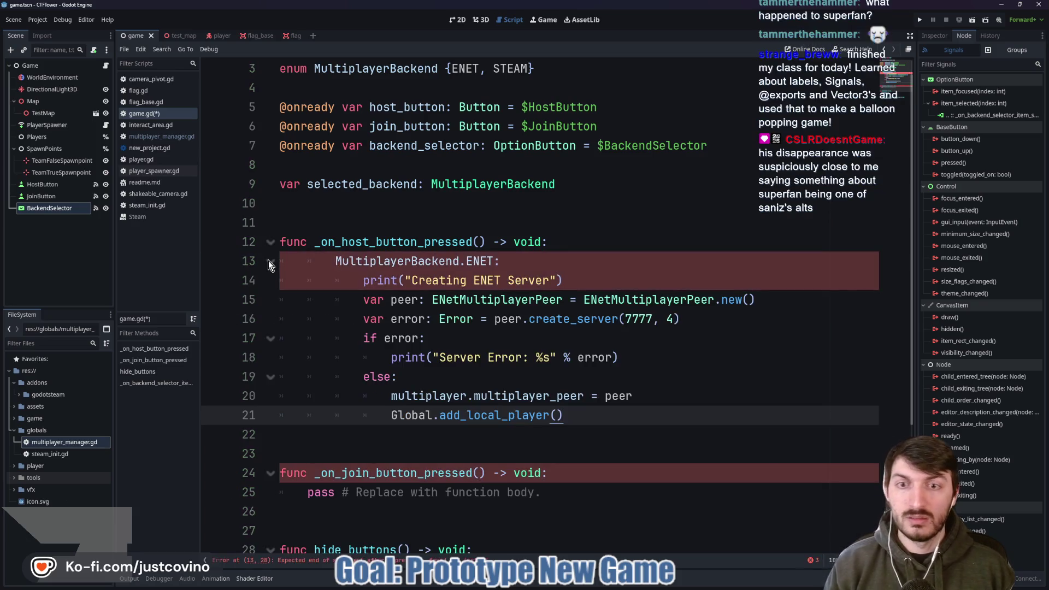
left_click(577, 236)
key("Return")
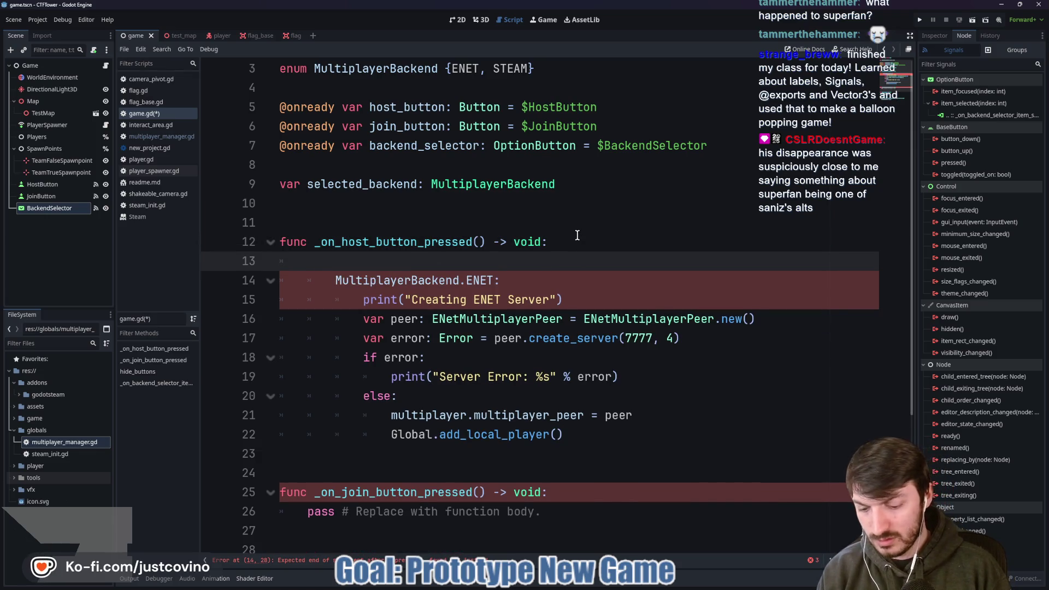
type("match")
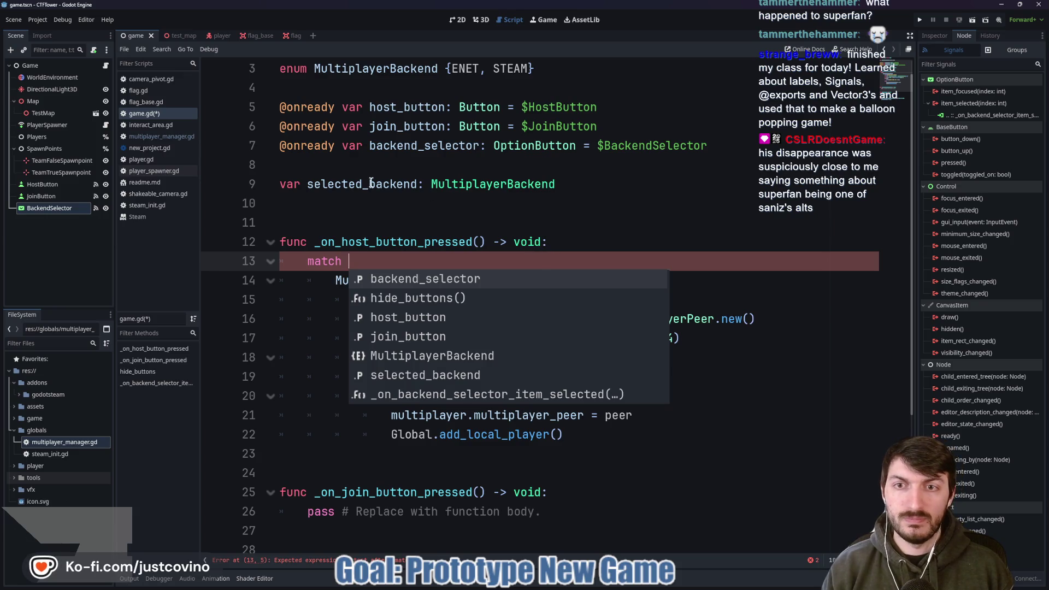
left_click_drag(370, 184, 325, 185)
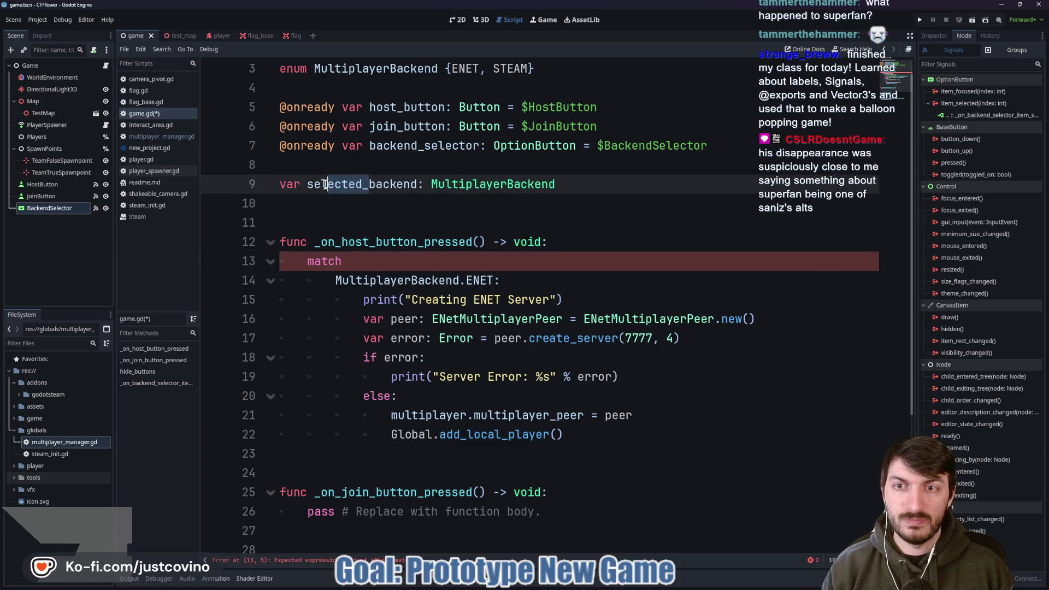
key("BackSpace")
left_click(367, 268)
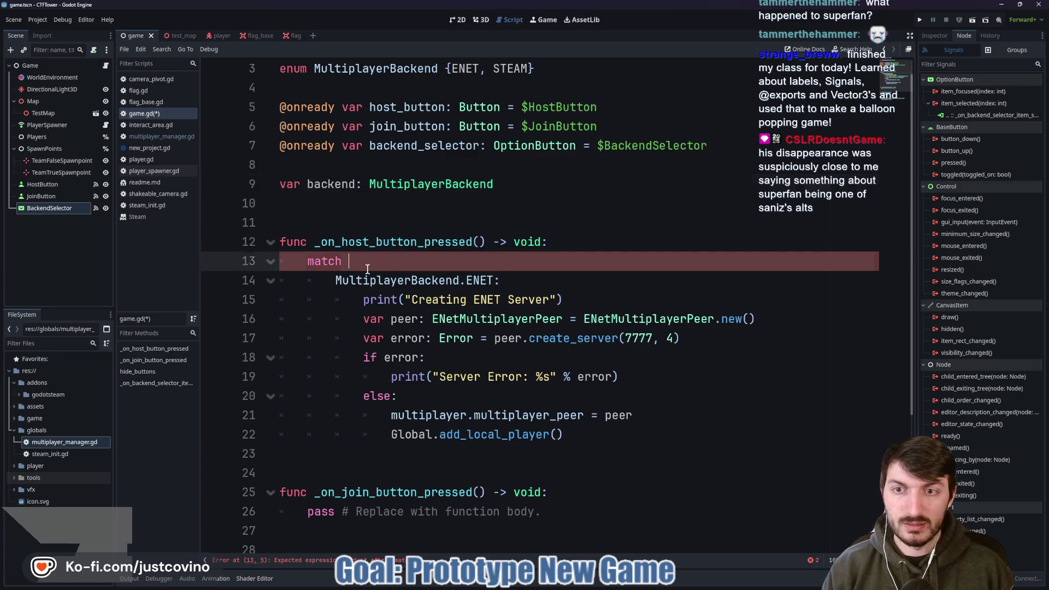
type("backend")
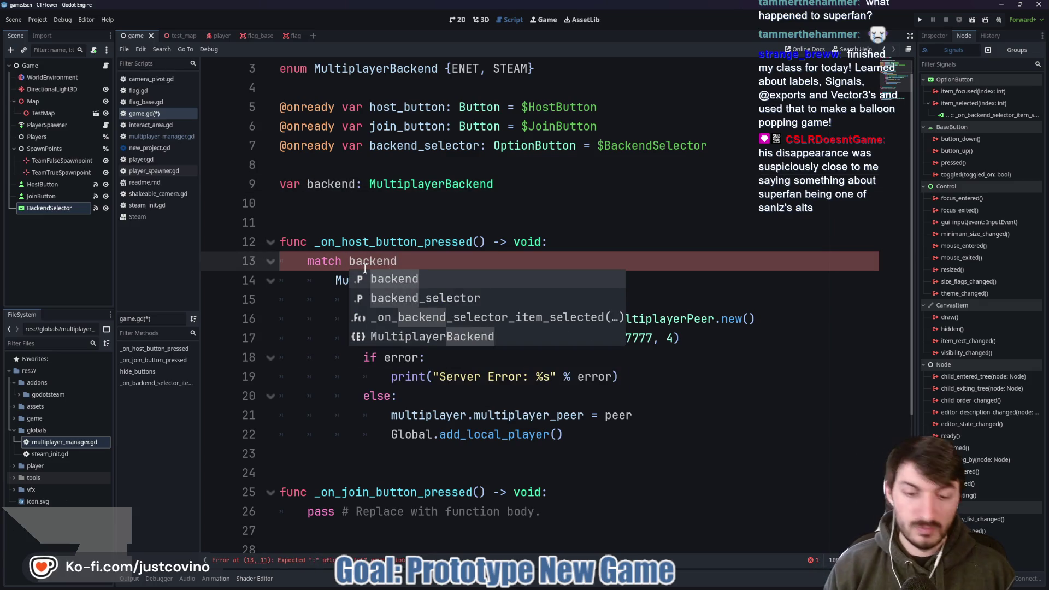
type(":")
- Call MultiplayerManager instead of Global for add_local_player, and make the selector assign to backend
scroll(468, 321, "down", 3)
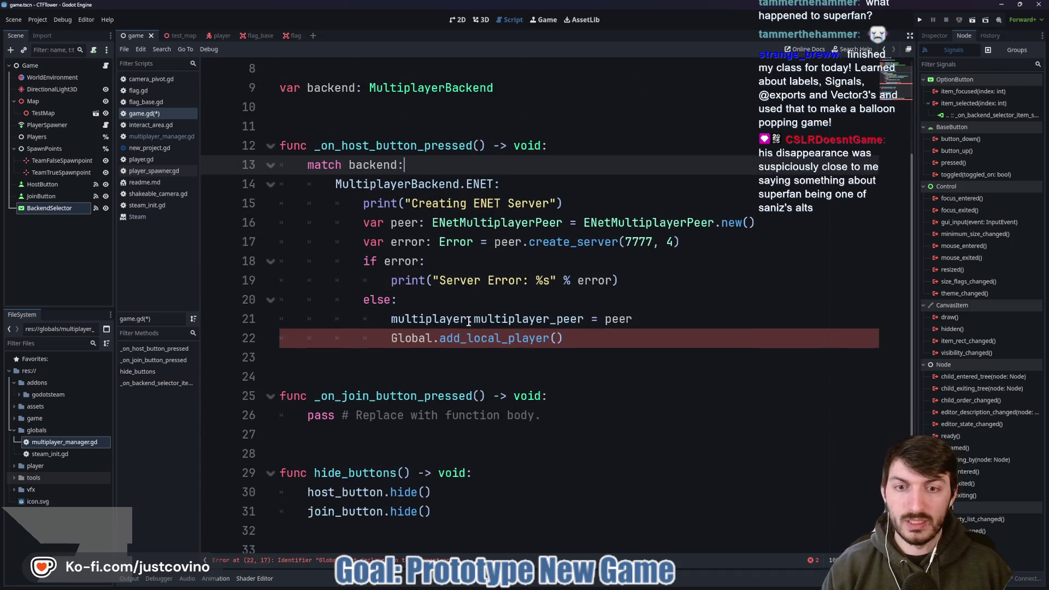
double_click(426, 337)
type("Multi")
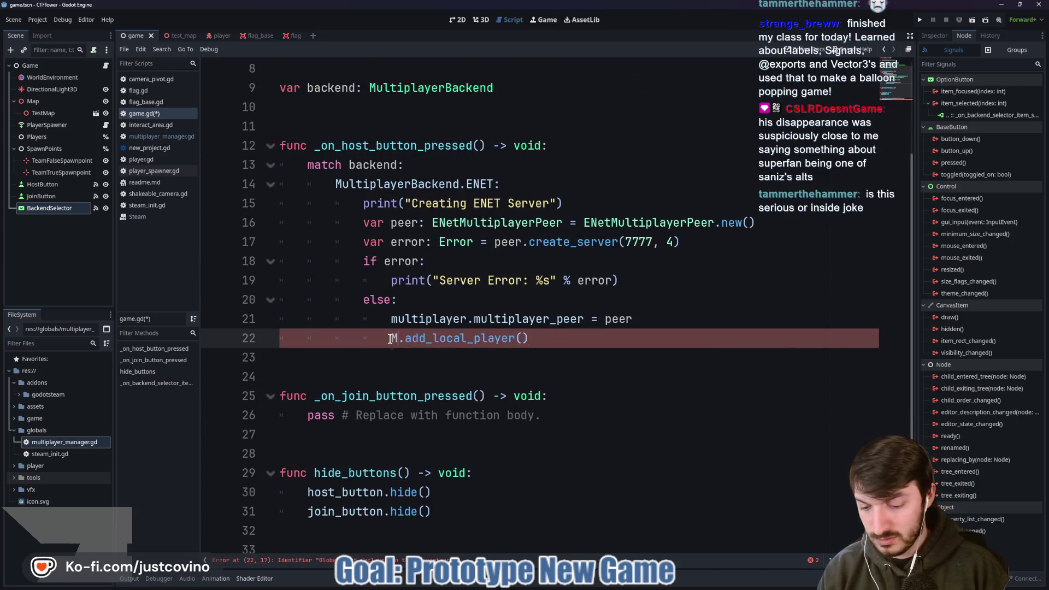
type("playerManag")
key("Return")
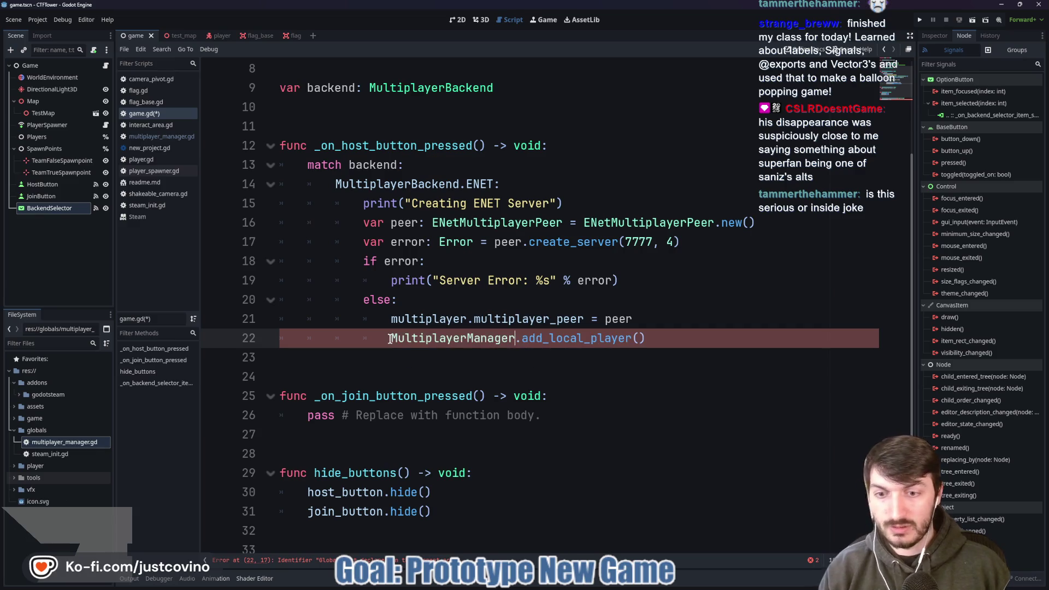
scroll(481, 450, "down", 2)
left_click(320, 510)
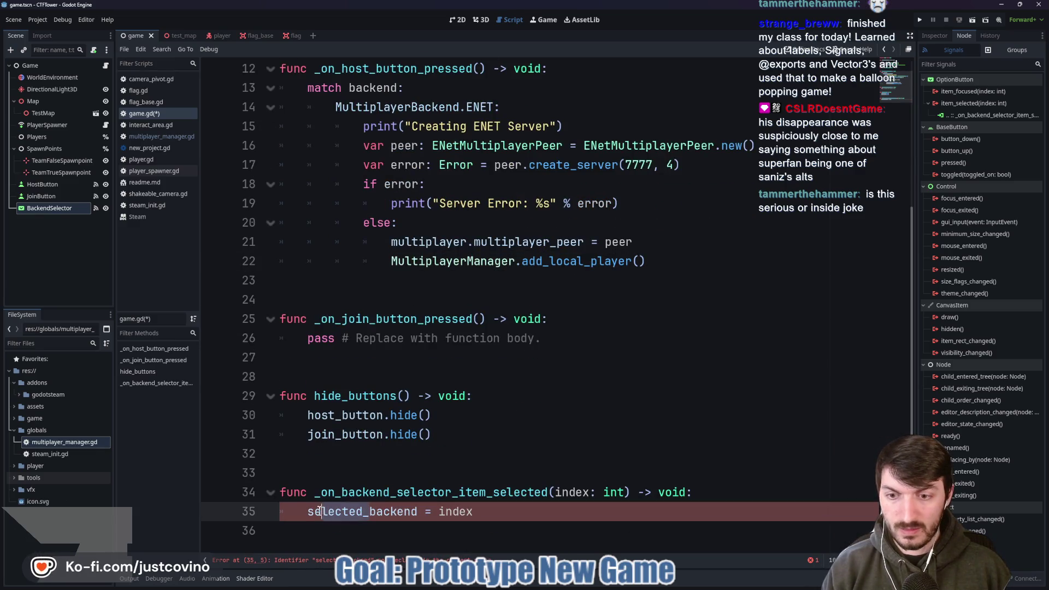
key("BackSpace")
- Save game.gd, then indent the blank line below the join handler
key("ctrl+s")
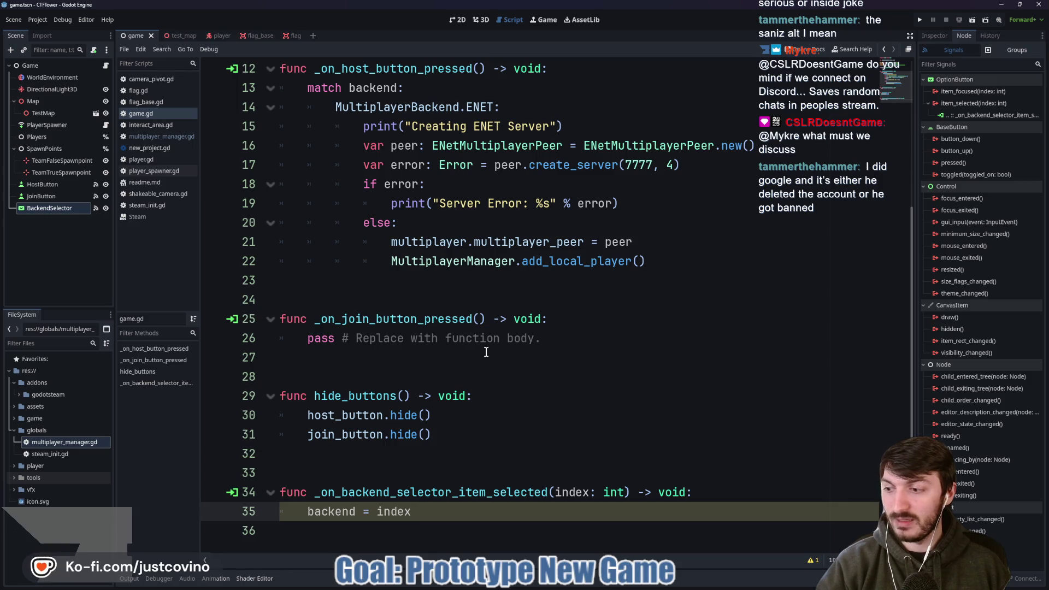
left_click(504, 361)
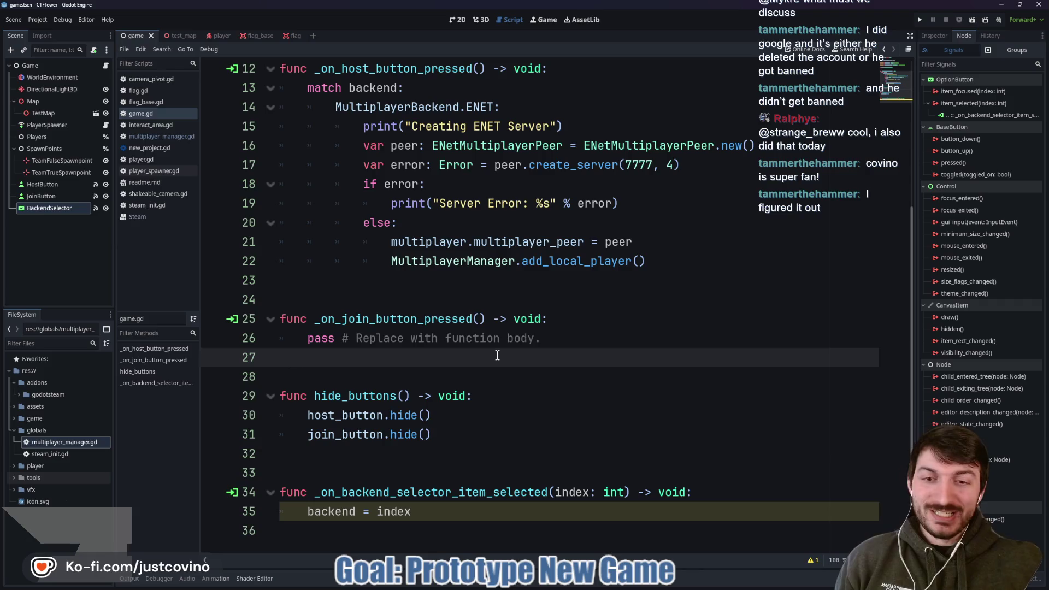
key("Tab")
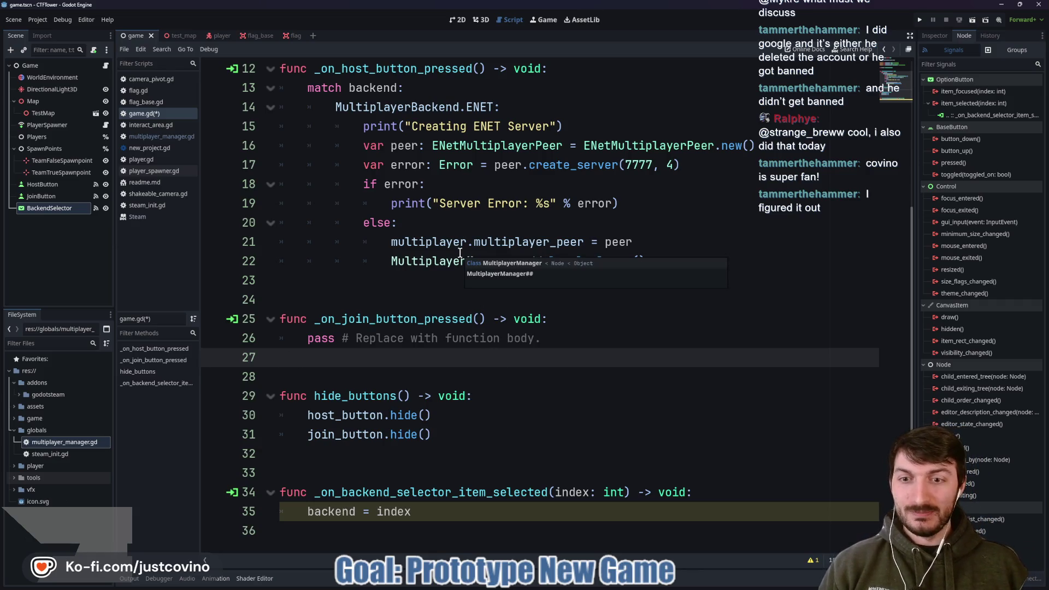
scroll(461, 284, "up", 1)
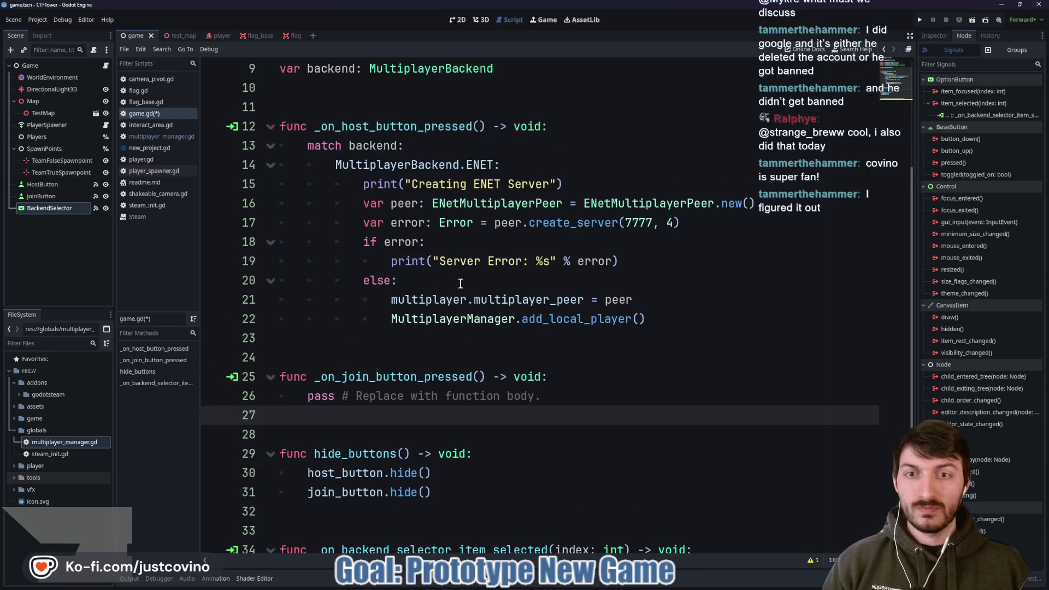
left_click(696, 322)
key("Return")
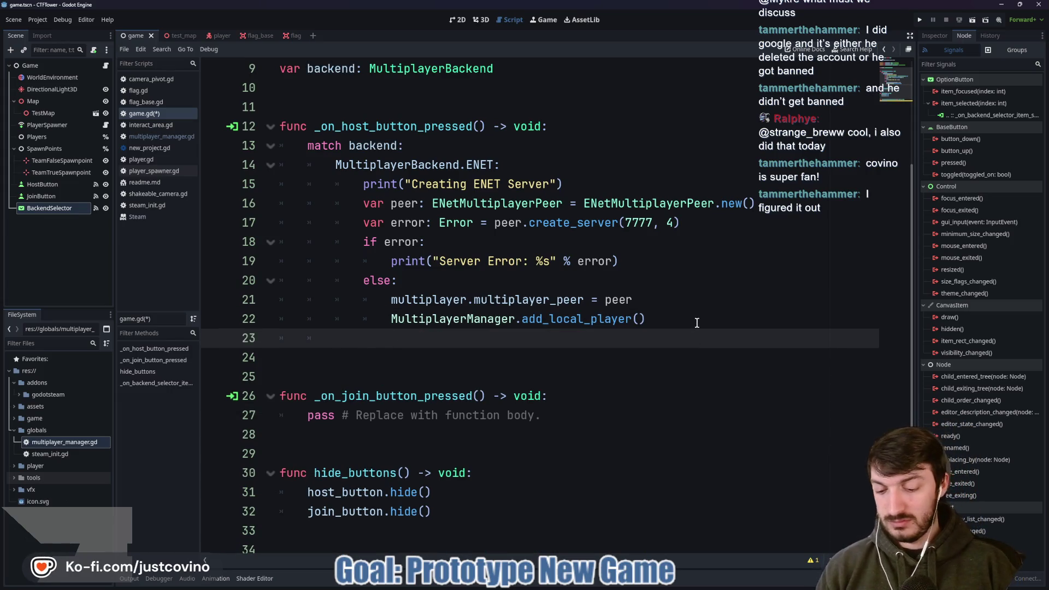
type("MultiplayerBackend.")
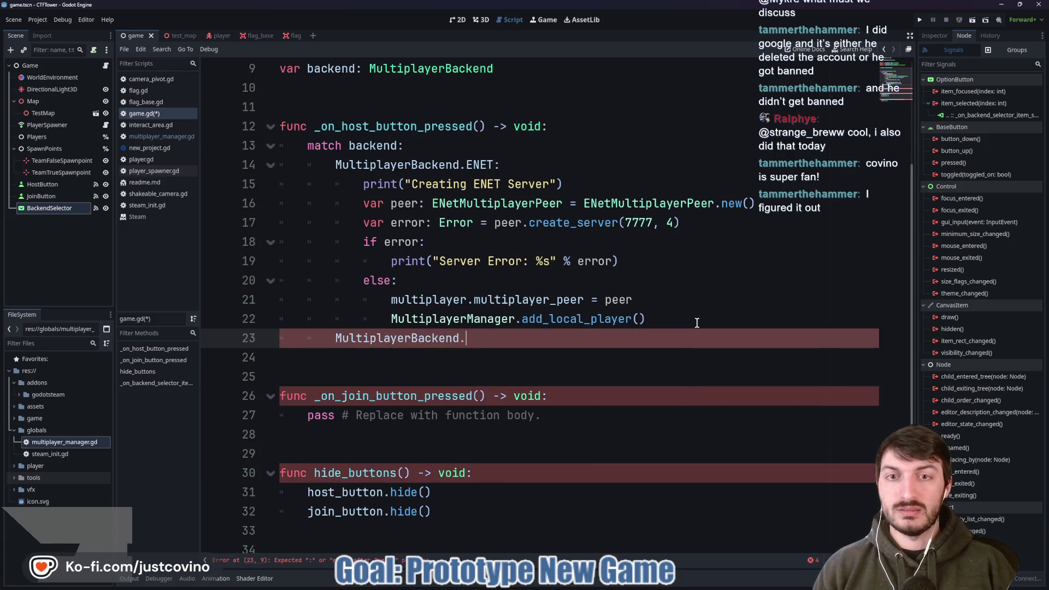
type("STEAM:")
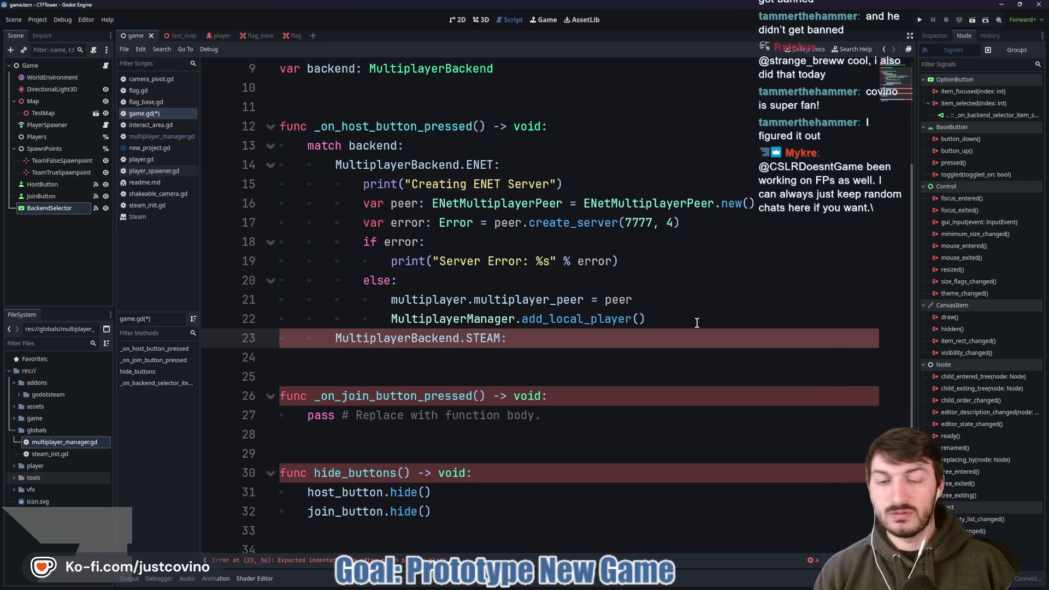
left_click(696, 322)
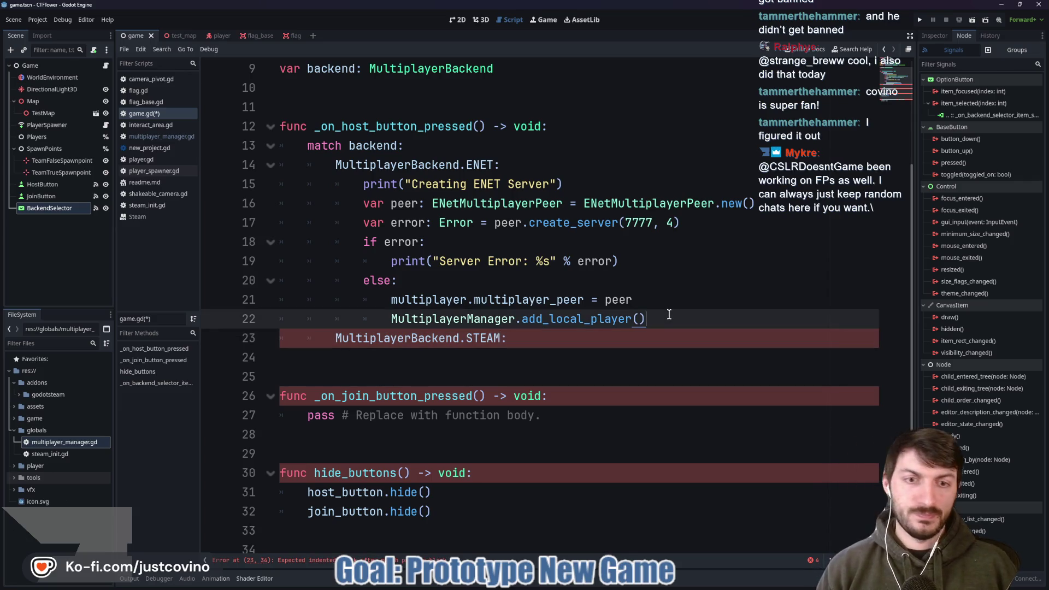
key("Return")
scroll(697, 323, "down", 2)
mouse_move(648, 587)
left_click(643, 531)
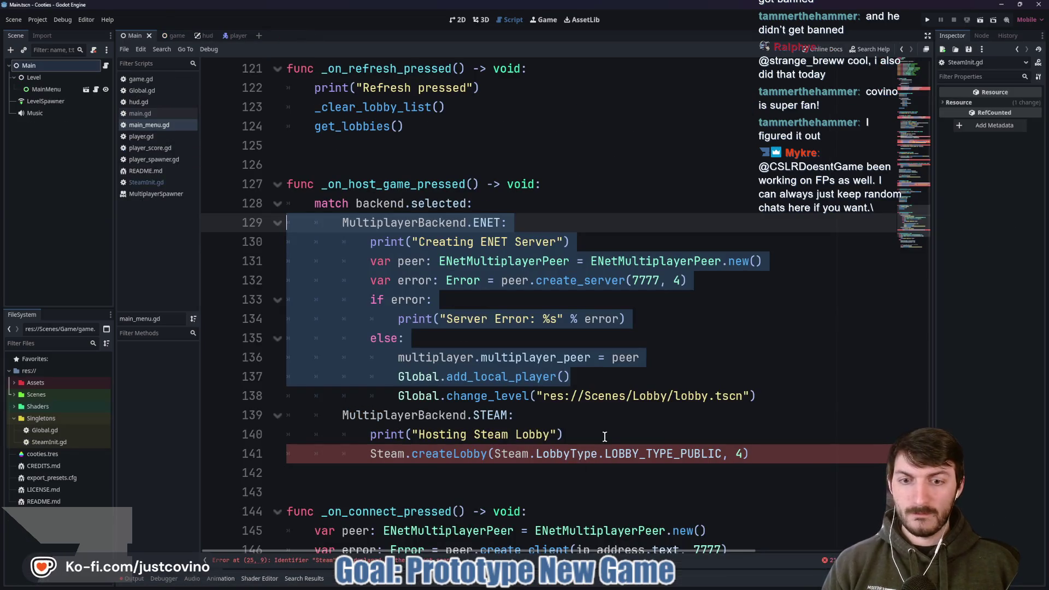
left_click(601, 433)
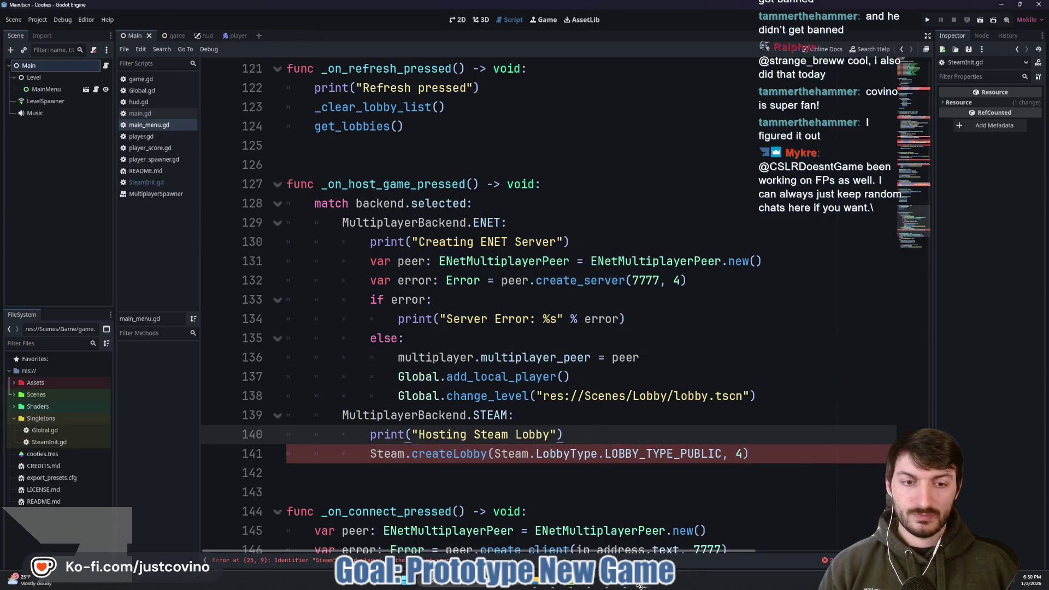
left_click(639, 533)
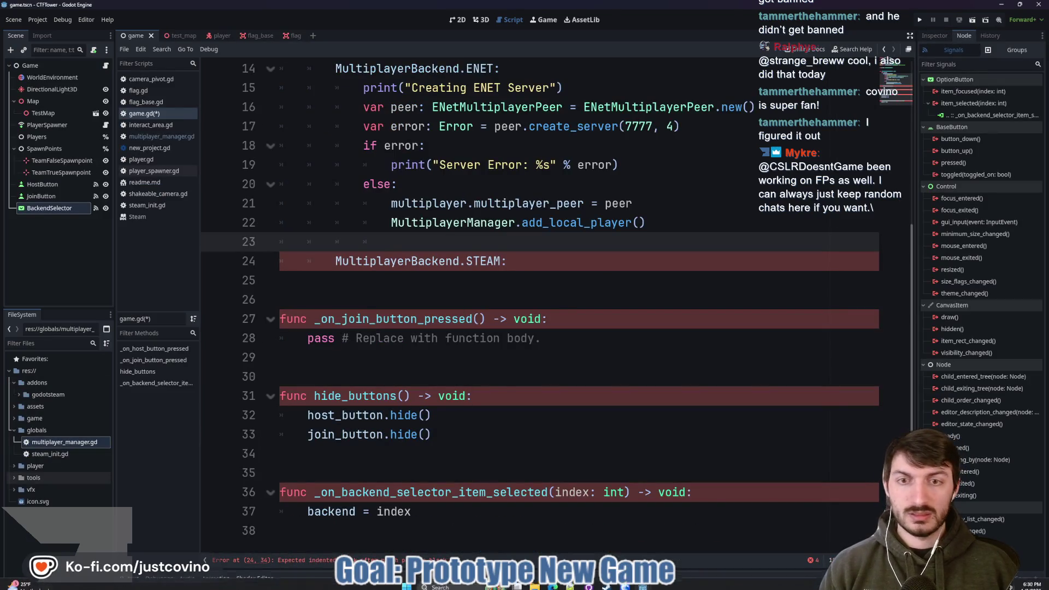
left_click(491, 272)
type("[")
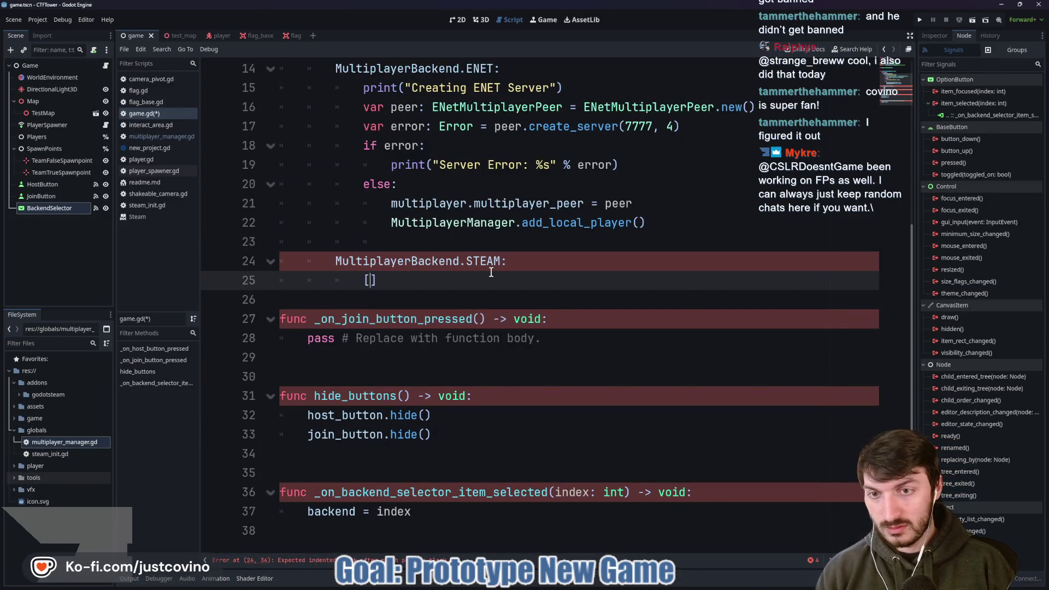
type("ass")
key("BackSpace")
key("BackSpace")
key("BackSpace")
type("pa")
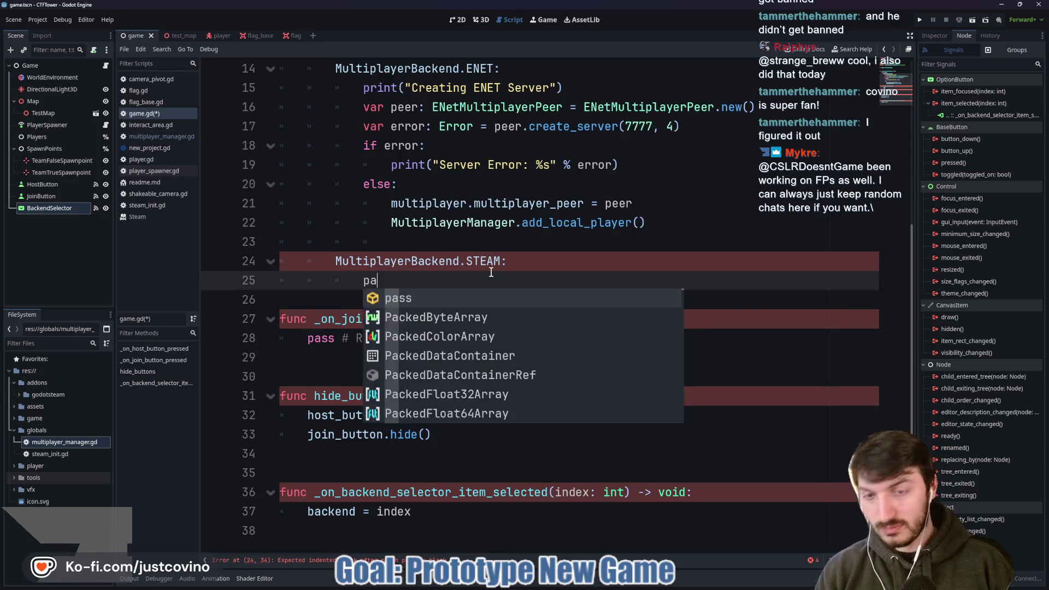
key("Return")
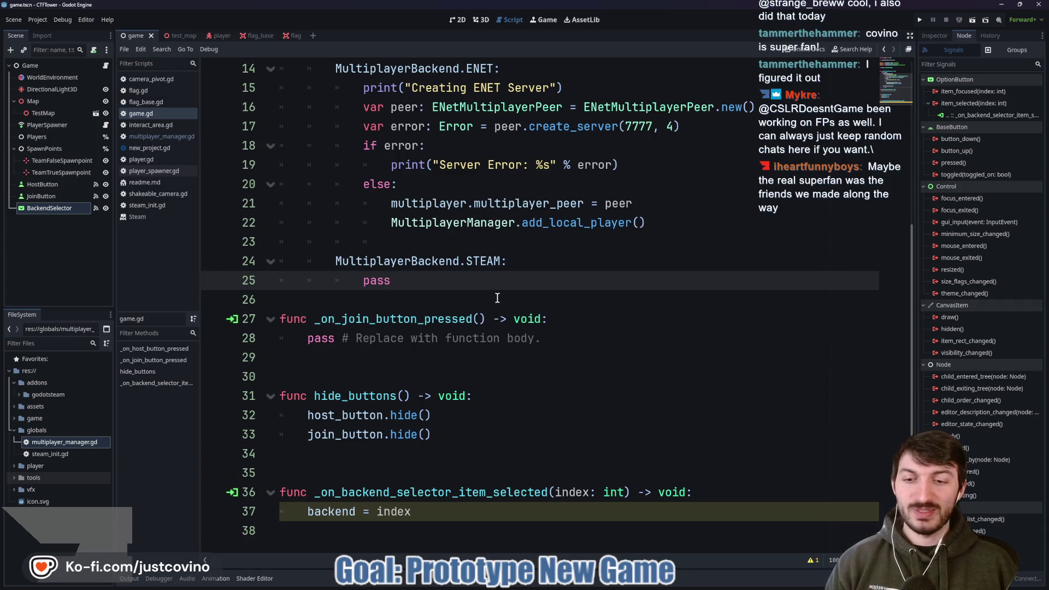
left_click(467, 364)
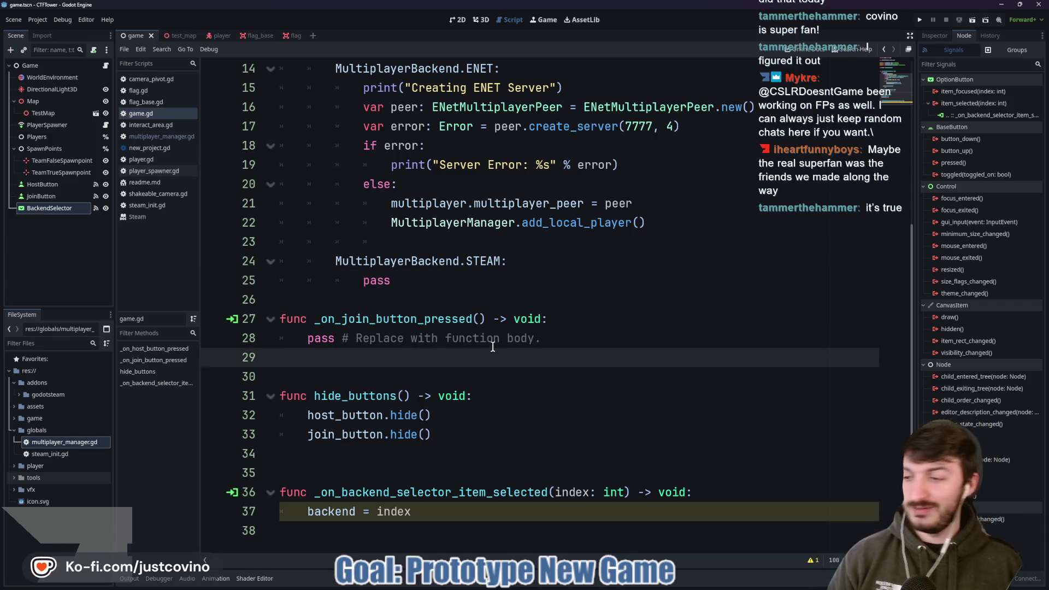
scroll(497, 307, "up", 2)
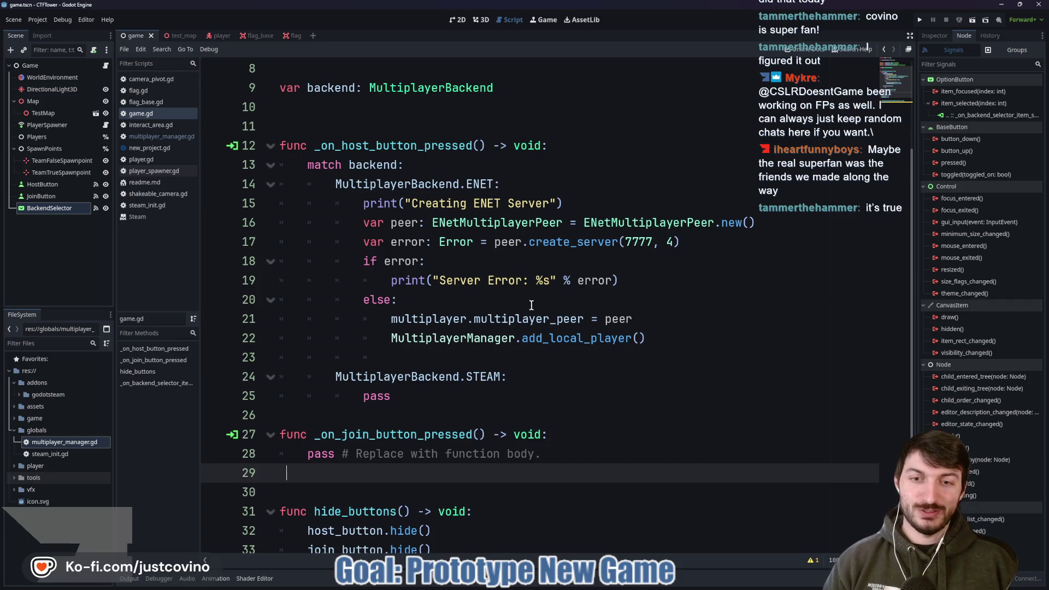
left_click(555, 264)
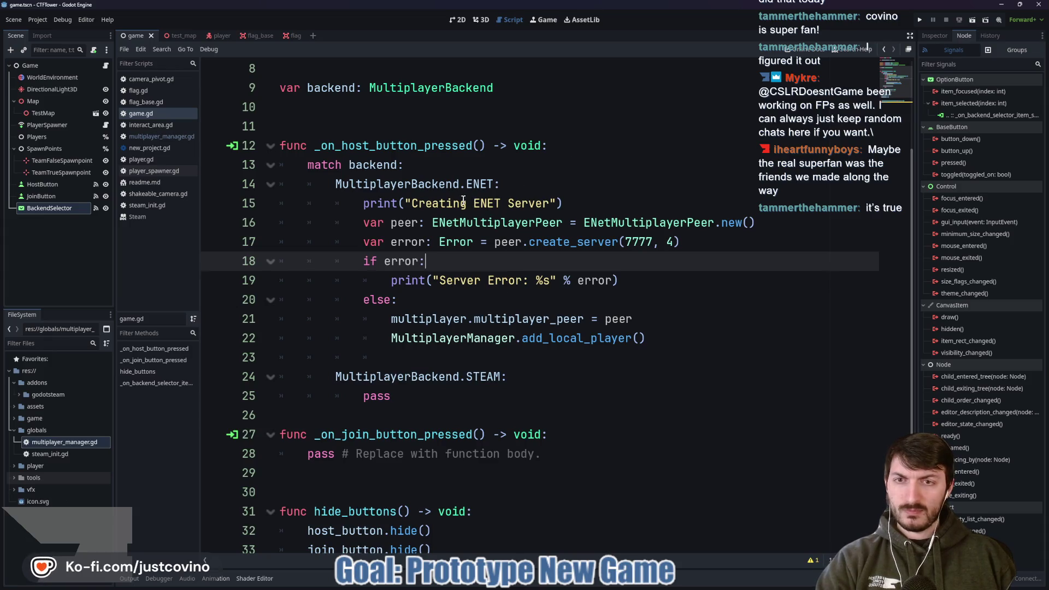
scroll(457, 202, "down", 2)
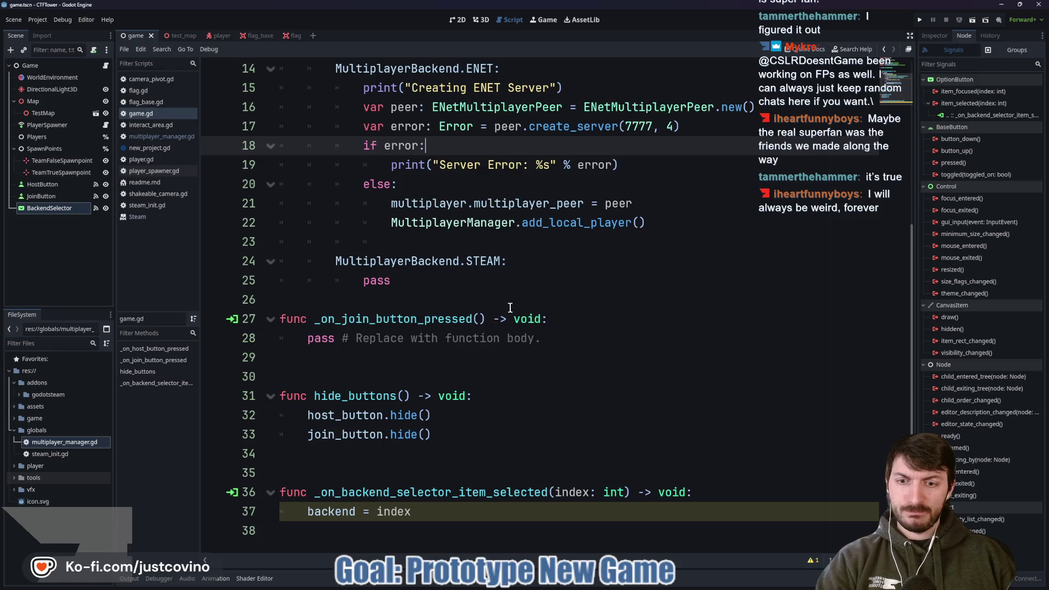
- Run the game, choose the ENET backend and host, so Output logs 'Creating ENET Server'
scroll(541, 332, "up", 2)
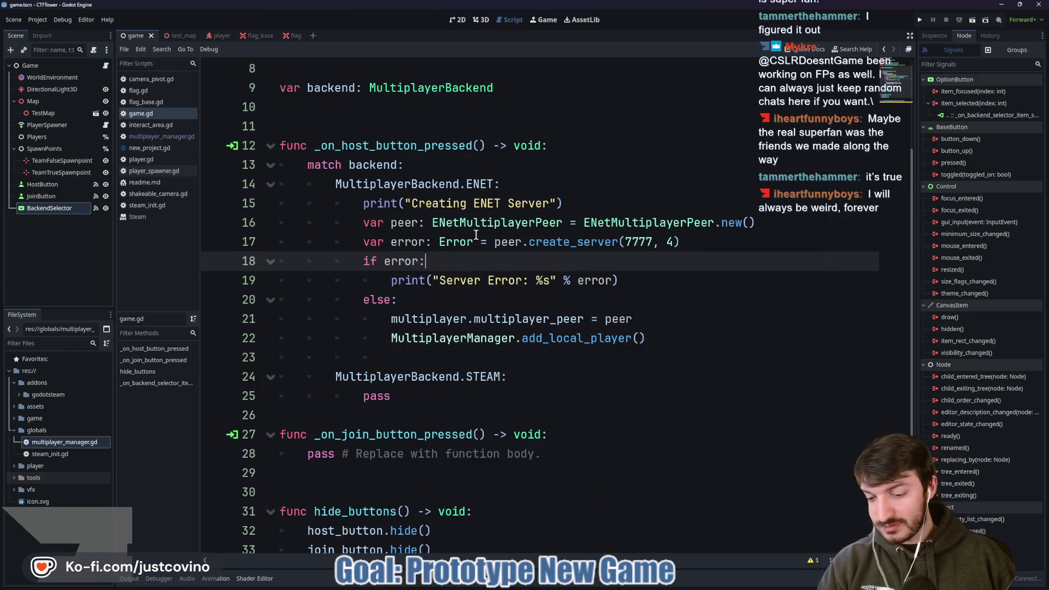
key("F5")
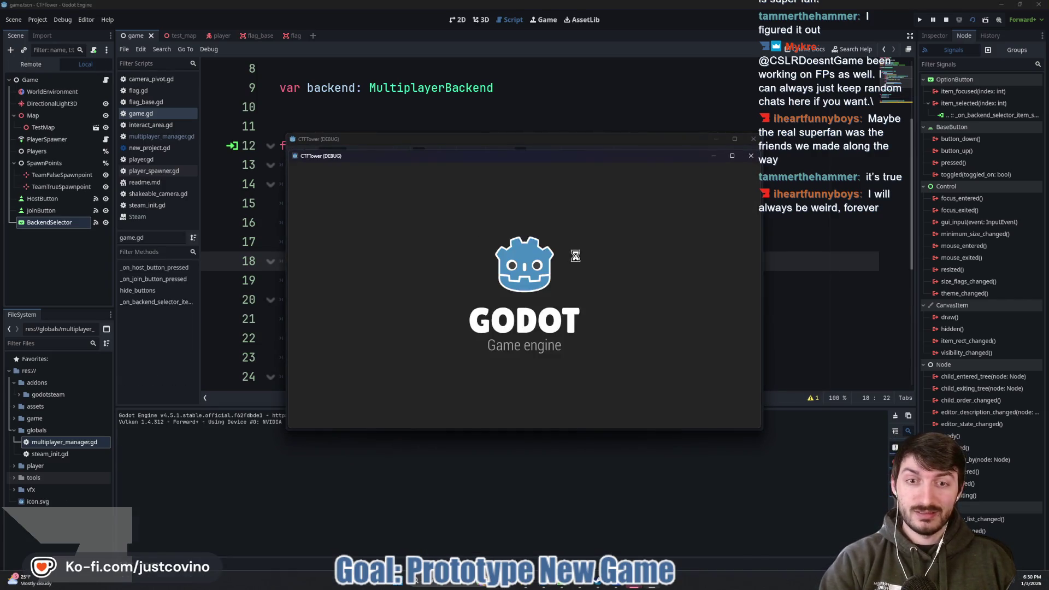
left_click(634, 273)
left_click(565, 290)
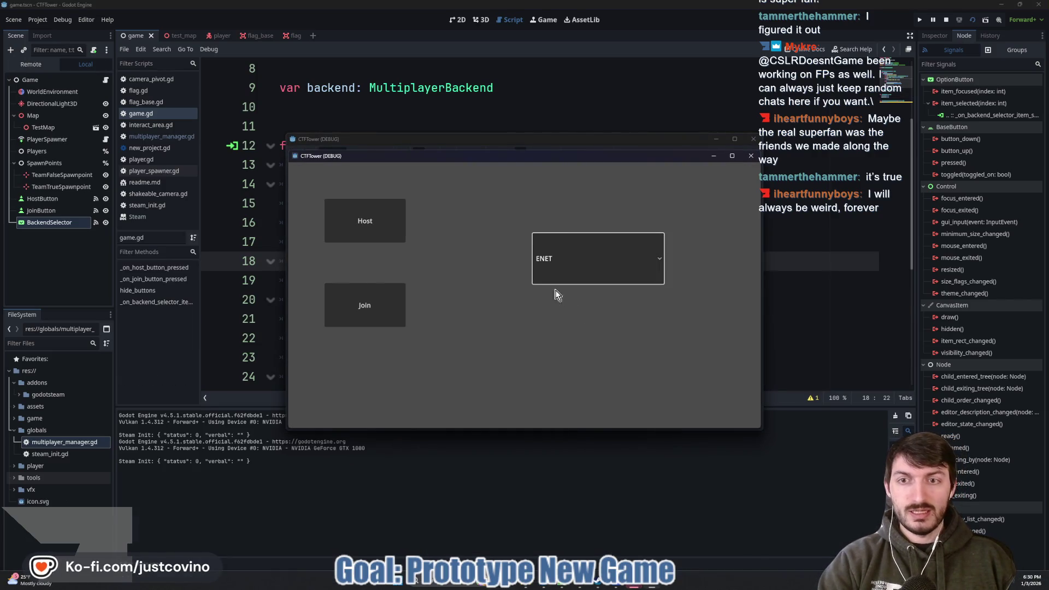
left_click(370, 234)
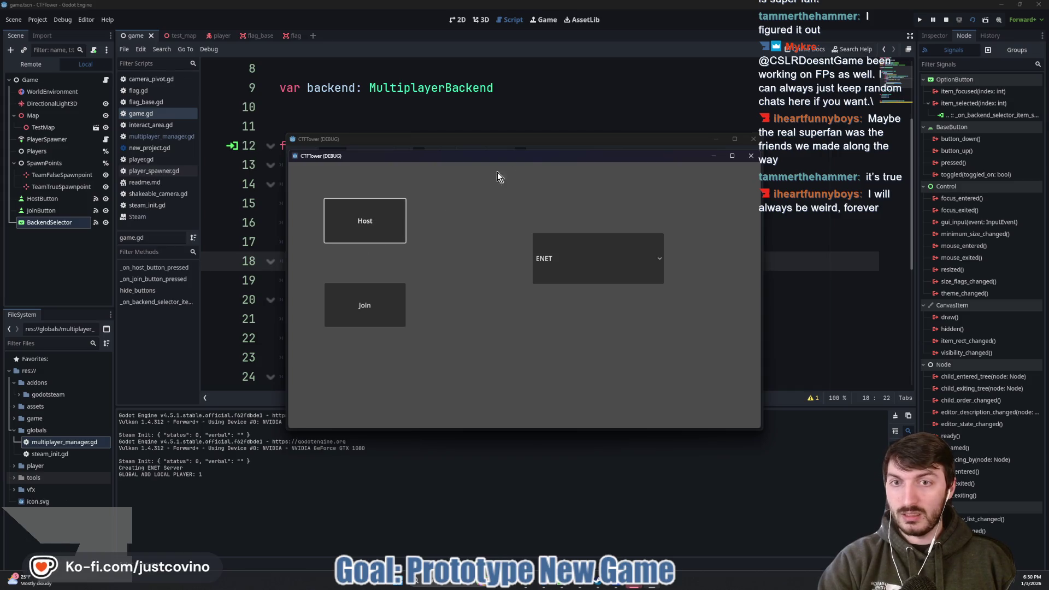
- Close both debug game windows
mouse_move(519, 159)
left_mouse_down()
mouse_move(456, 321)
mouse_move(527, 337)
left_mouse_up()
left_click(563, 140)
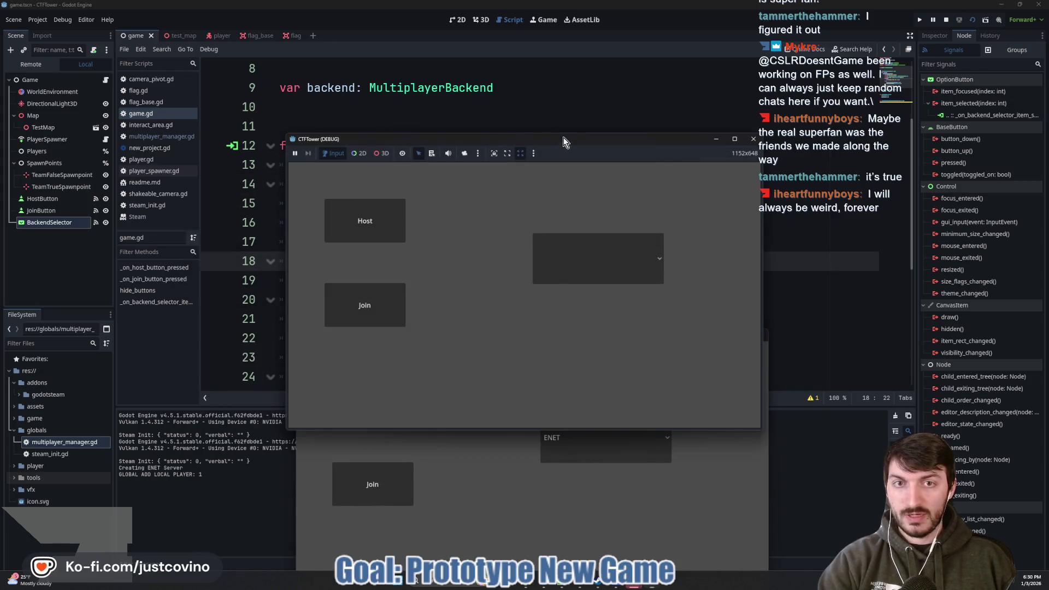
left_click(754, 139)
left_click(764, 326)
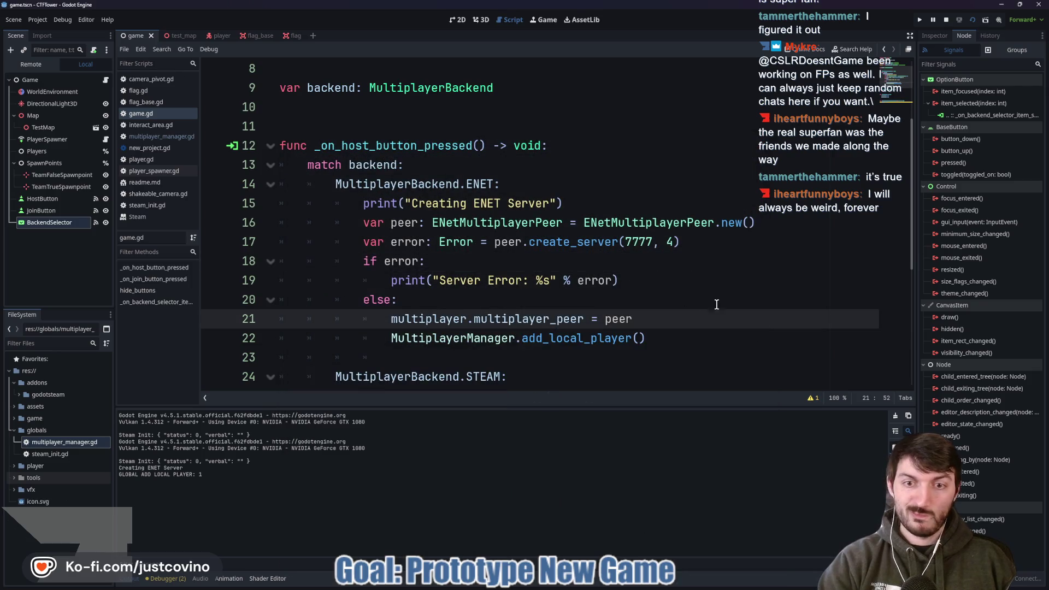
- Stop the running test game and scroll through game.gd
left_click(947, 20)
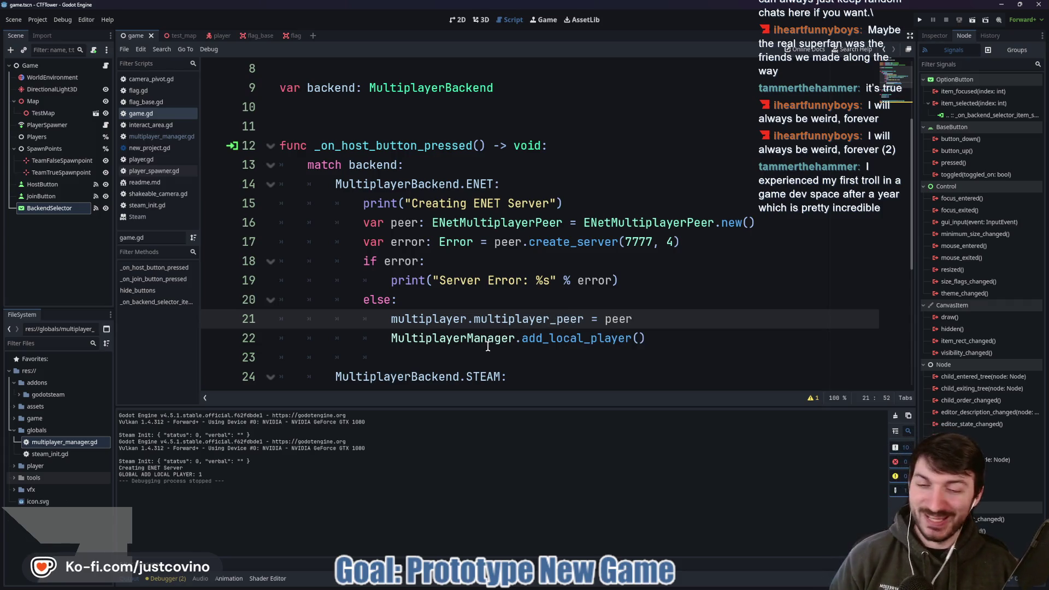
scroll(494, 341, "down", 1)
scroll(496, 341, "down", 3)
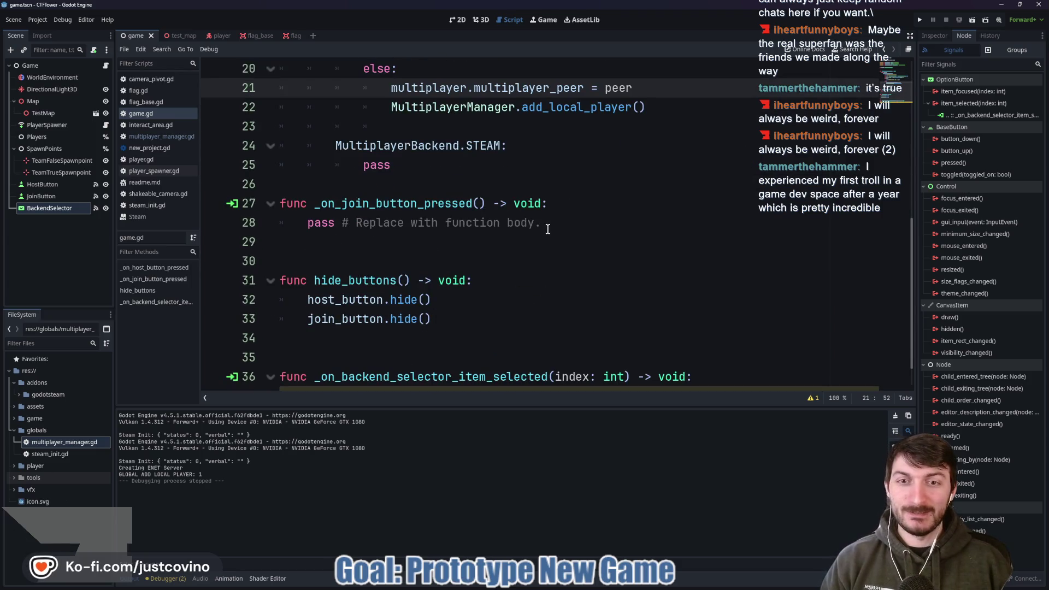
scroll(524, 290, "down", 1)
scroll(524, 290, "up", 4)
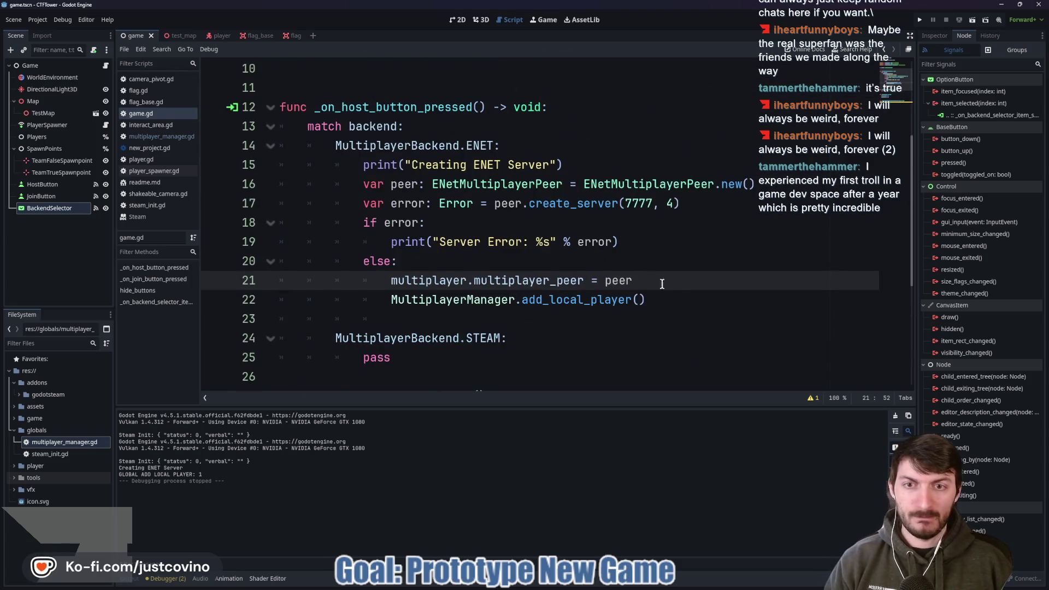
- Add backend_selector.hide() to the hide_buttons function after join_button.hide()
left_click(678, 299)
scroll(484, 327, "down", 1)
scroll(474, 311, "down", 3)
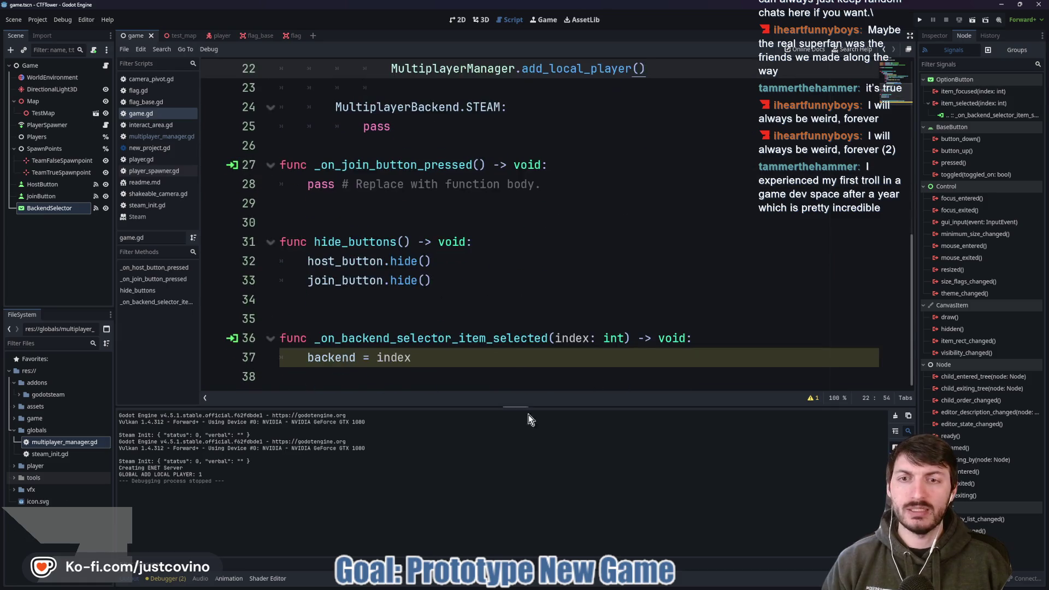
scroll(478, 315, "up", 3)
scroll(476, 295, "down", 3)
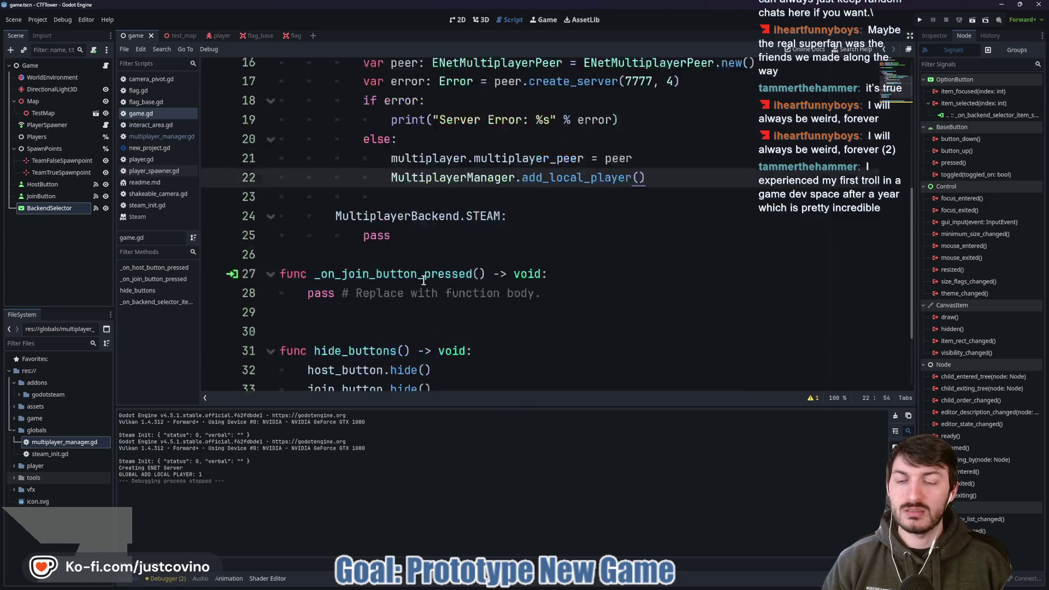
left_click(475, 283)
key("Return")
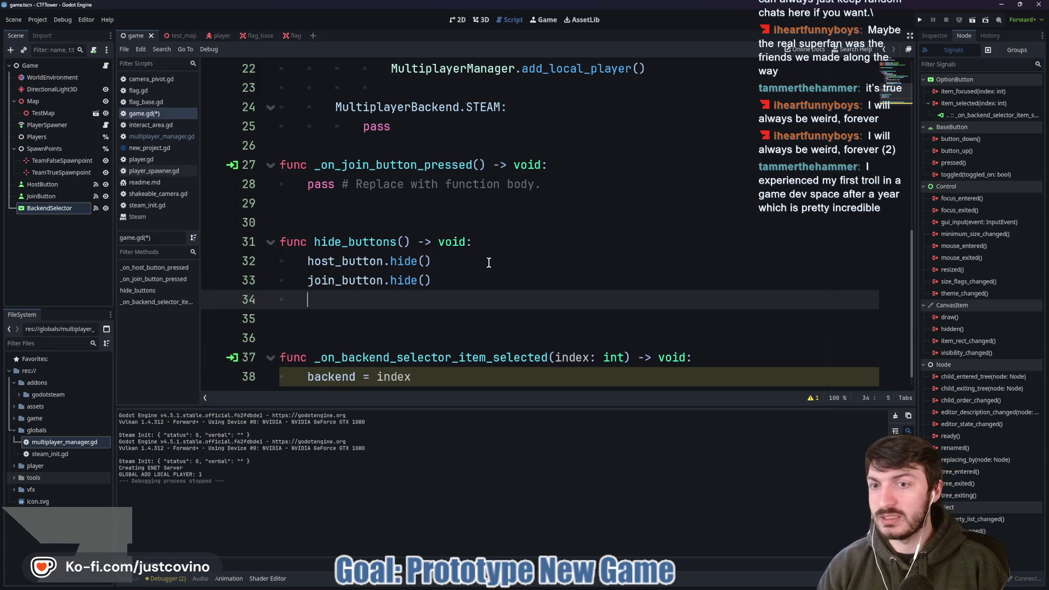
type("back")
key("Down")
key("Return")
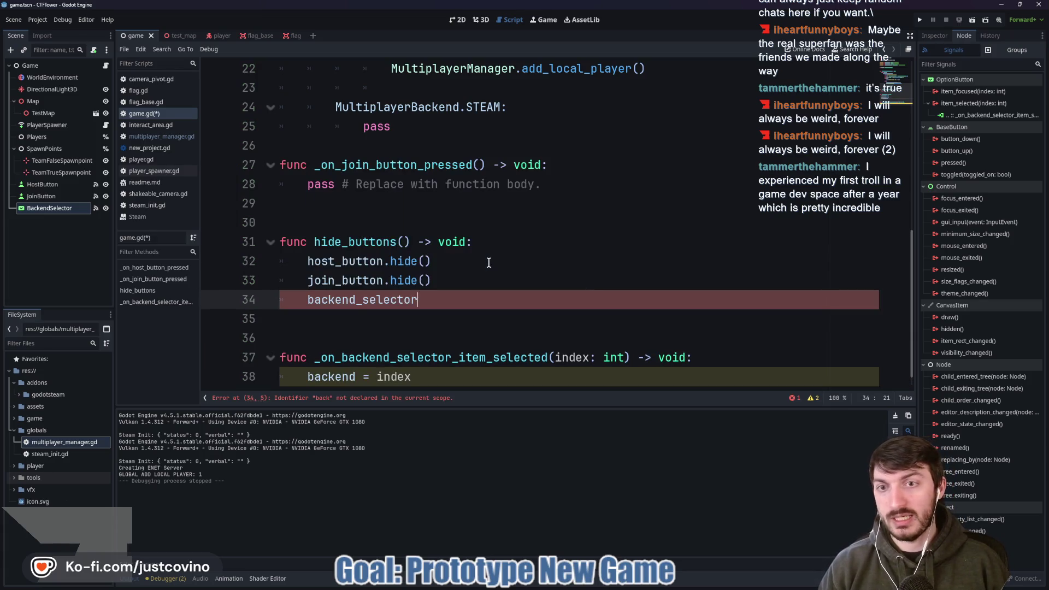
type(".hide")
key("Return")
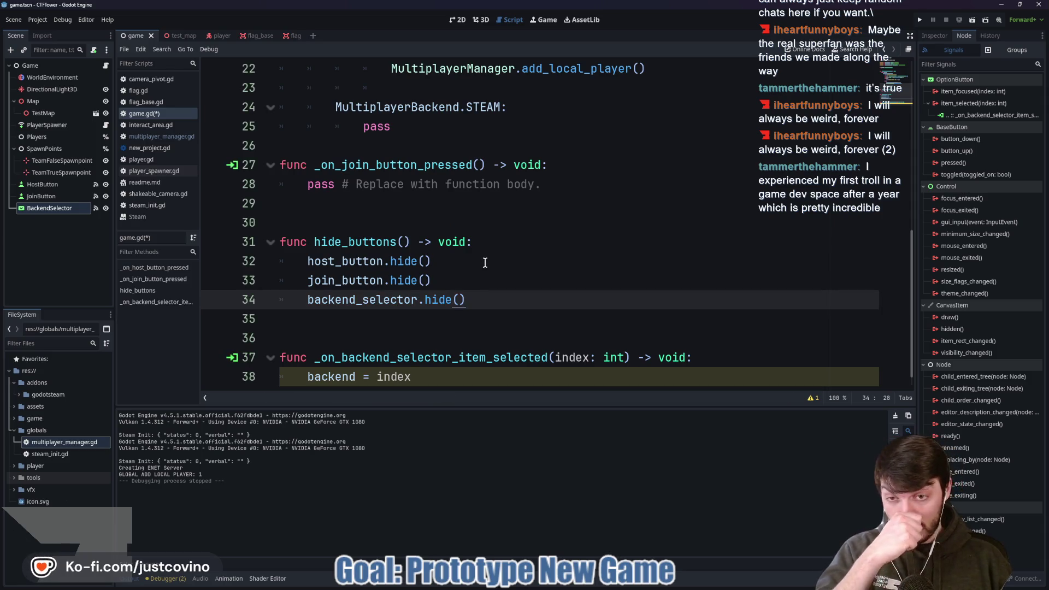
- Call hide_buttons() after the match block in _on_host_button_pressed
scroll(484, 263, "up", 3)
left_click(392, 313)
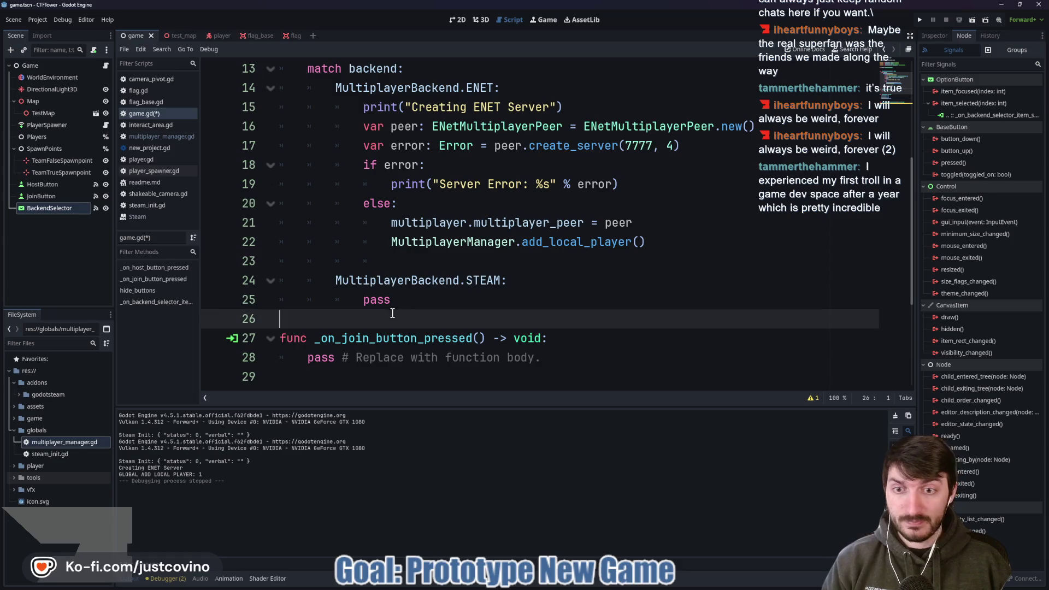
key("shift+Down")
key("shift+Down")
key("Delete")
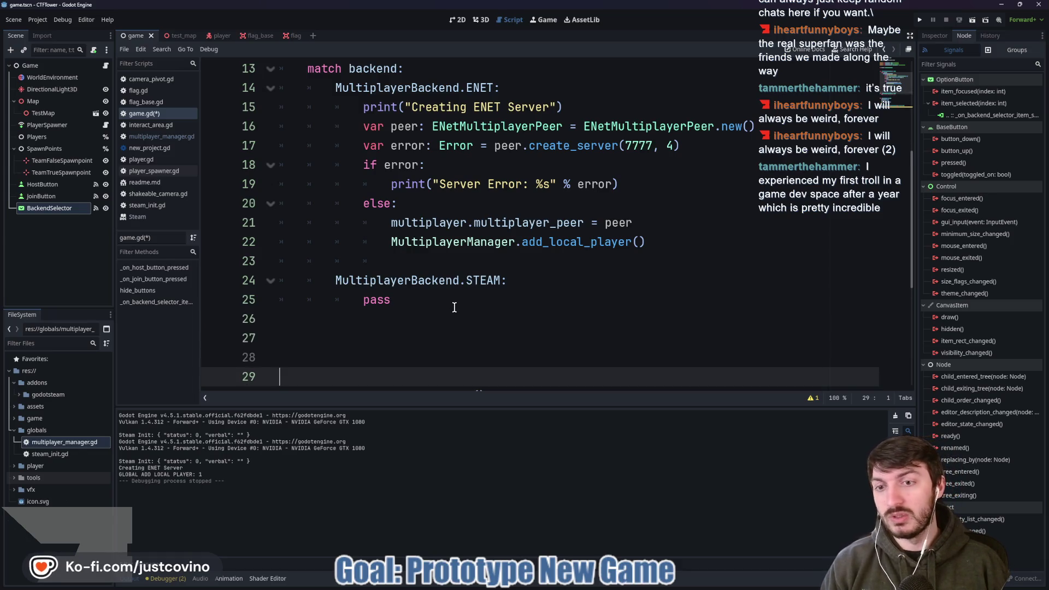
key("Tab")
type("hide")
key("Return")
scroll(484, 317, "up", 1)
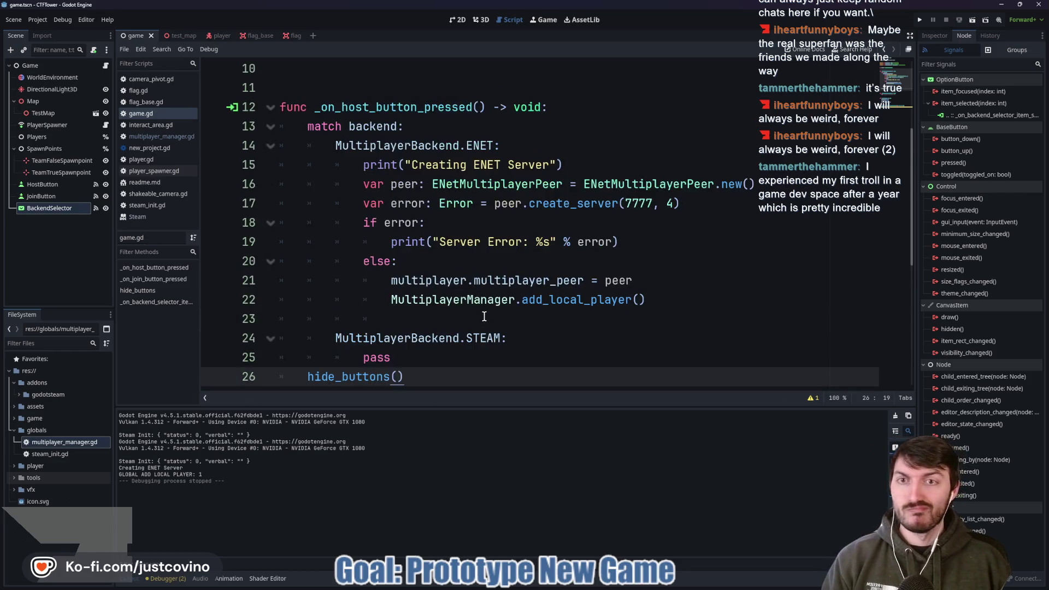
scroll(489, 272, "down", 5)
mouse_move(644, 586)
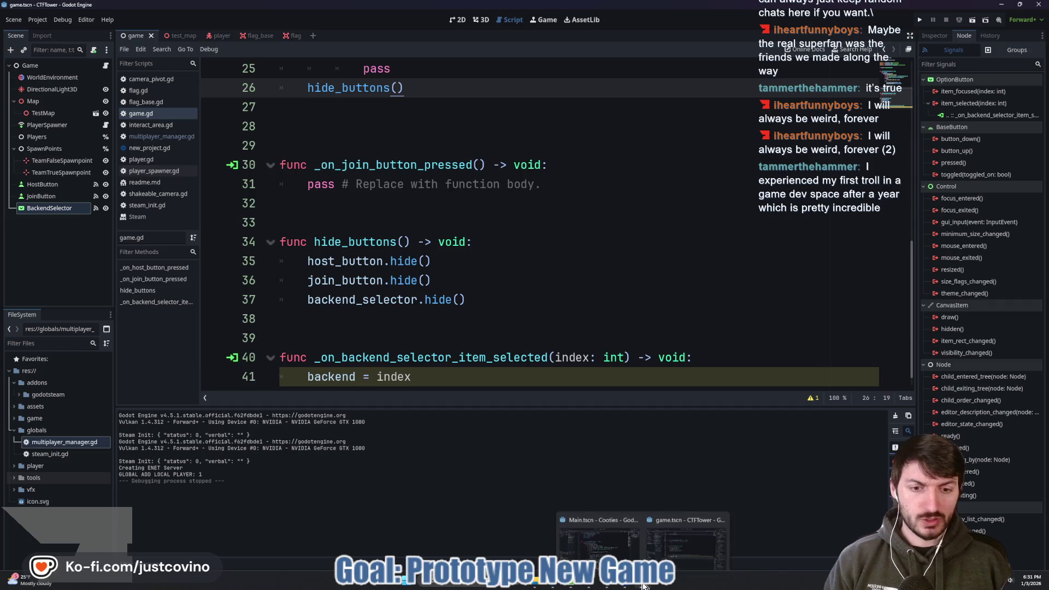
left_click(613, 508)
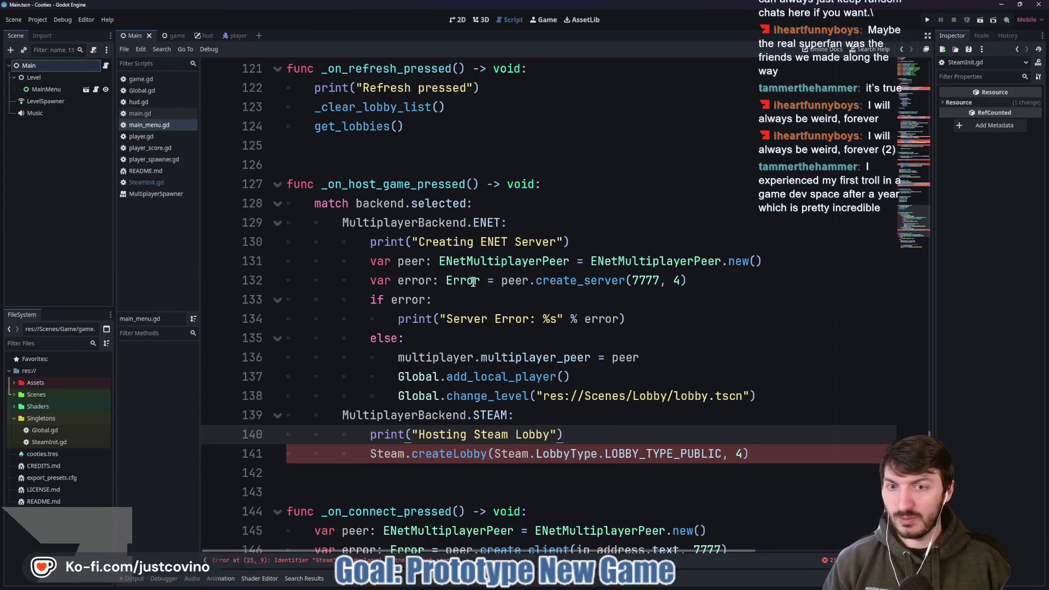
scroll(498, 295, "down", 1)
scroll(495, 301, "up", 5)
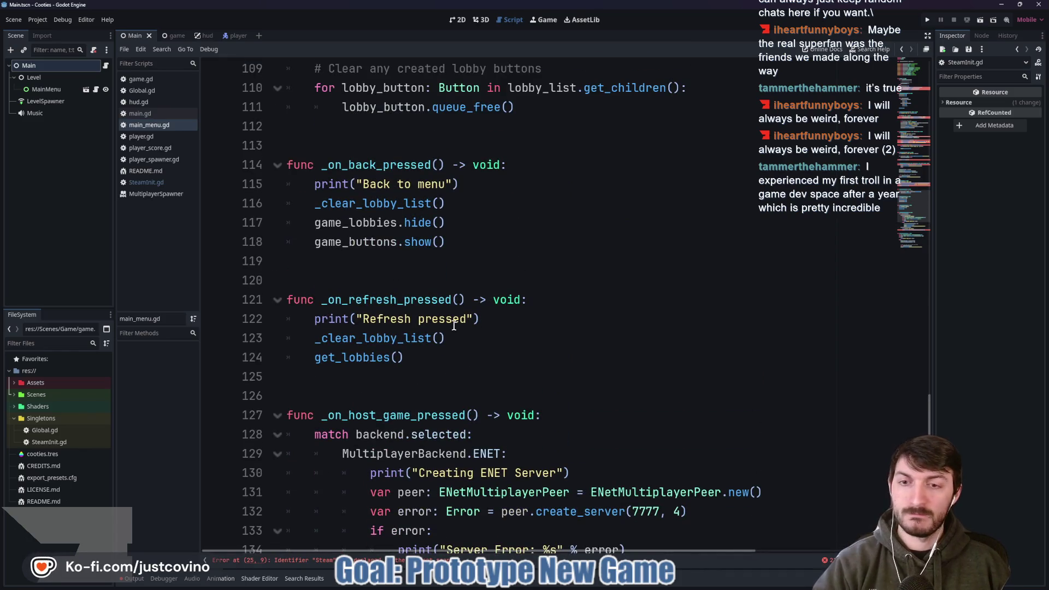
scroll(453, 326, "up", 3)
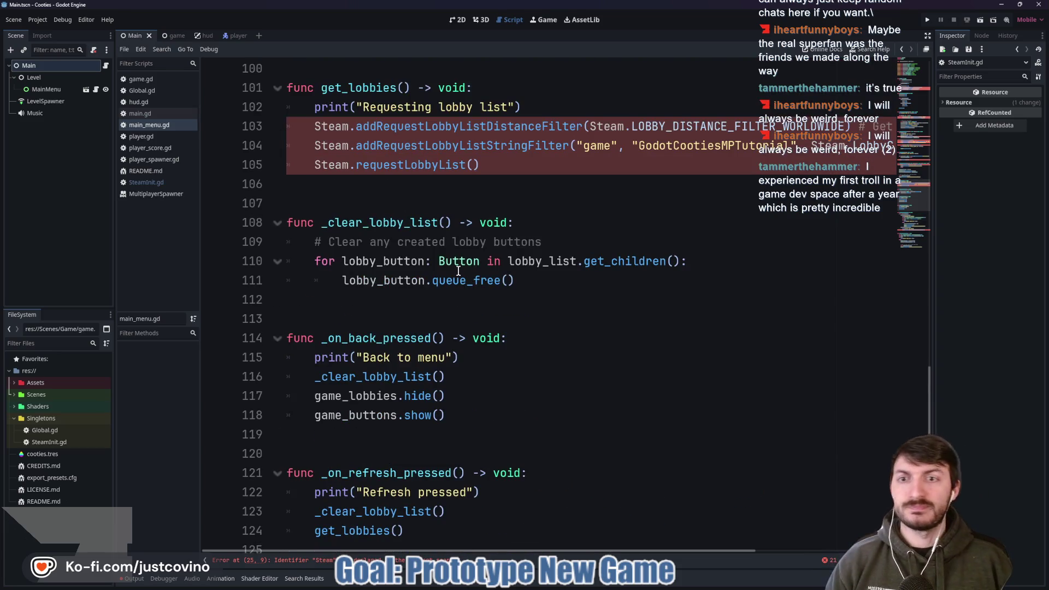
scroll(454, 326, "up", 4)
scroll(449, 203, "up", 2)
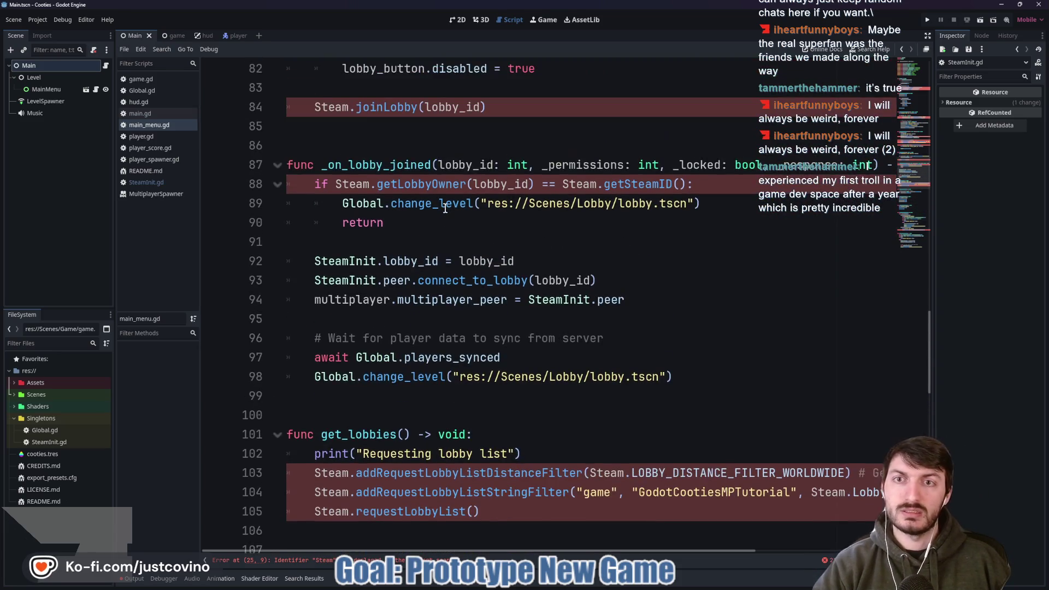
scroll(447, 218, "up", 4)
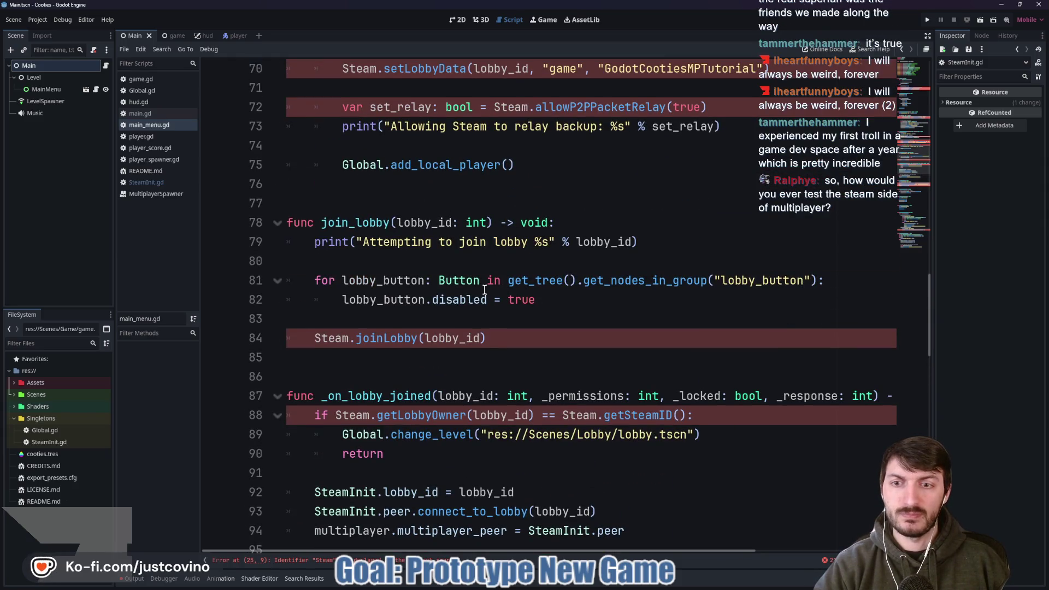
scroll(483, 289, "up", 4)
scroll(479, 290, "up", 5)
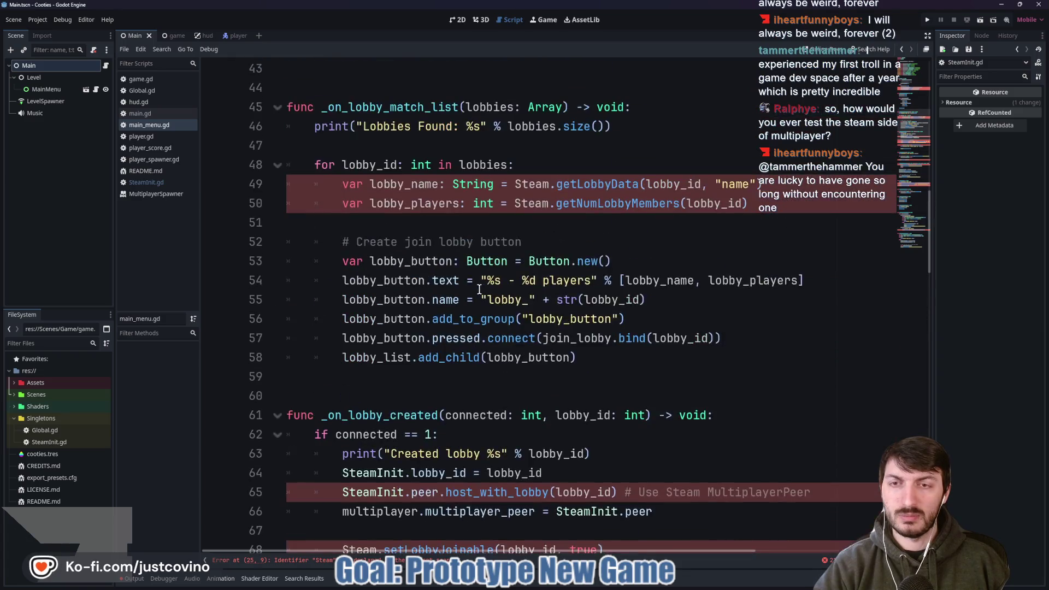
scroll(479, 289, "down", 20)
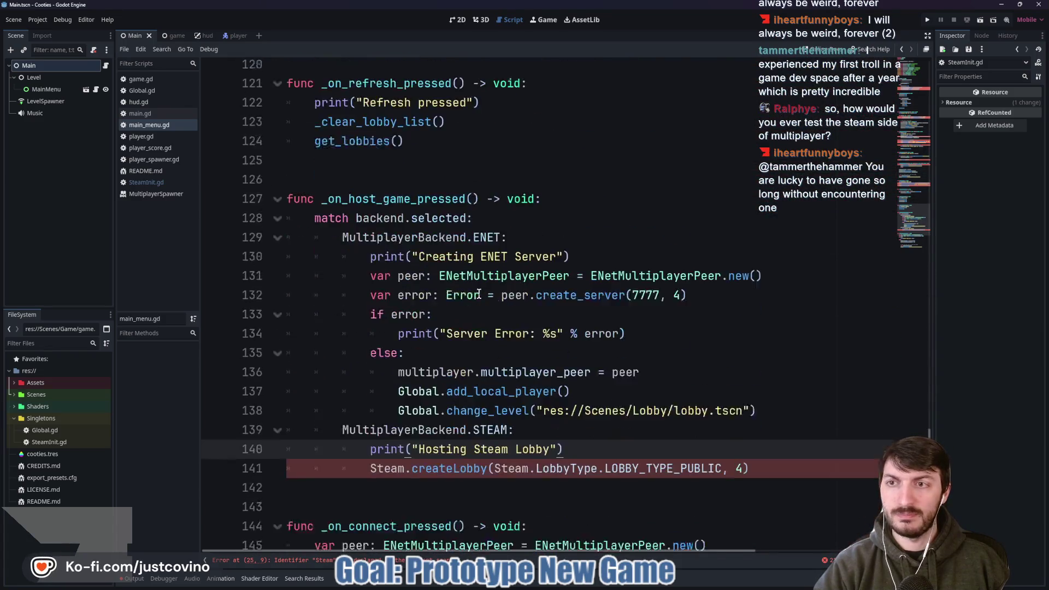
scroll(479, 294, "down", 4)
double_click(399, 299)
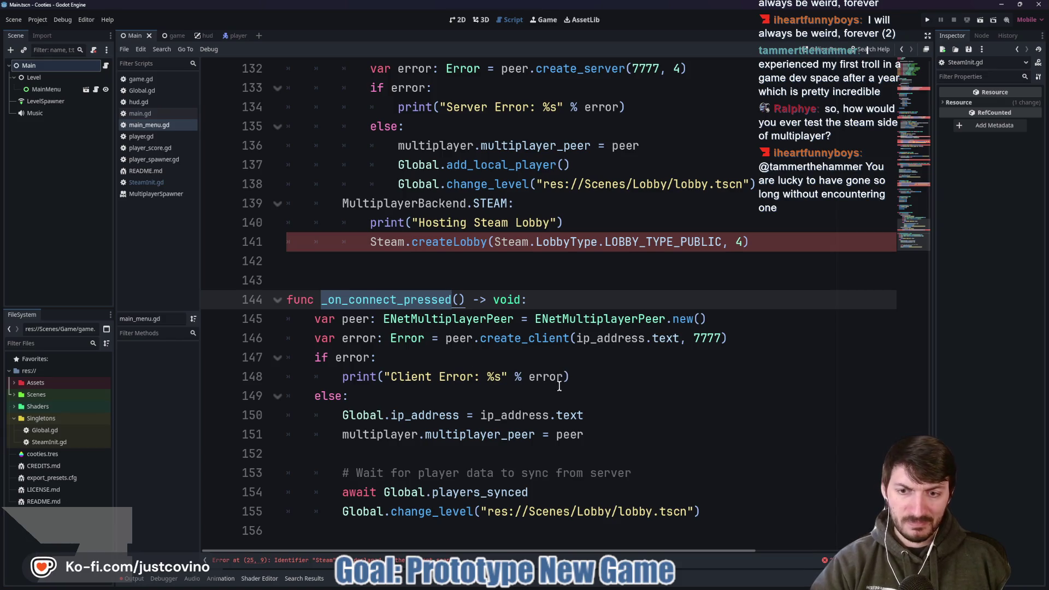
left_click(546, 489)
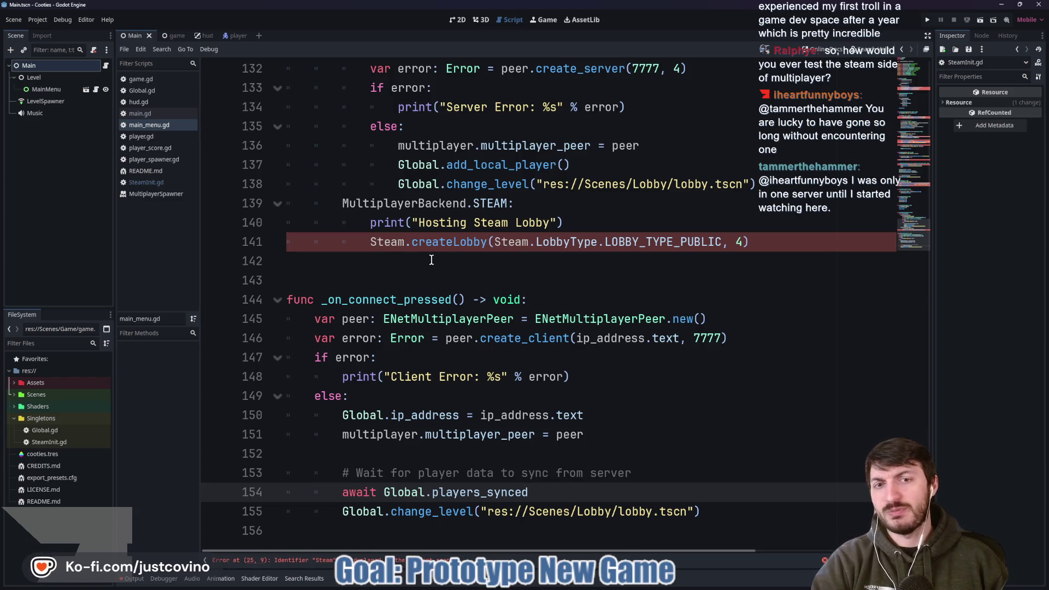
scroll(508, 277, "up", 10)
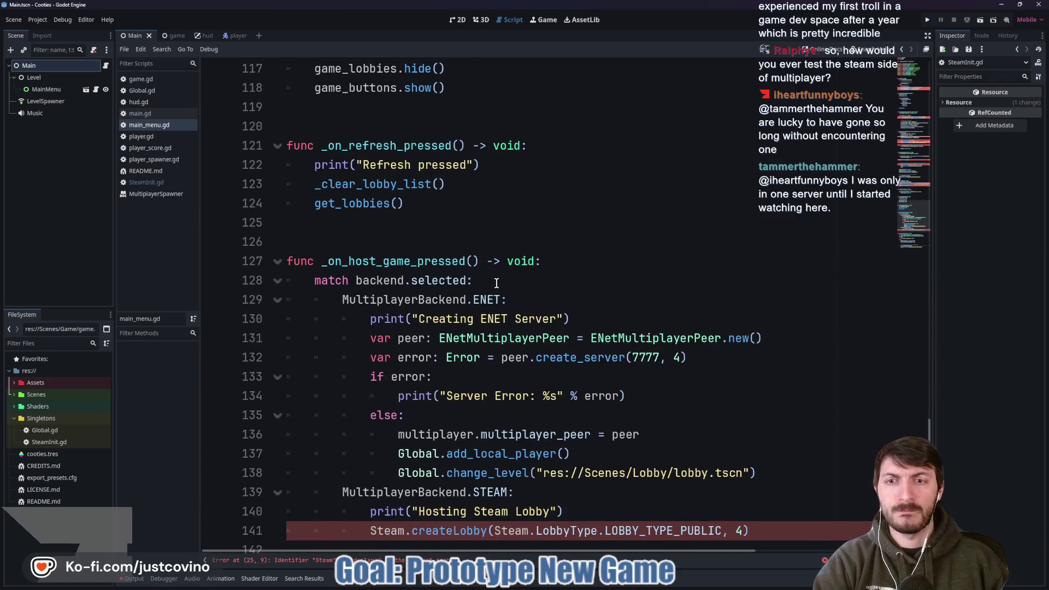
scroll(494, 283, "up", 6)
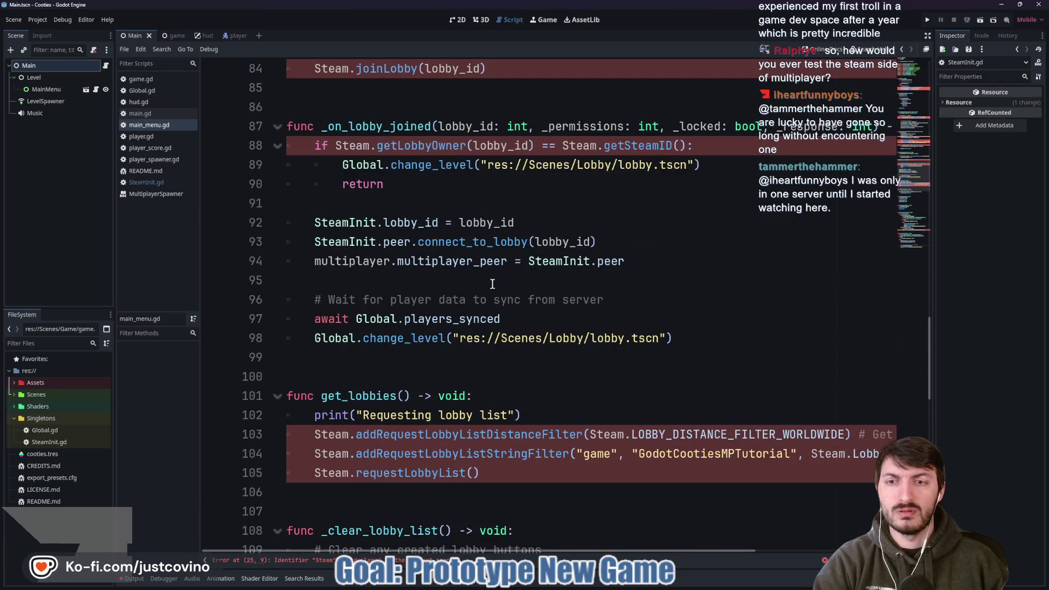
scroll(492, 284, "up", 7)
scroll(362, 319, "down", 3)
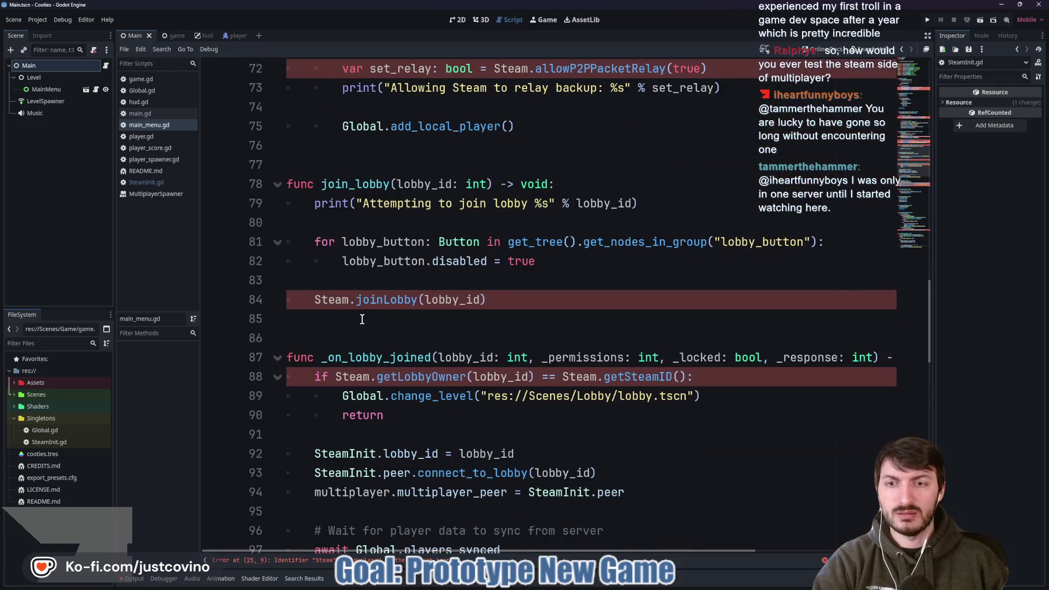
scroll(400, 249, "up", 5)
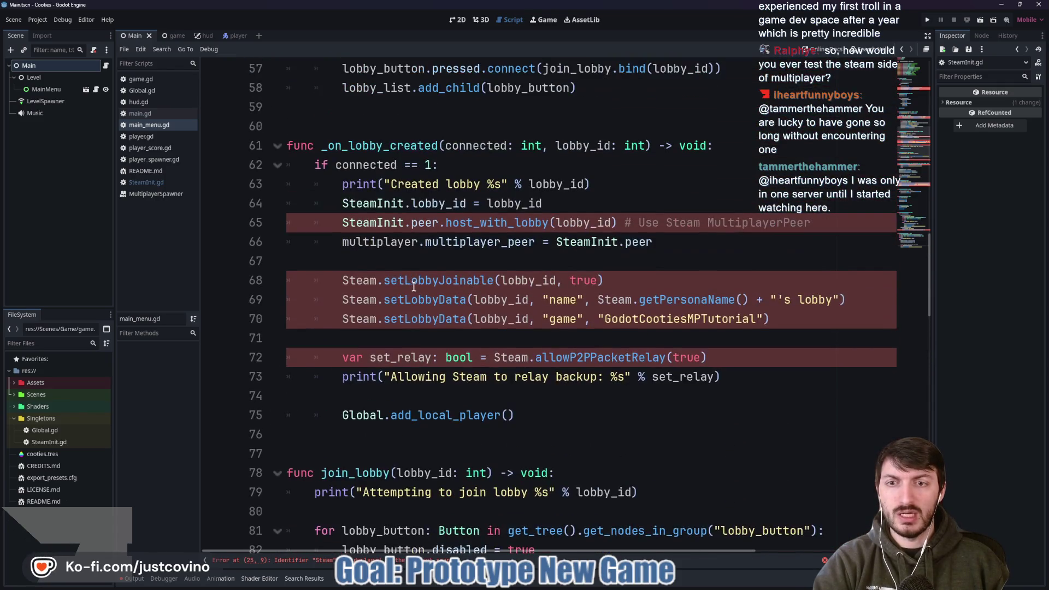
scroll(425, 302, "up", 11)
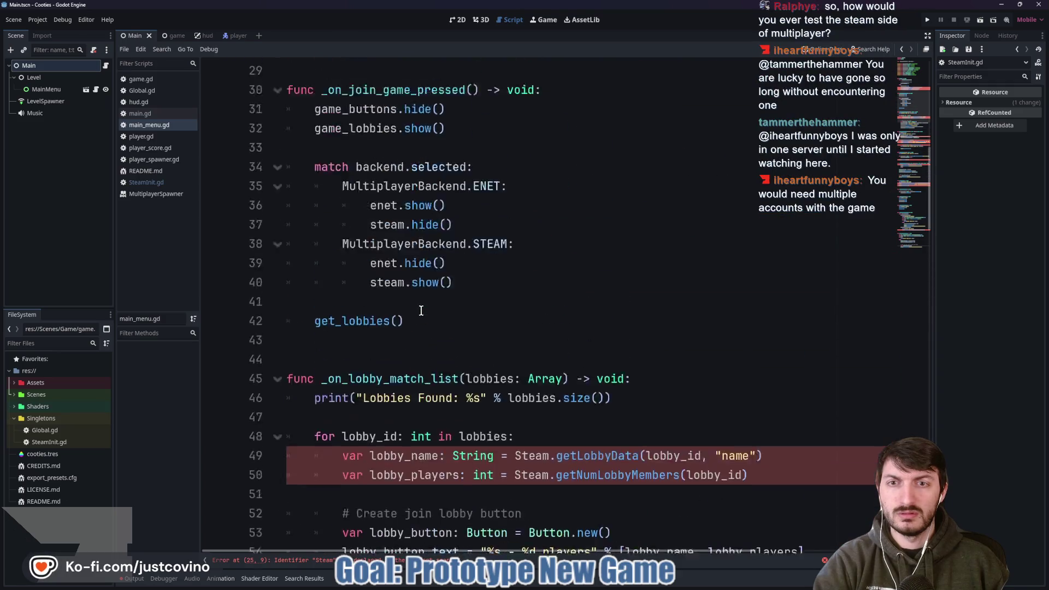
scroll(419, 311, "up", 2)
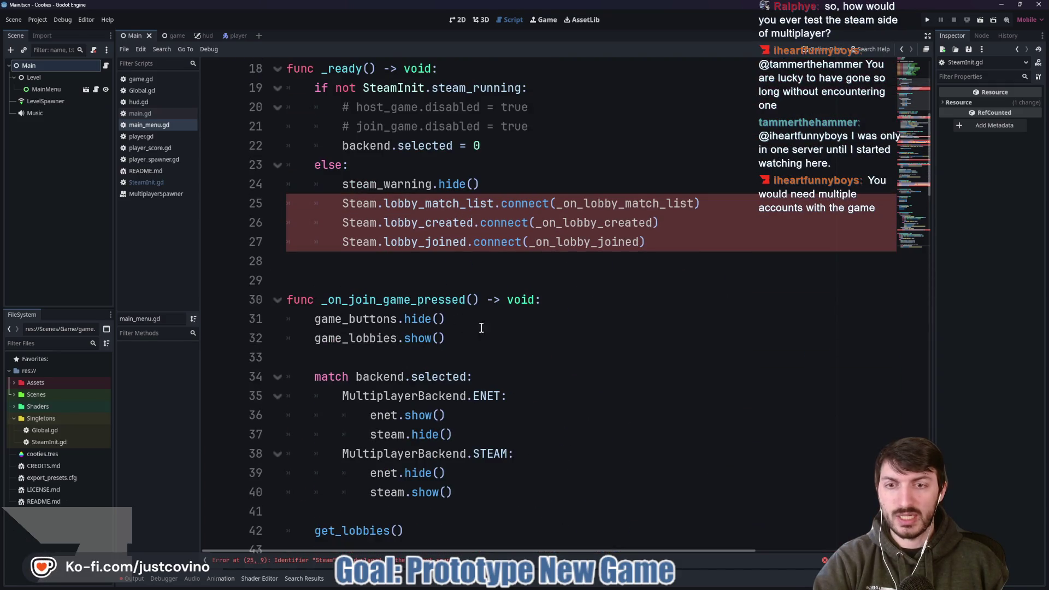
scroll(491, 339, "down", 2)
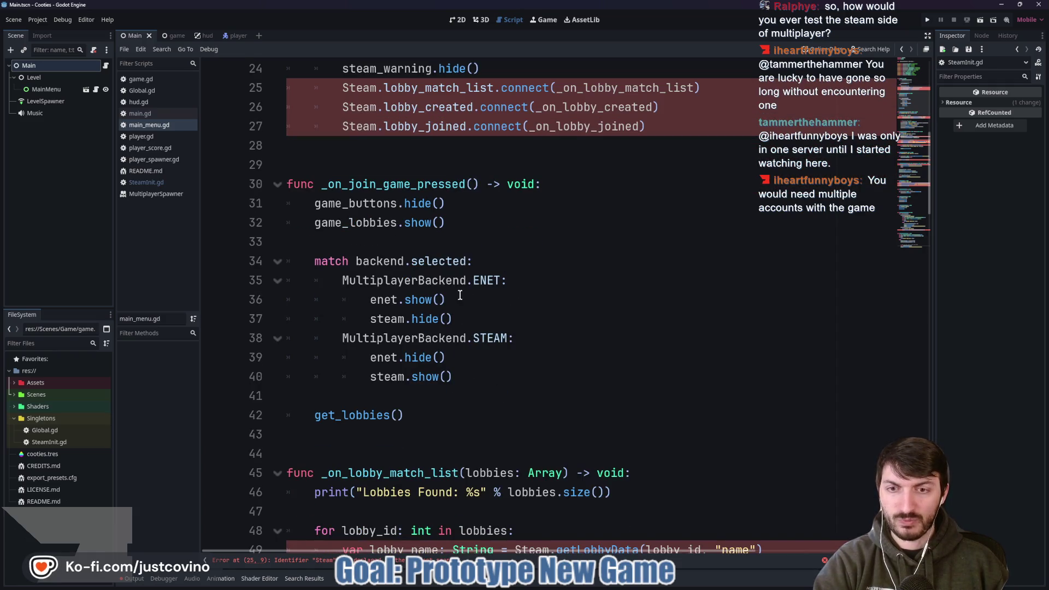
double_click(351, 416)
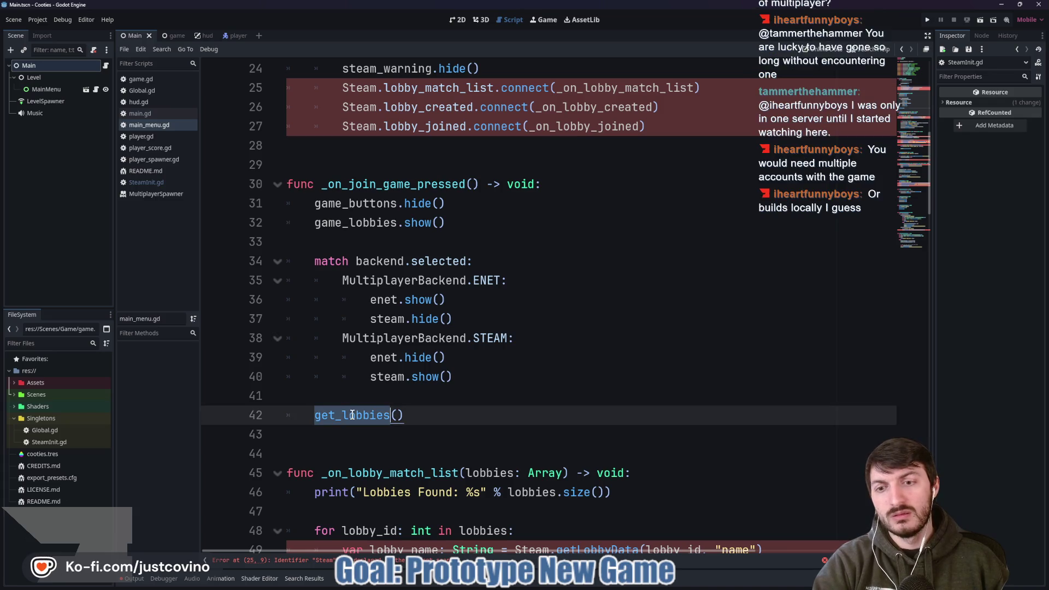
scroll(513, 346, "down", 5)
scroll(513, 346, "down", 20)
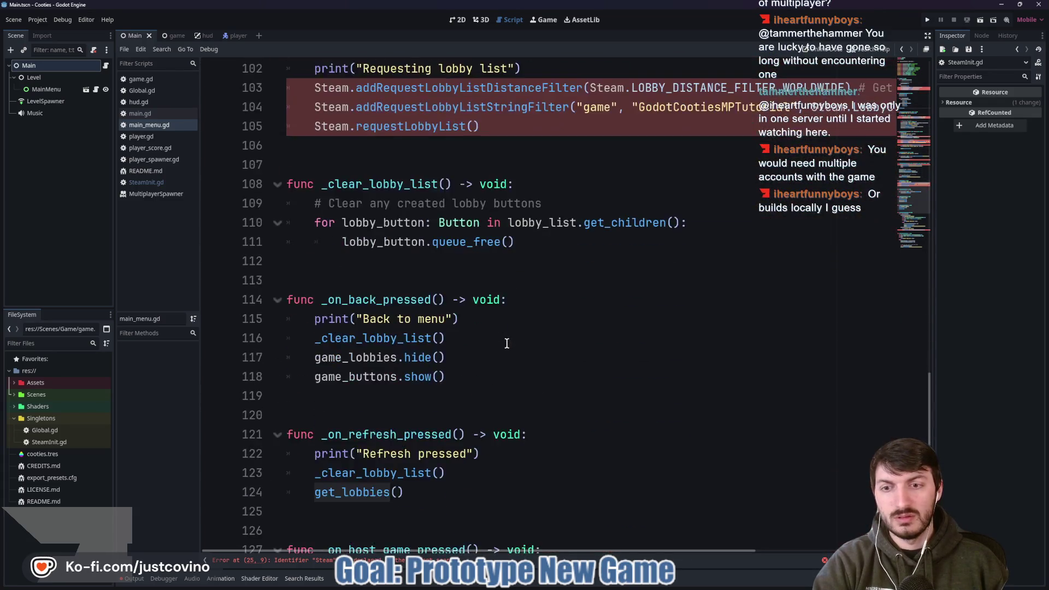
scroll(504, 343, "up", 3)
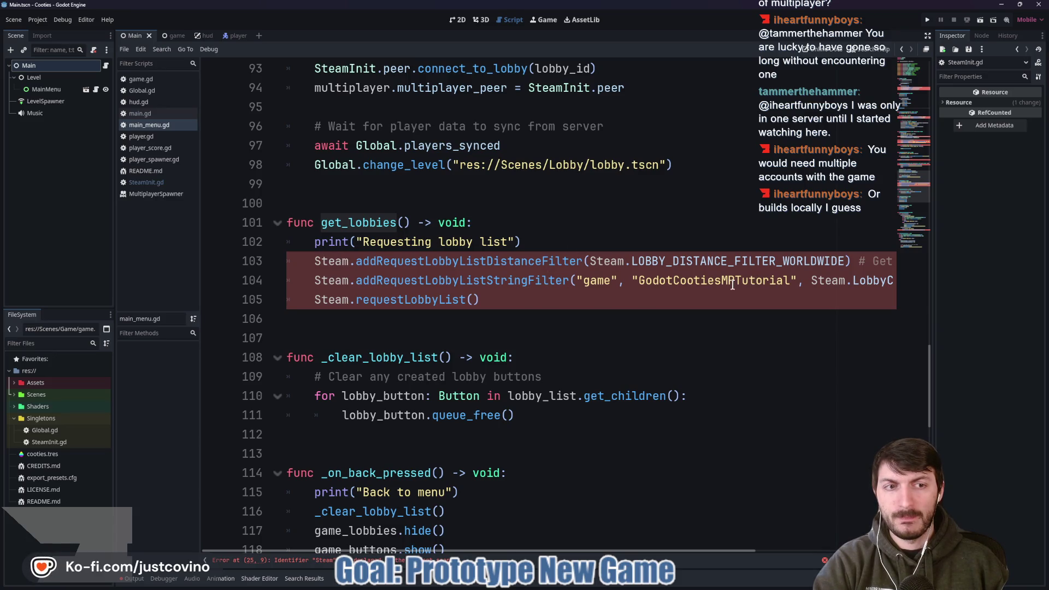
scroll(539, 321, "up", 20)
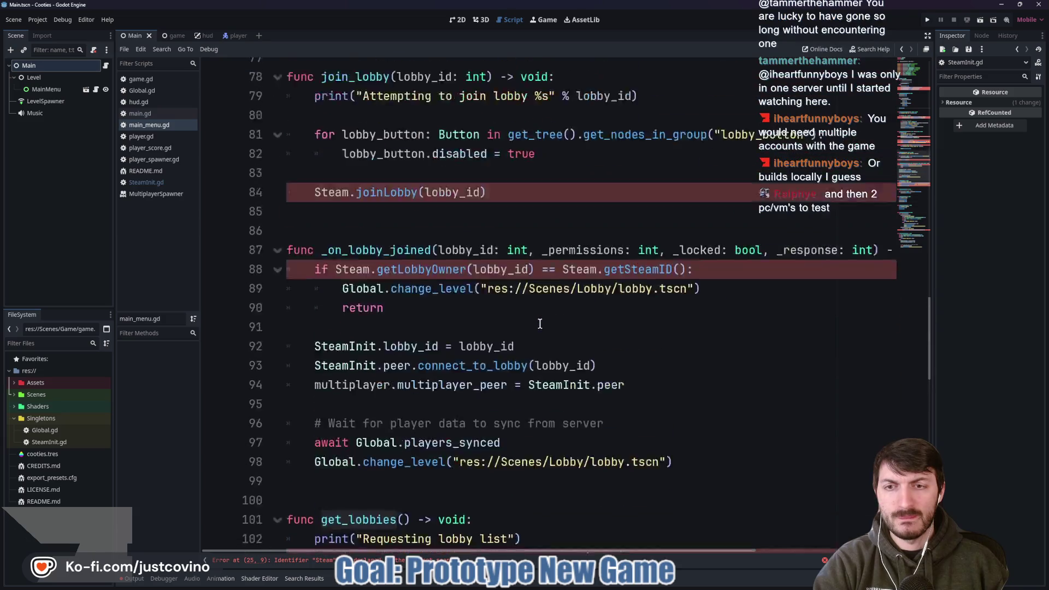
scroll(519, 340, "up", 3)
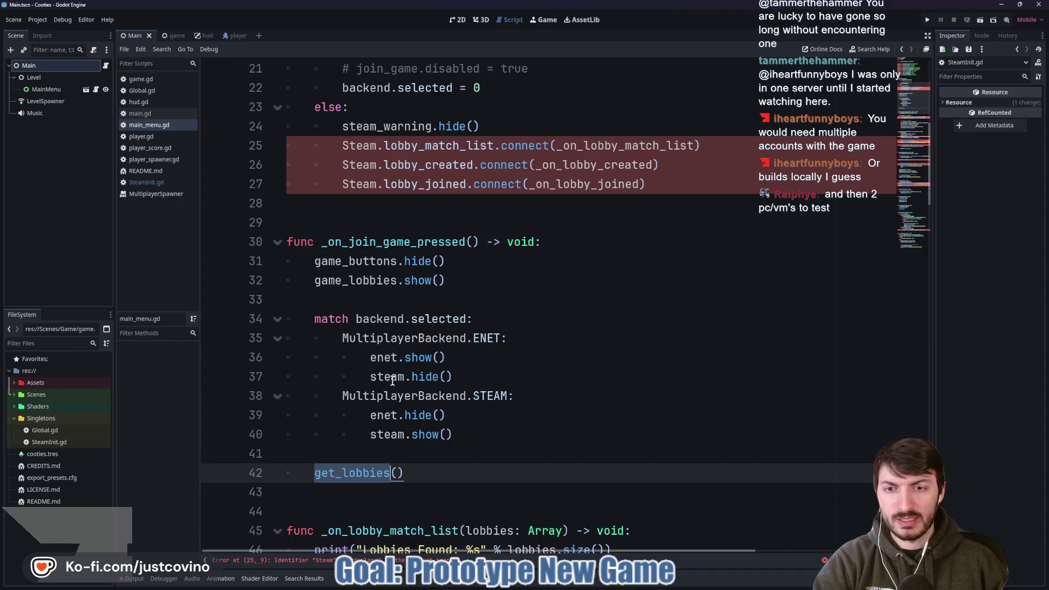
double_click(386, 358)
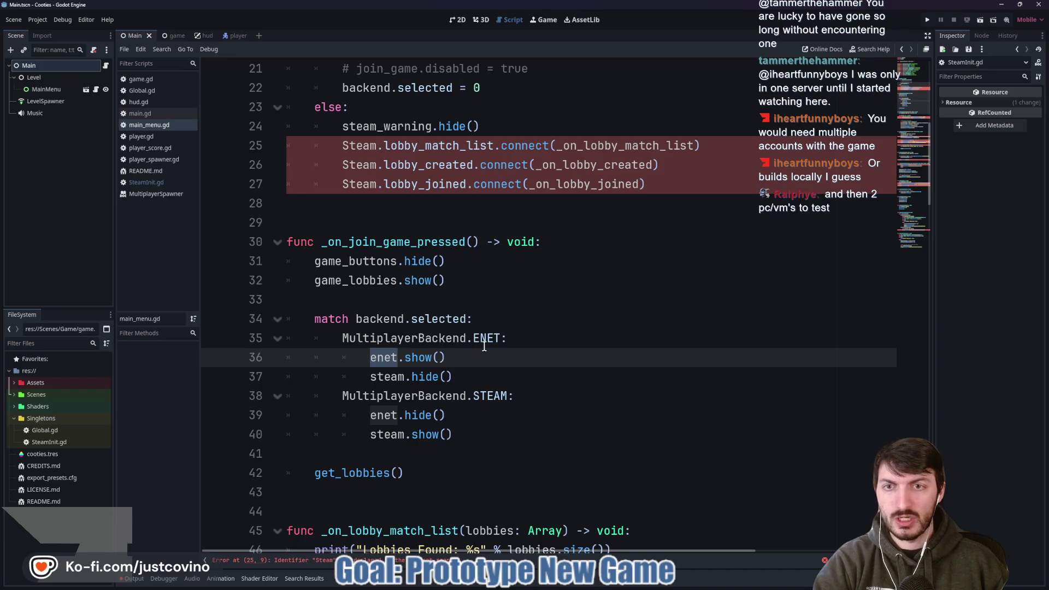
- Preview main_menu.tscn in 2D, toggling the Enet panel's IP field and Connect button, then hiding Enet and GameLobbies
left_click(86, 89)
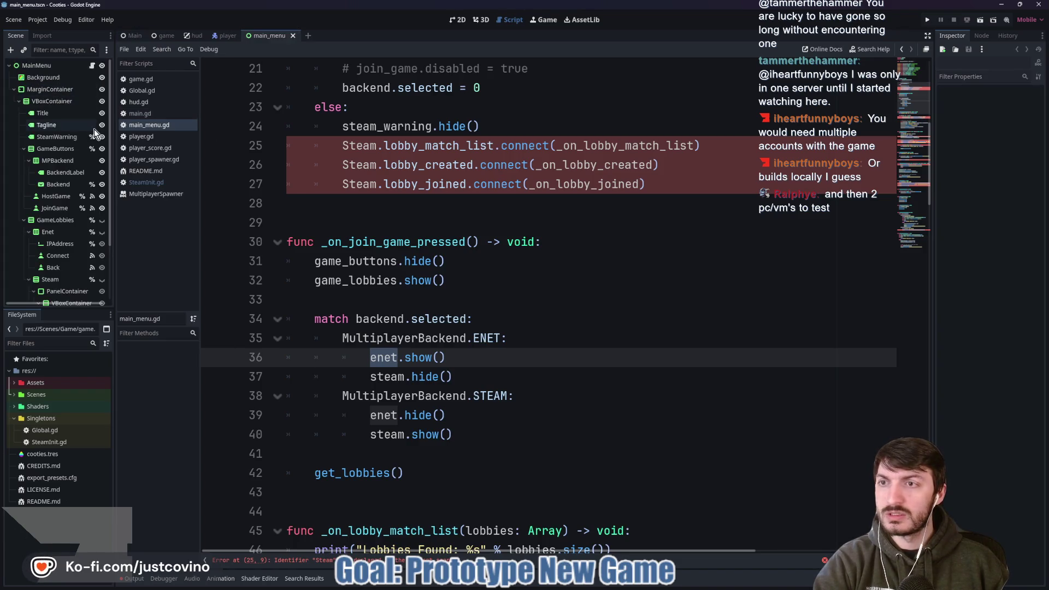
left_click(457, 20)
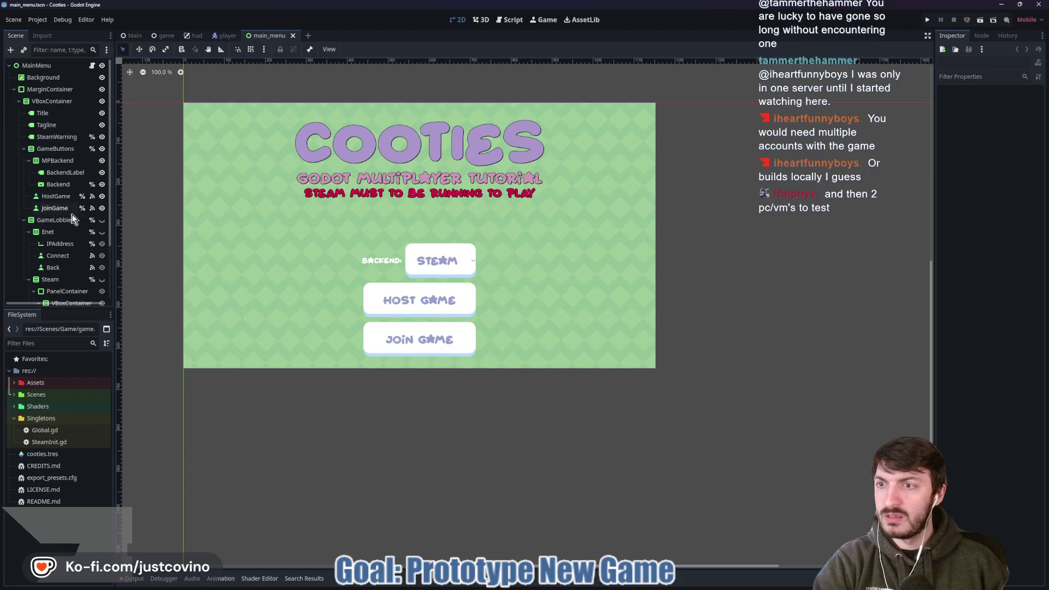
left_click(102, 232)
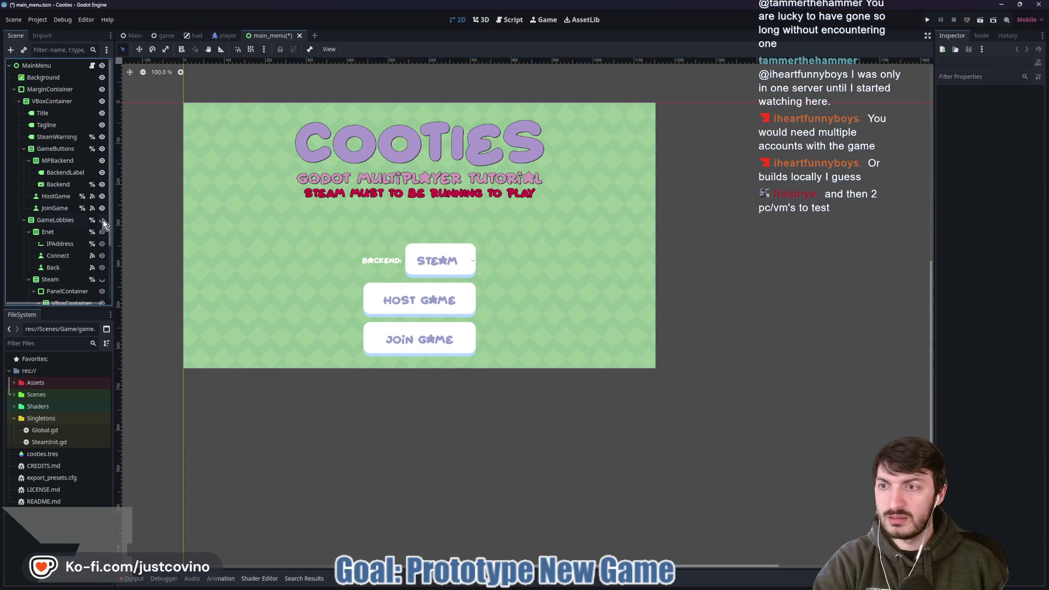
left_click(104, 231)
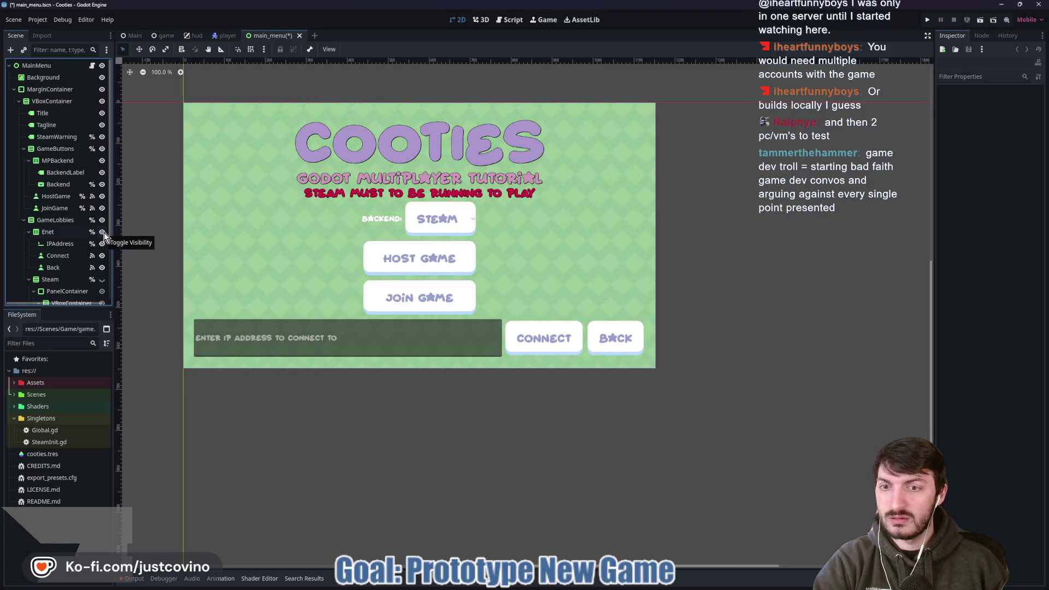
left_click(103, 231)
left_click(102, 220)
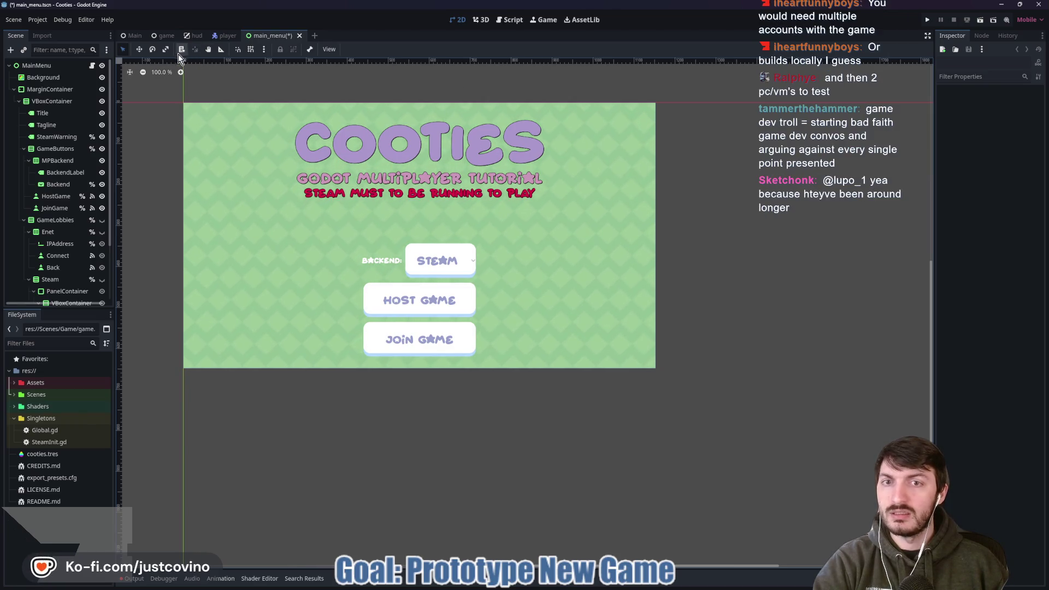
- Close main_menu without saving and open the Main scene's main.gd script
left_click(300, 36)
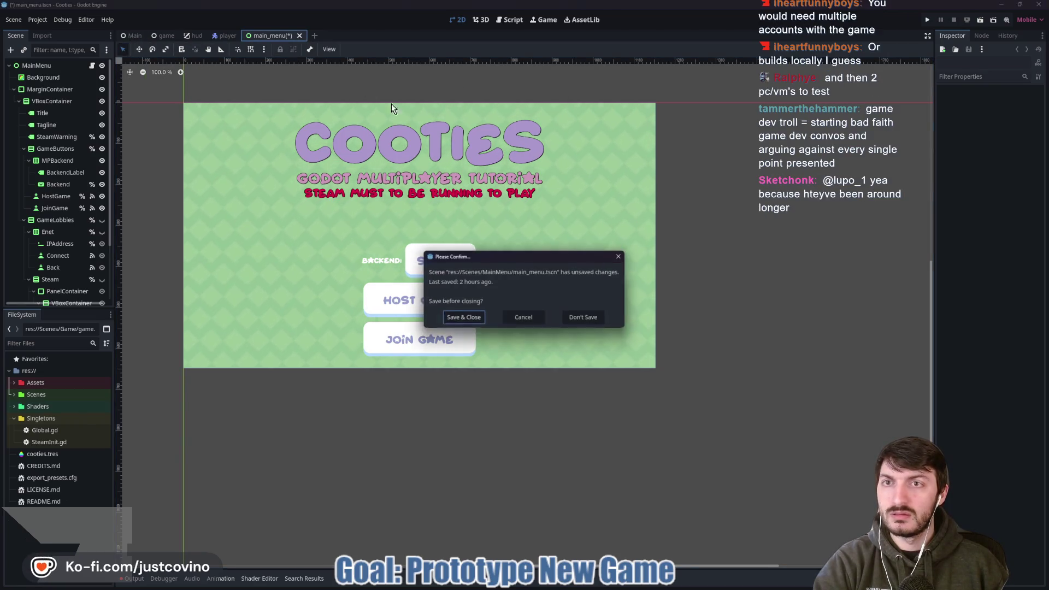
left_click(592, 320)
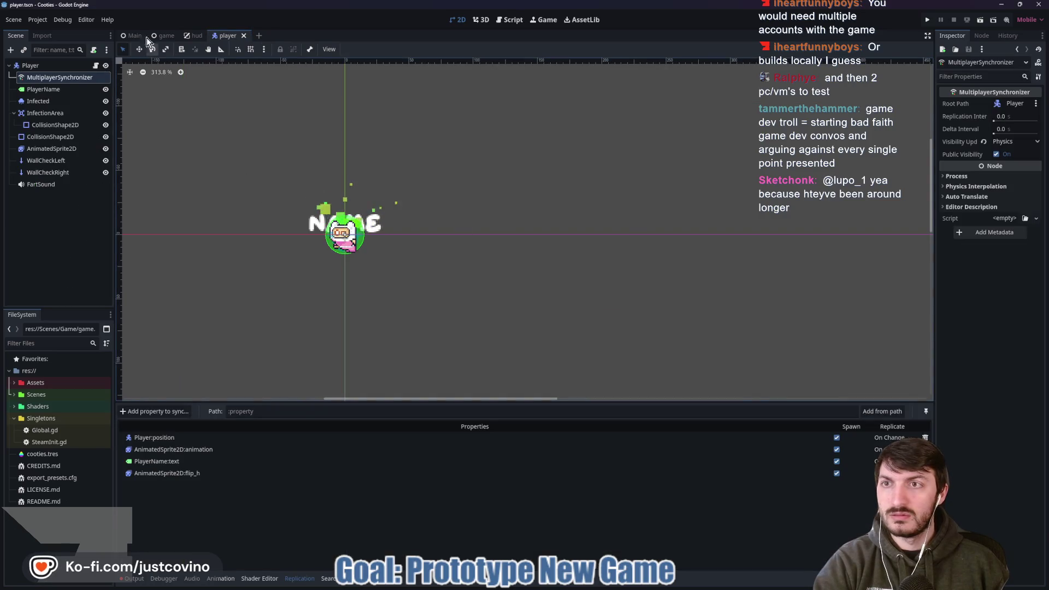
left_click(137, 36)
left_click(106, 65)
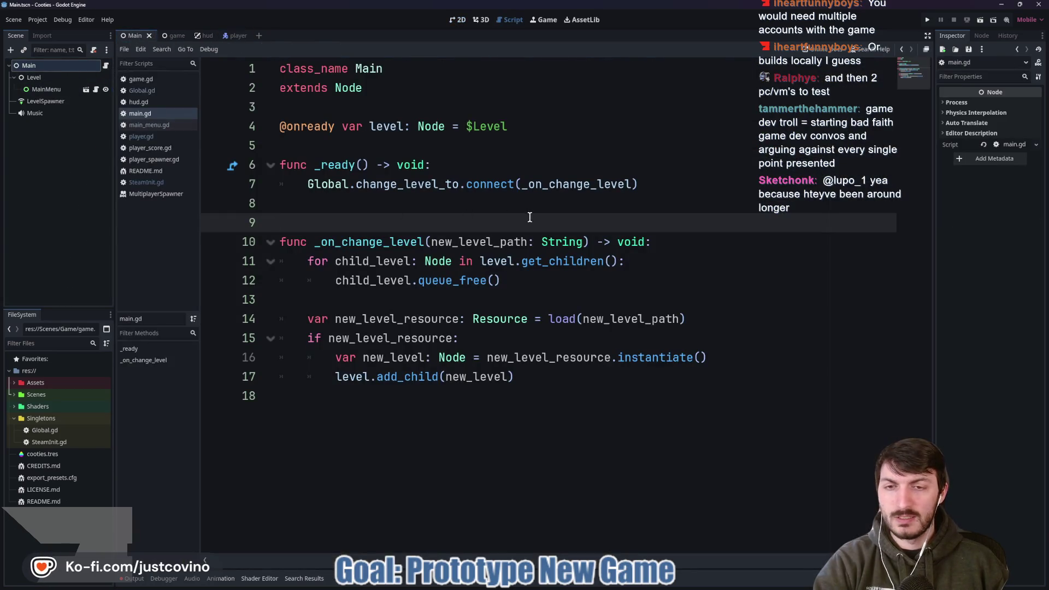
- Reopen main_menu.gd at empty lines 28–29, then bring the Gallant Golf itch.io browser page forward
left_click(96, 90)
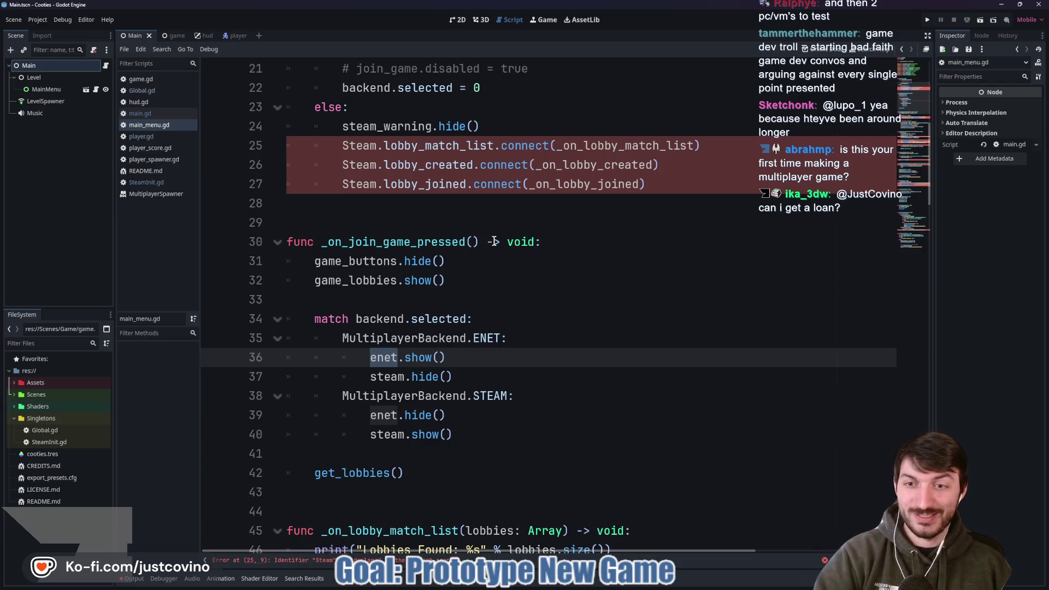
left_click(436, 222)
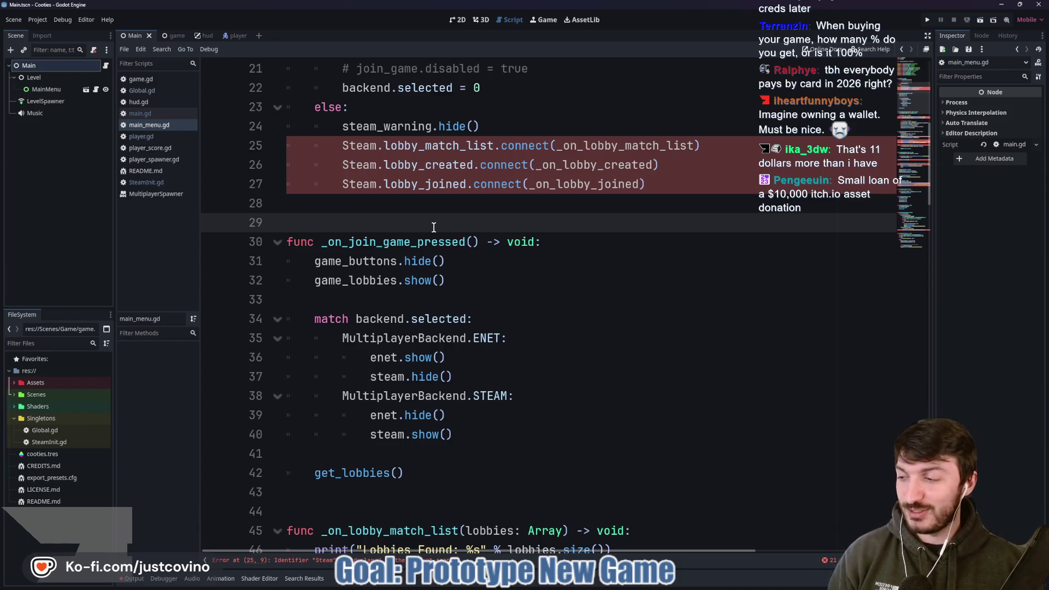
left_click(429, 211)
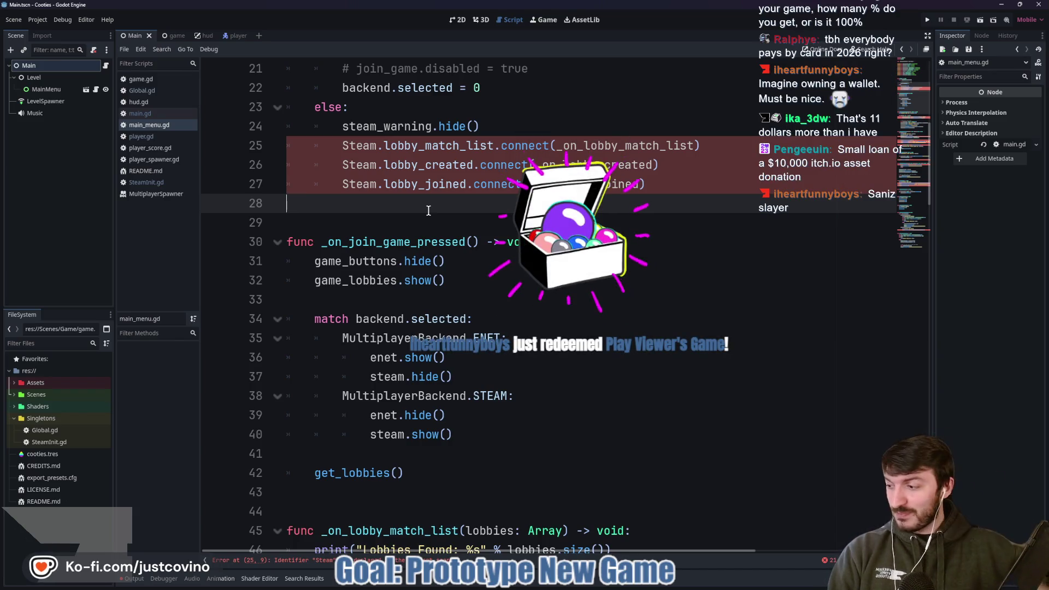
left_click(493, 223)
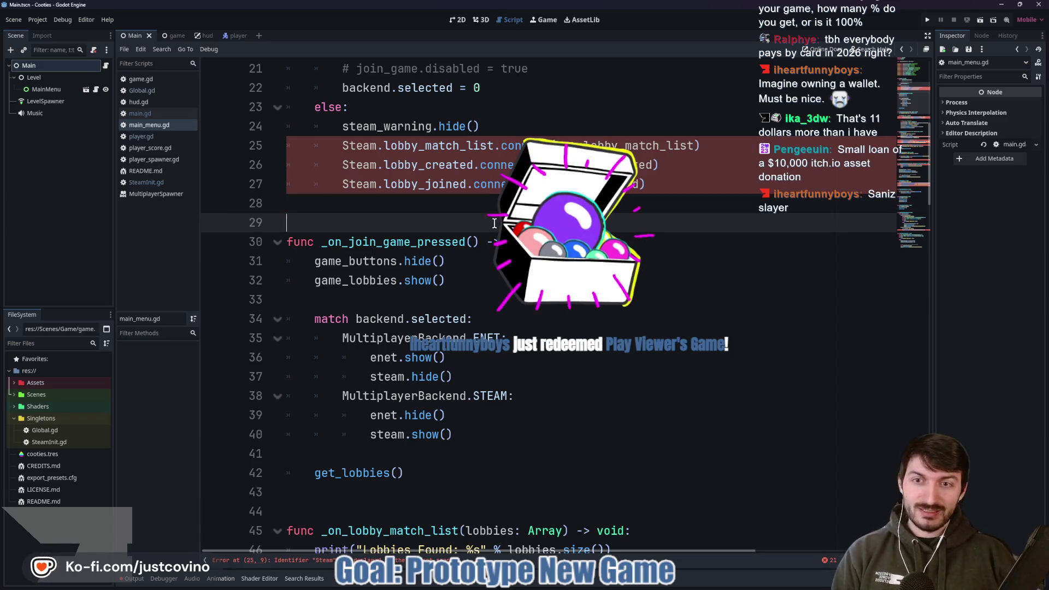
scroll(493, 223, "up", 2)
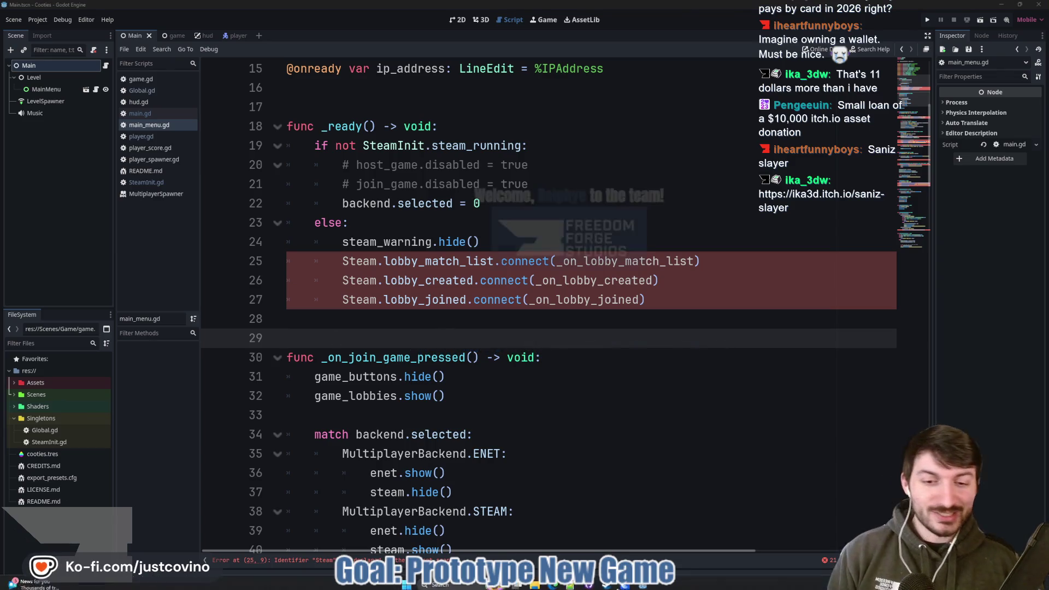
left_click(550, 585)
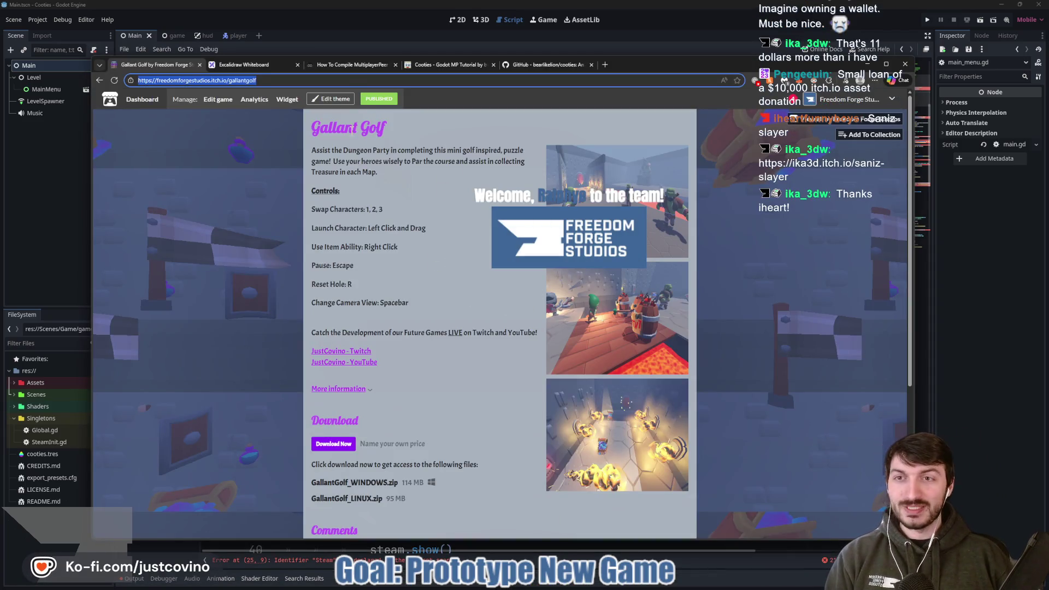
- Load the Saniz Slayer itch.io page from the pasted URL
left_click(532, 66)
left_click(467, 64)
left_click(464, 80)
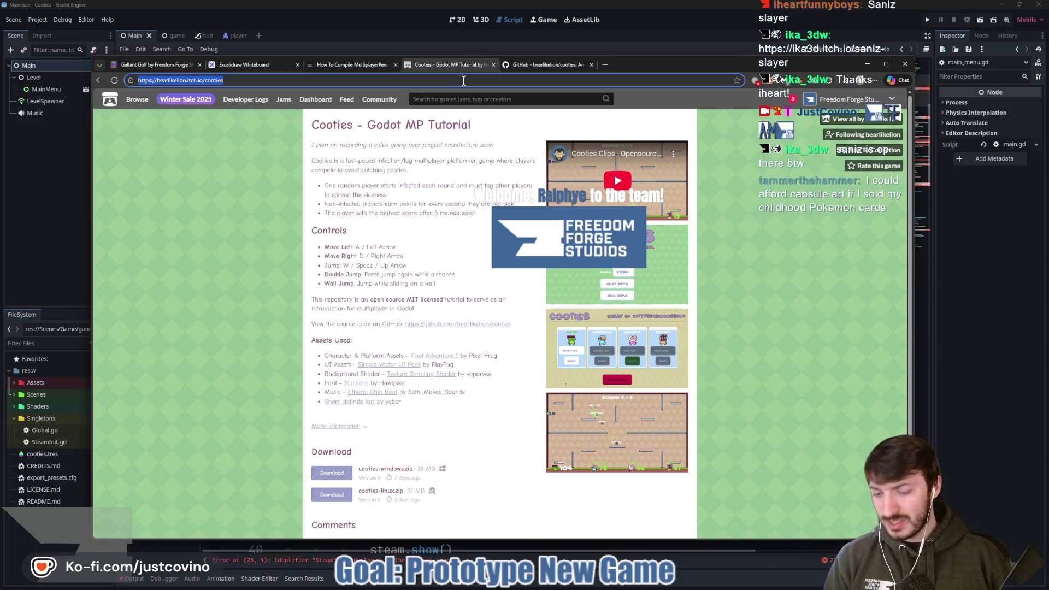
type("https://ika3d.itch.io/saniz-slayer")
key("Return")
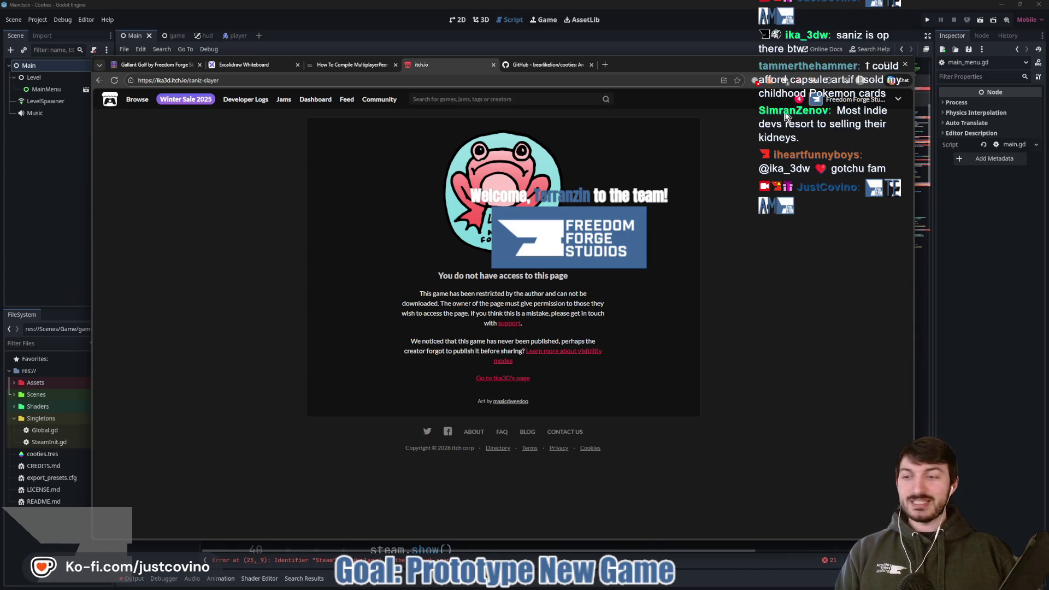
- Trim the address to the developer's itch.io home page and scroll down its game list
left_click(266, 79)
left_click(266, 80)
key("BackSpace")
key("BackSpace")
key("BackSpace")
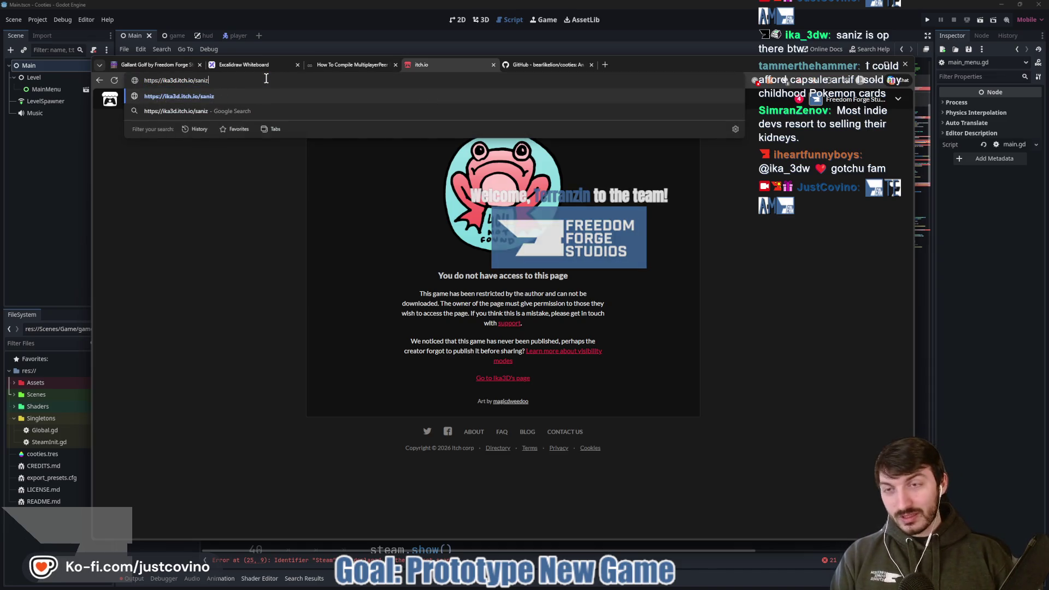
key("Return")
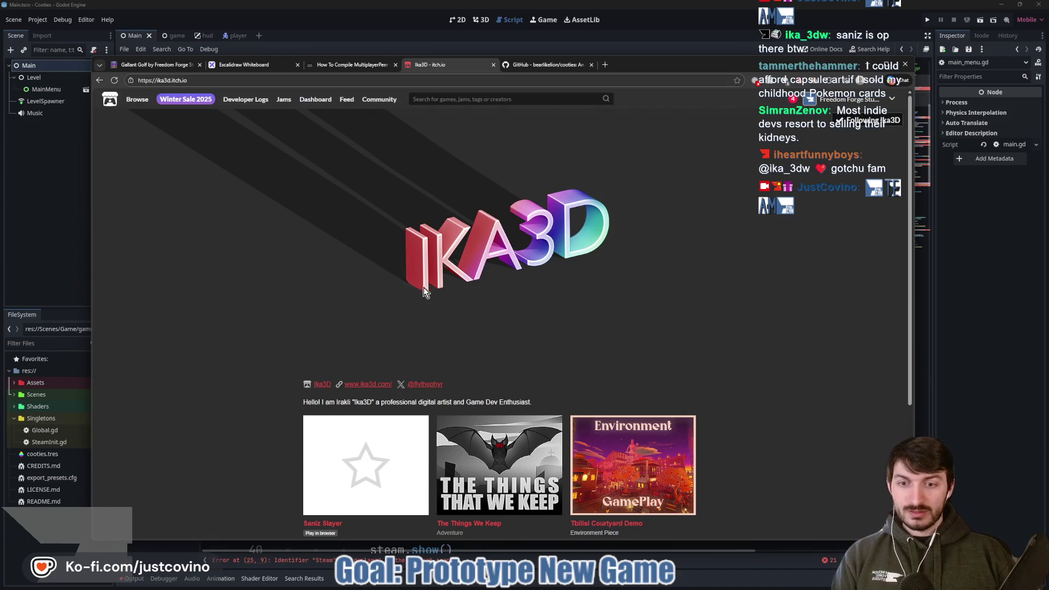
scroll(330, 300, "down", 3)
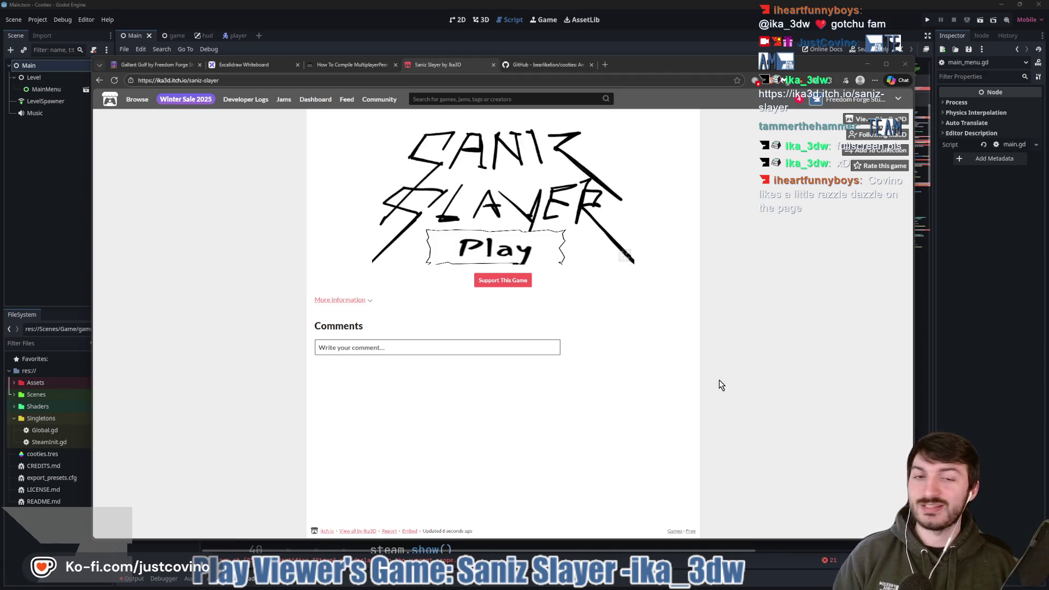
- Start Saniz Slayer fullscreen, move around the arena and fire the shotgun at the monster
left_click(624, 255)
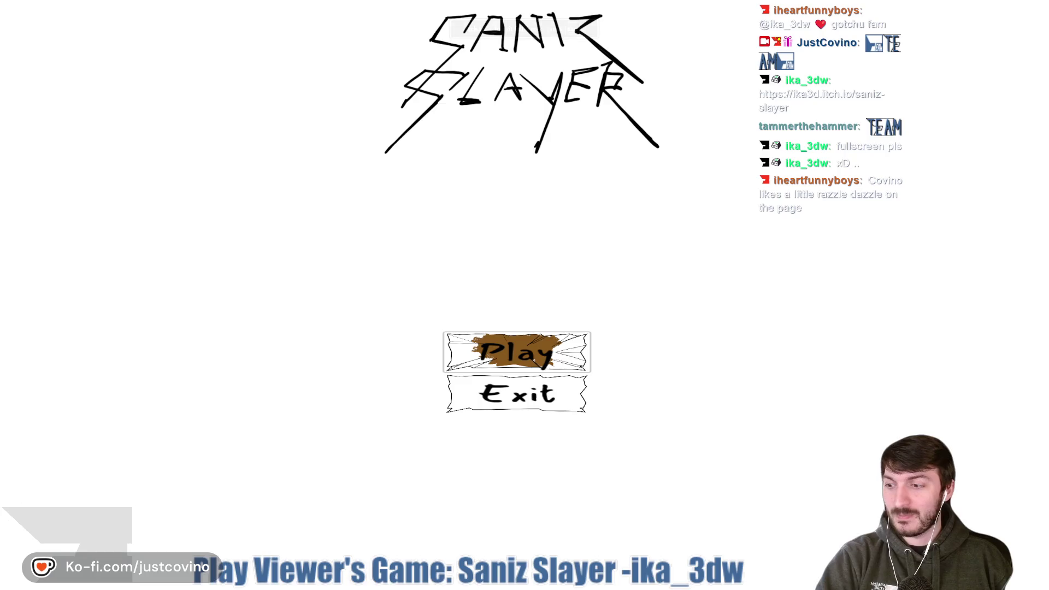
left_click(516, 352)
key("s")
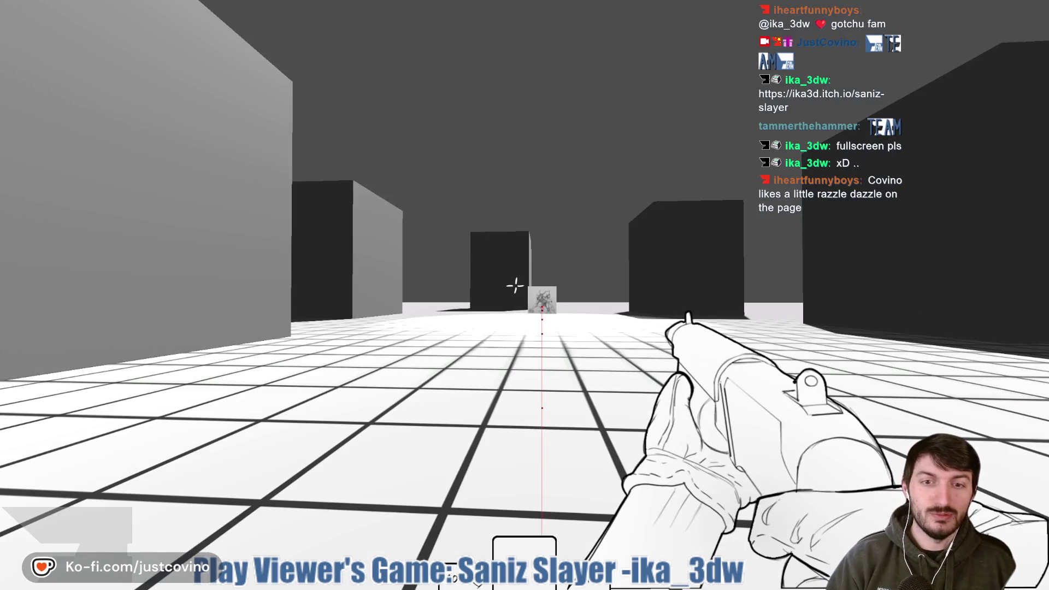
key("d")
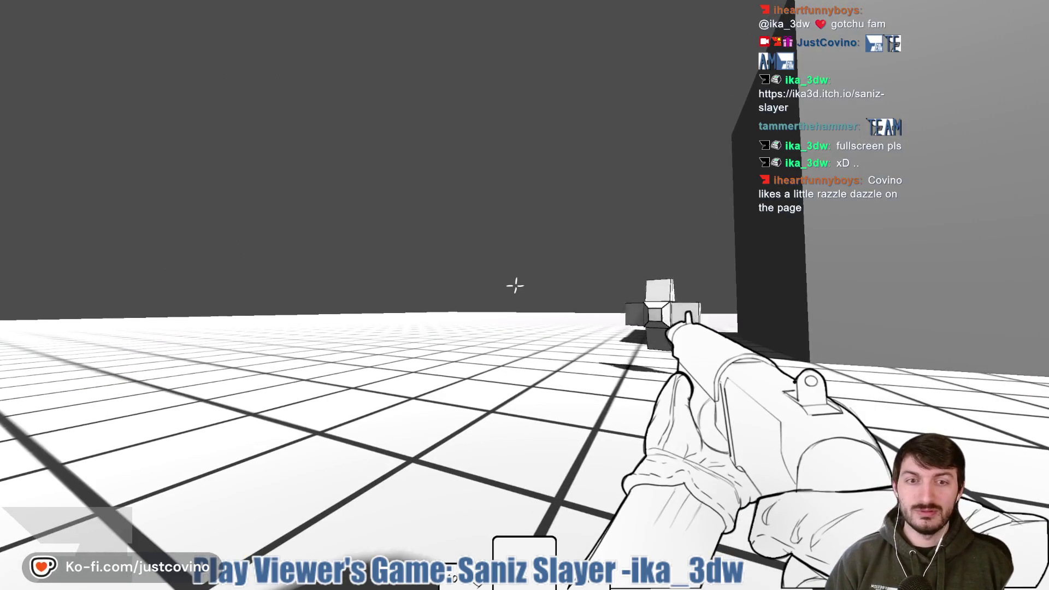
key("w")
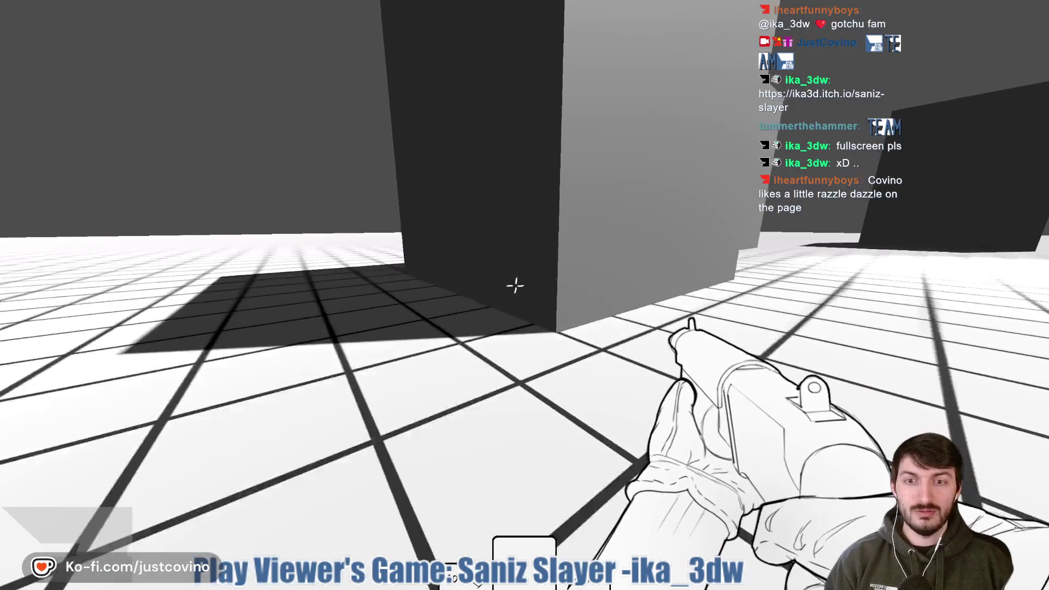
key("a")
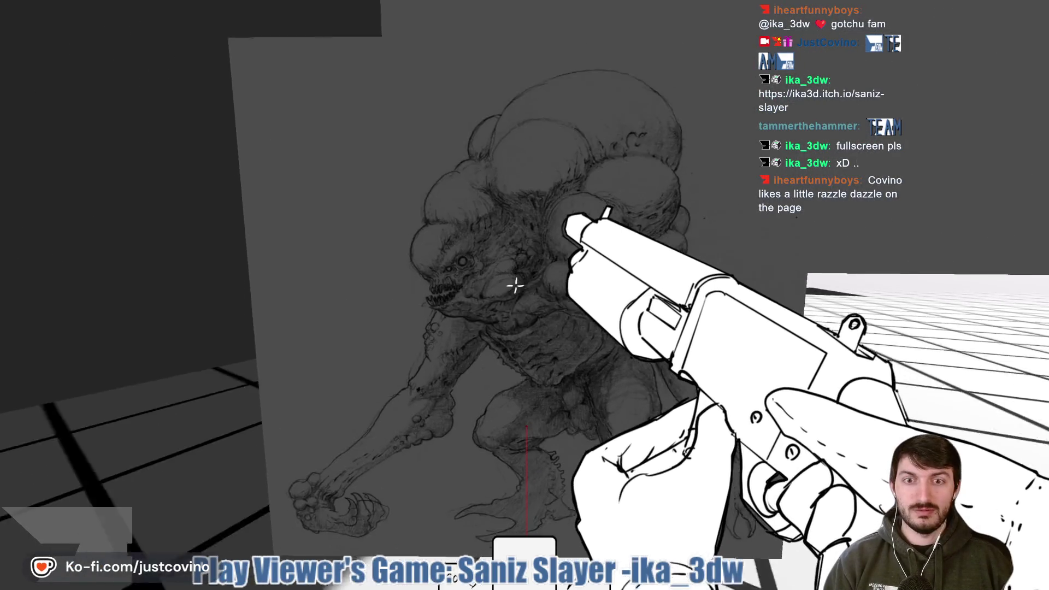
left_click(514, 284)
- Back away, reload, close in on the monster and swap to the pump shotgun
key("s")
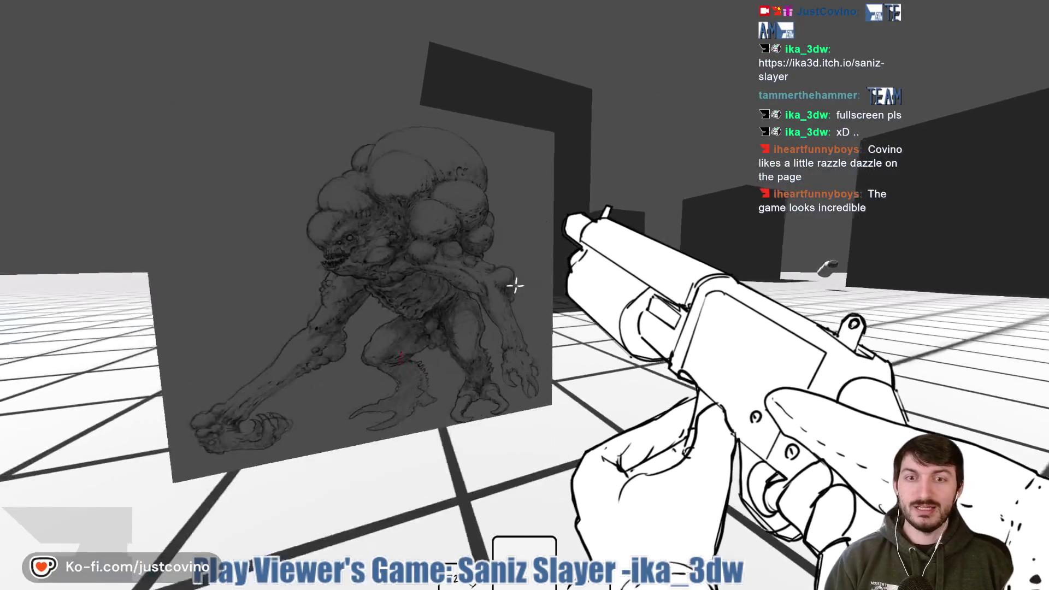
key("s")
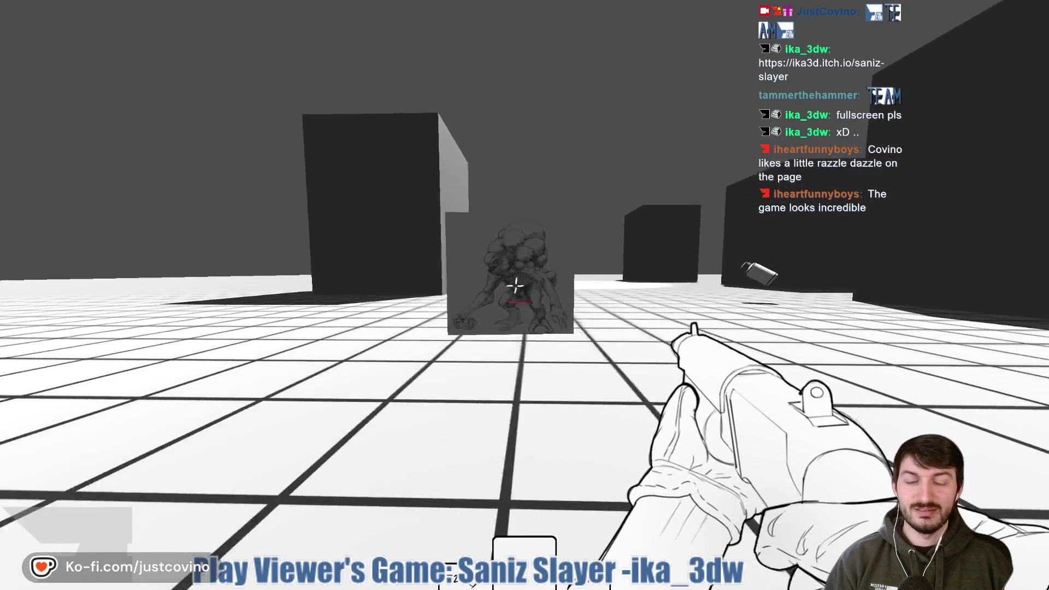
key("w")
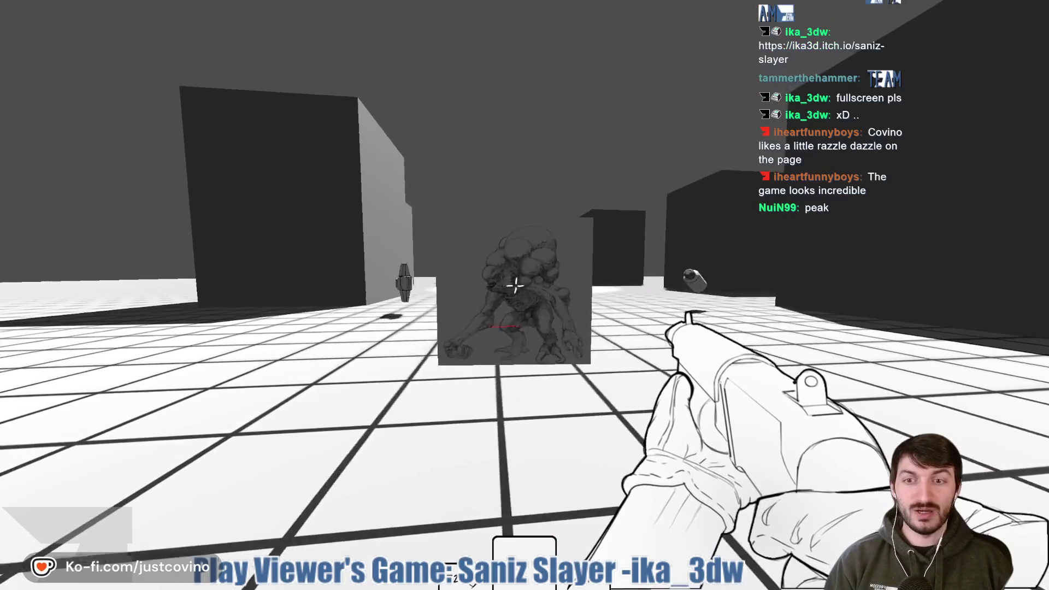
key("r")
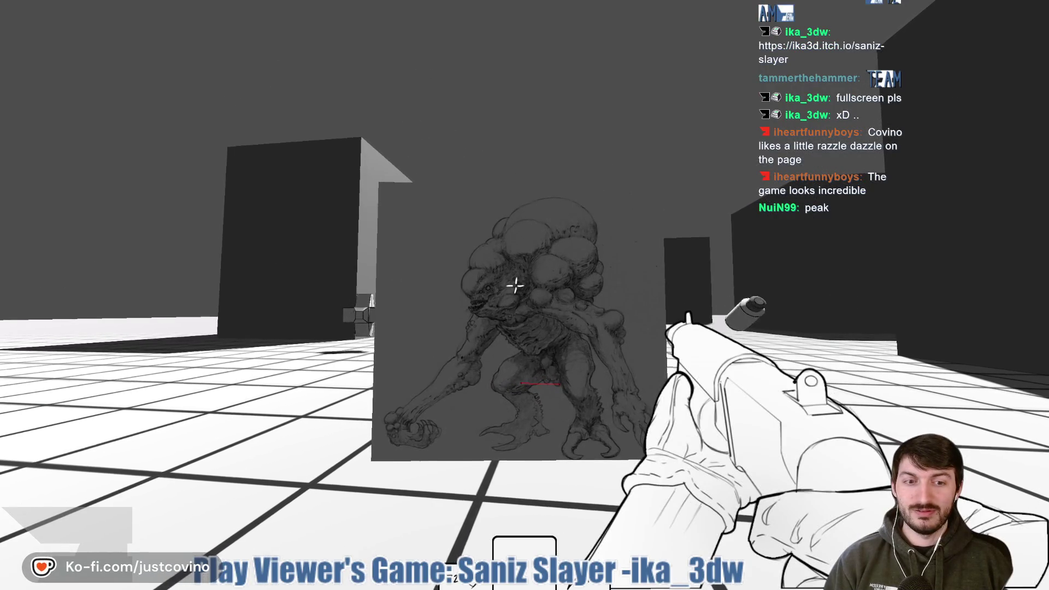
key("w")
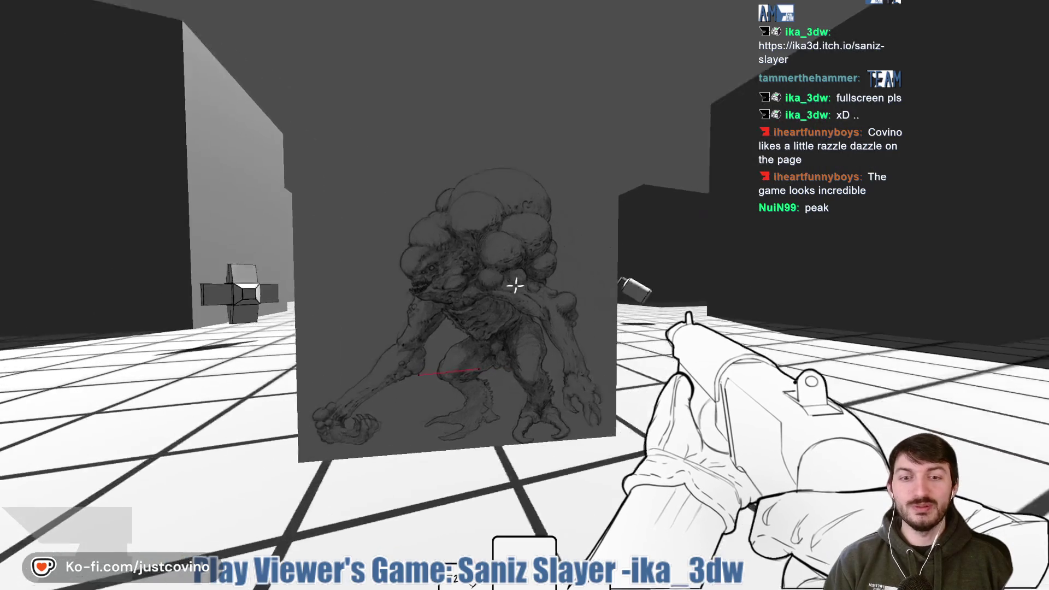
key("w")
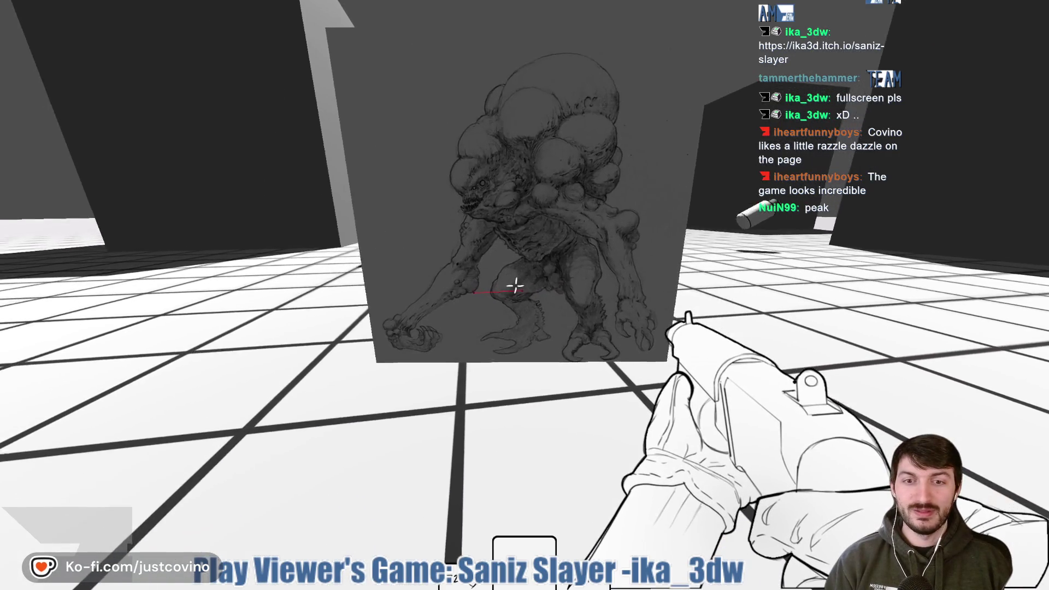
key("s")
key("2")
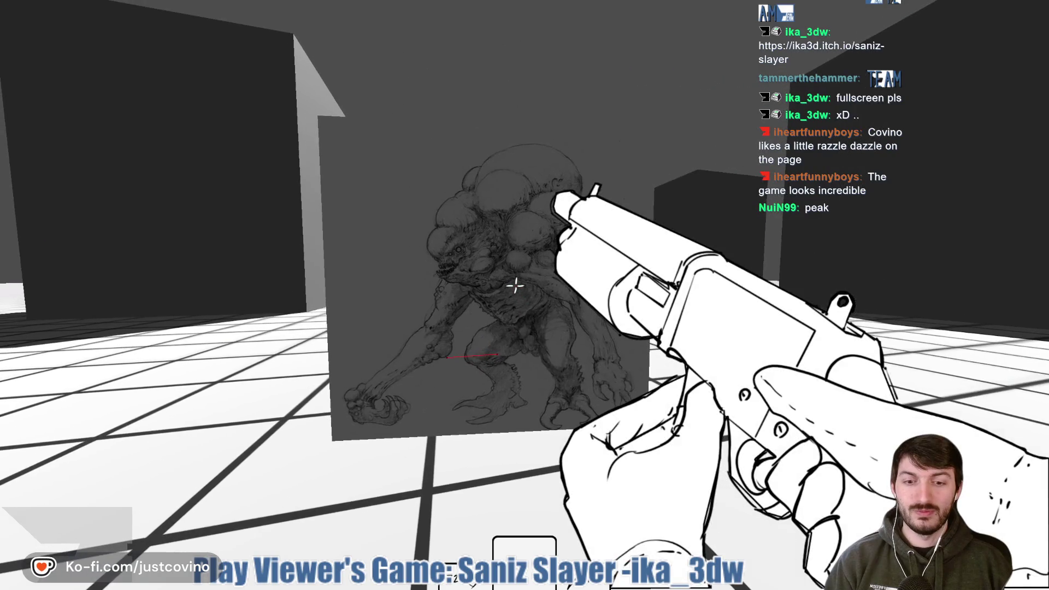
key("s")
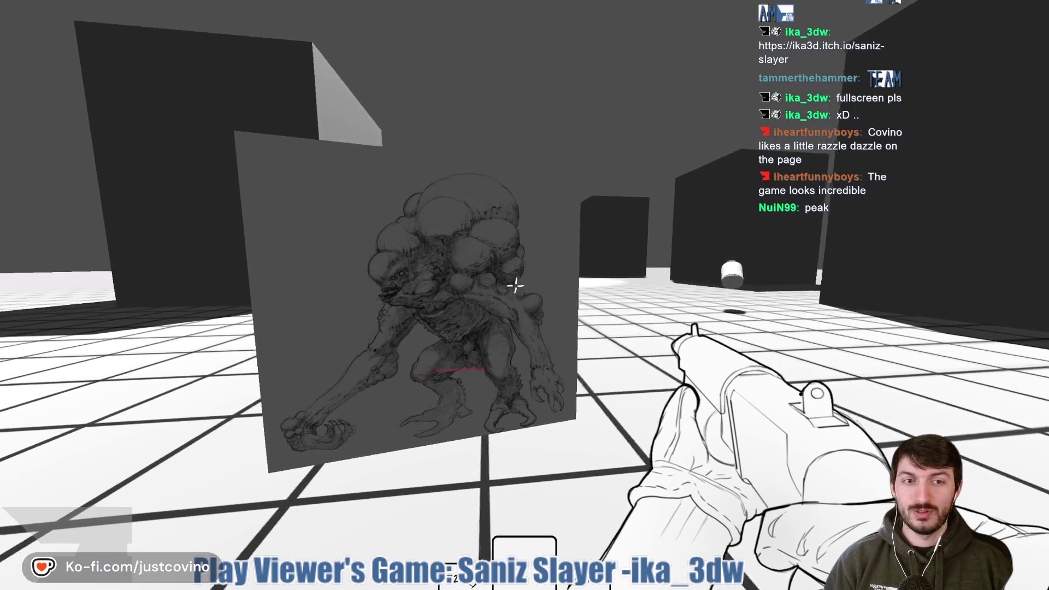
- Keep moving past the large block and shooting the approaching monster up close
mouse_move(524, 295)
key("w")
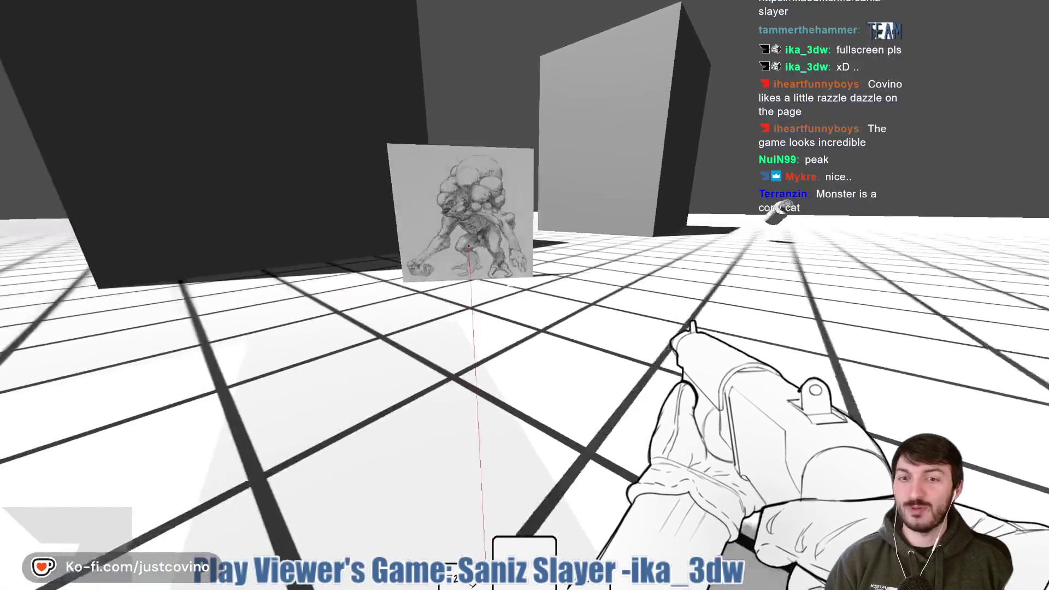
left_click(524, 295)
key("w")
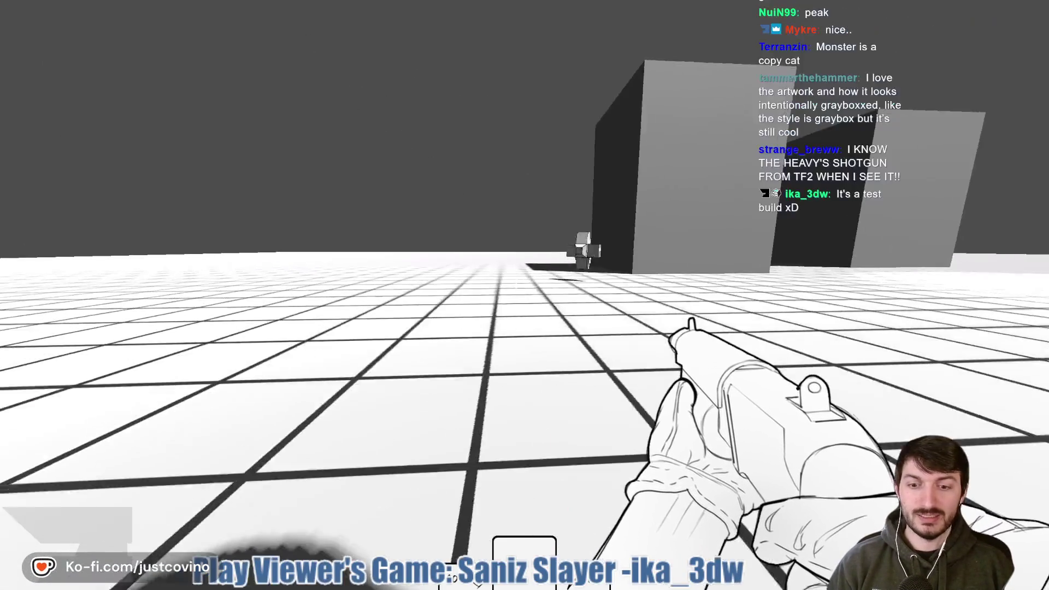
key("w")
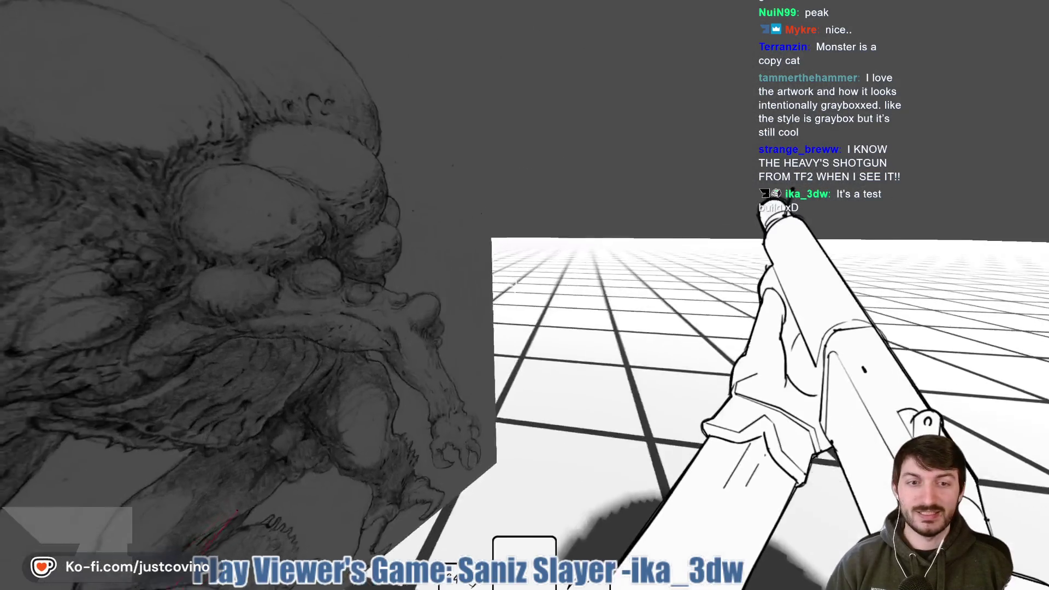
key("s")
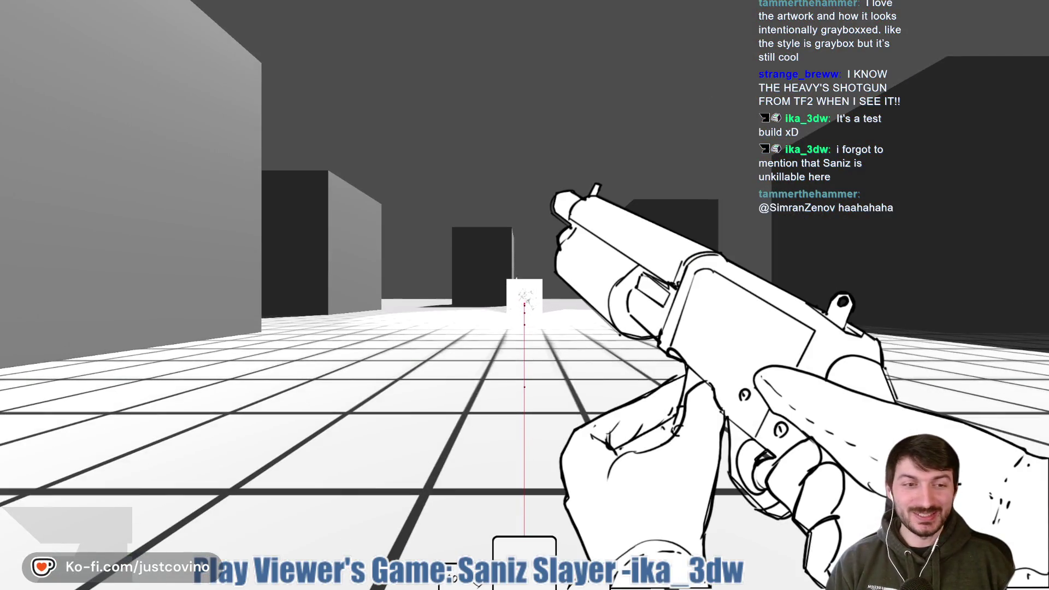
left_click(515, 285)
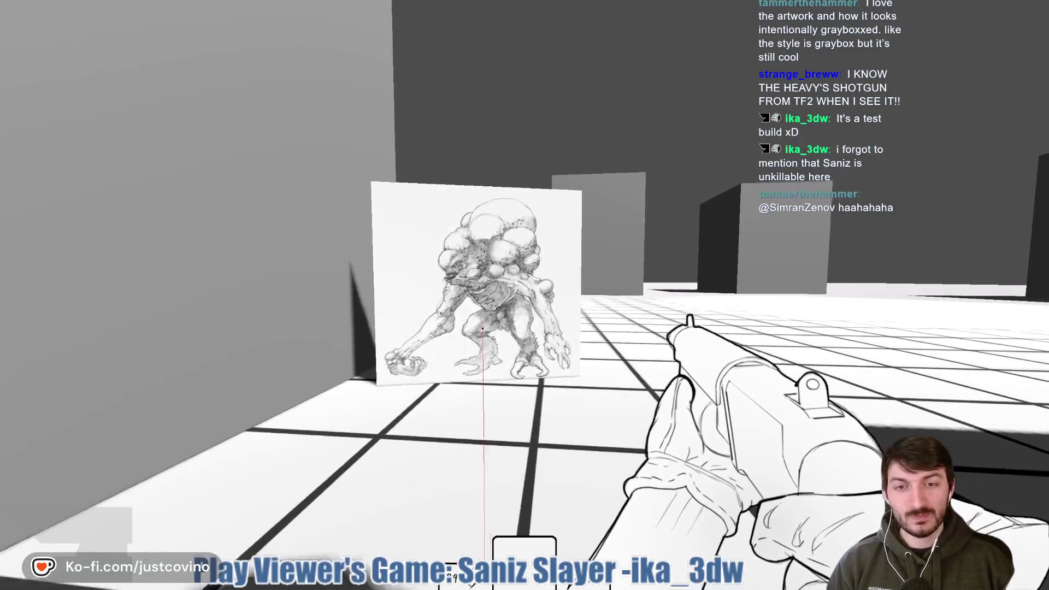
left_click(515, 285)
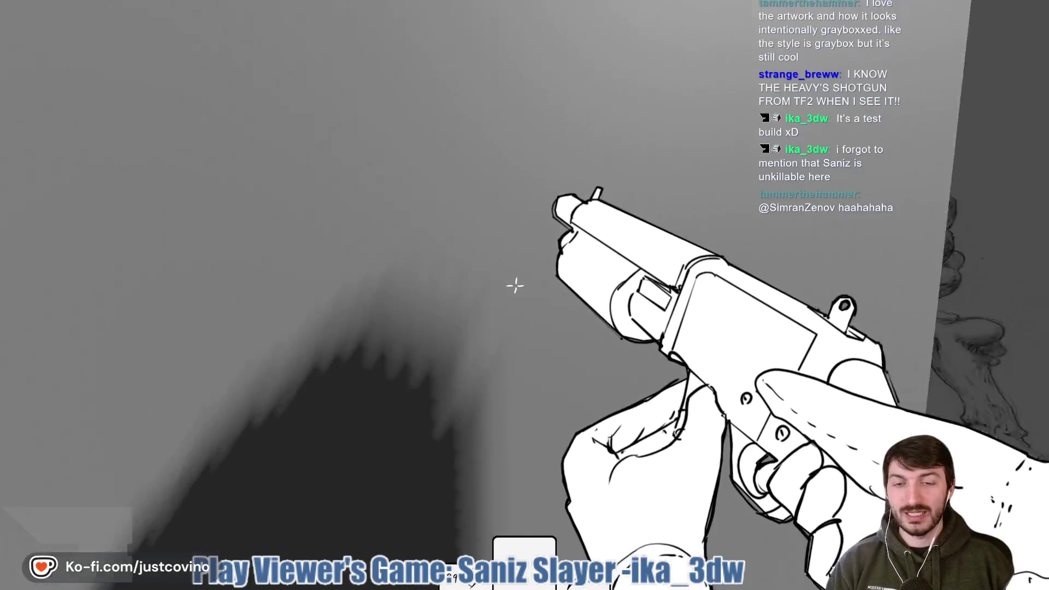